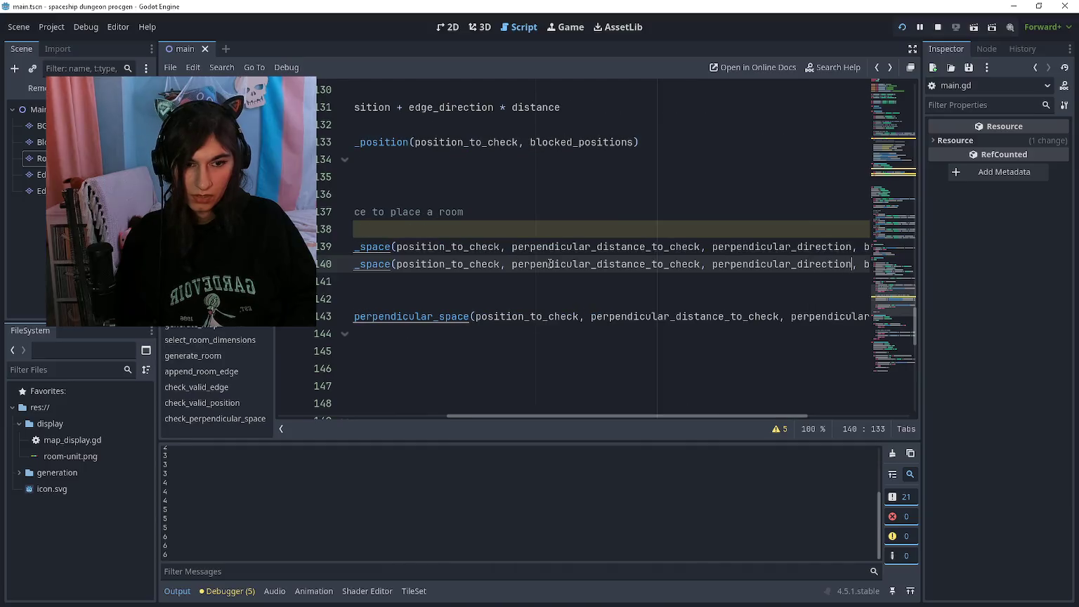
# Append * -1 to the second perpendicular check's direction and clear the leftover lines below it
pyautogui.write('* -1')
pyautogui.press('Down')
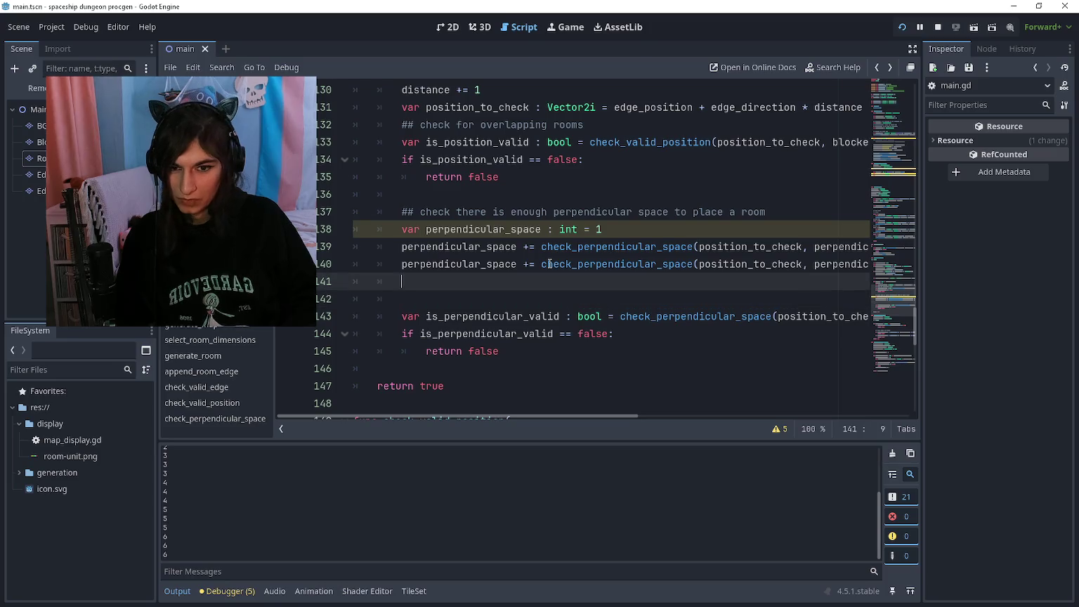
pyautogui.write('if')
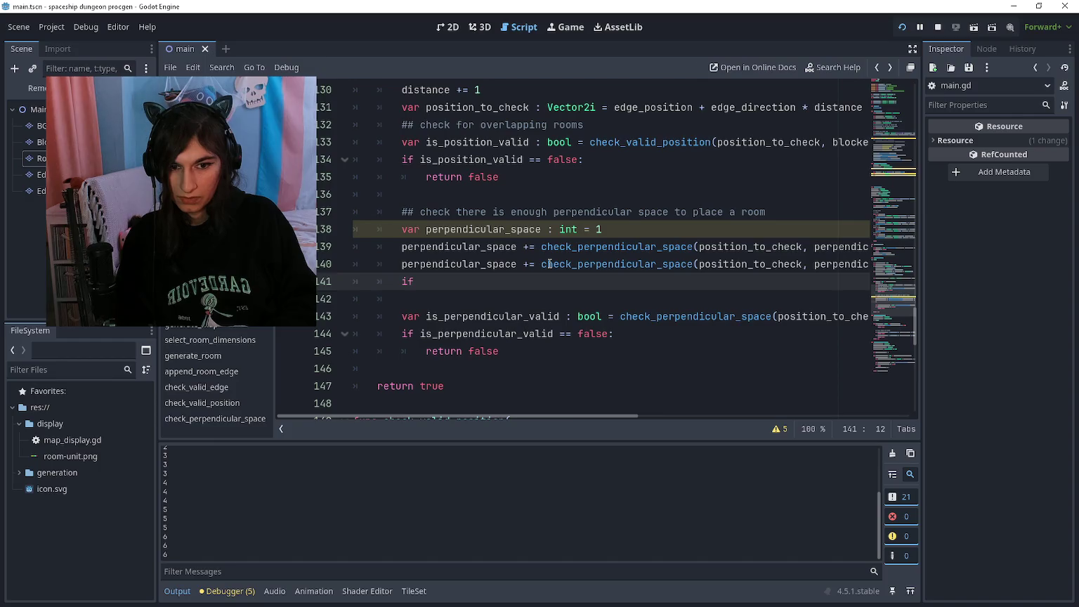
pyautogui.hotkey('ctrl', 'x')
pyautogui.hotkey('ctrl', 'x')
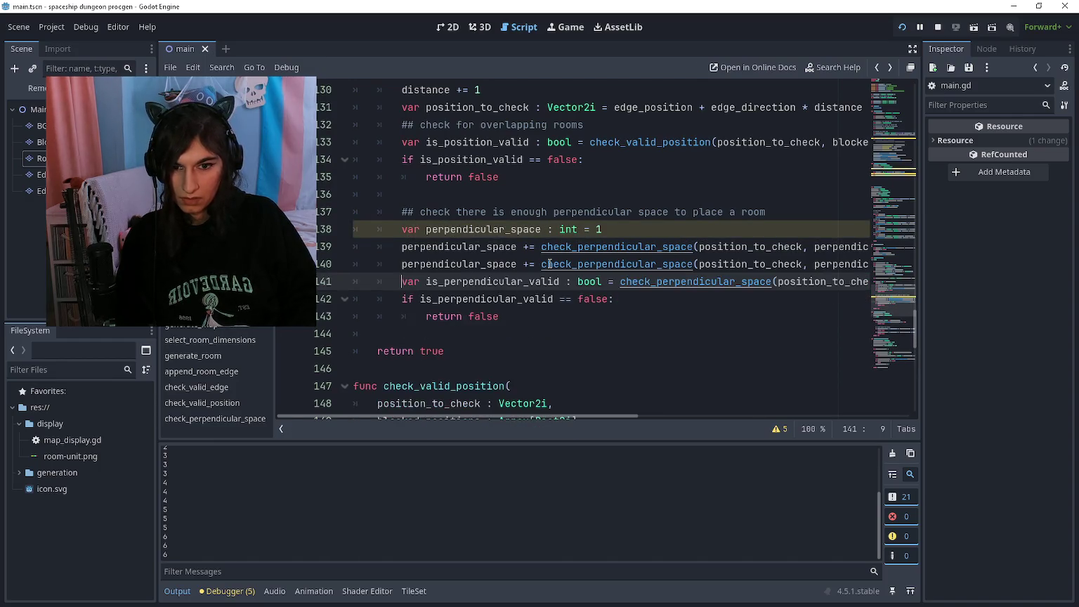
pyautogui.hotkey('ctrl', 'x')
# Drop the is_perpendicular_valid declaration and compare with < perpendicular_distance_to_check
pyautogui.hotkey('ctrl', 'Right')
pyautogui.hotkey('ctrl', 'Right')
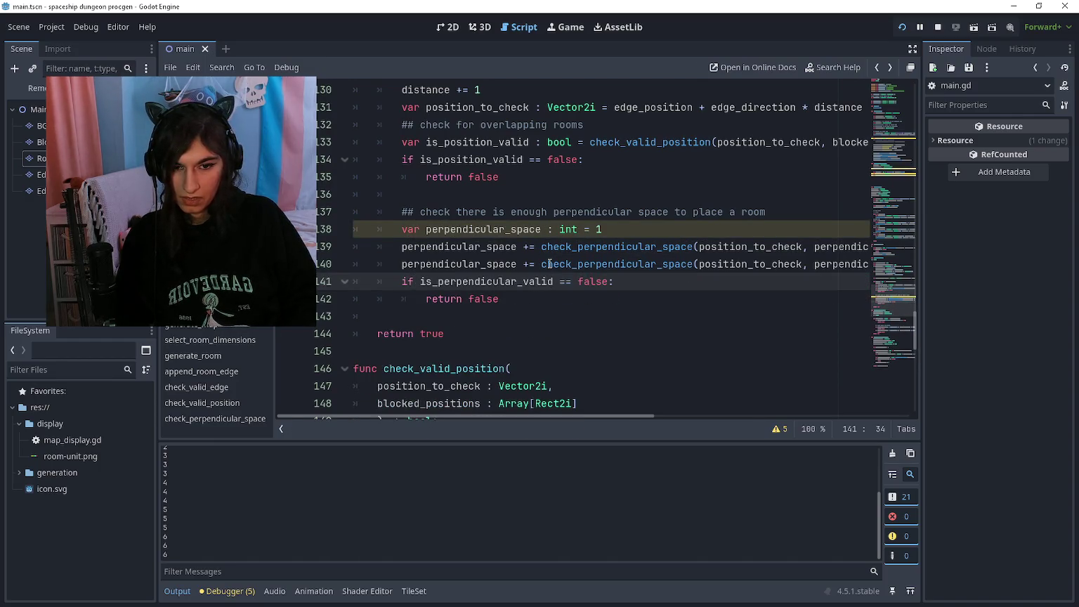
pyautogui.hotkey('ctrl', 'shift', 'Right')
pyautogui.hotkey('ctrl', 'shift', 'Right')
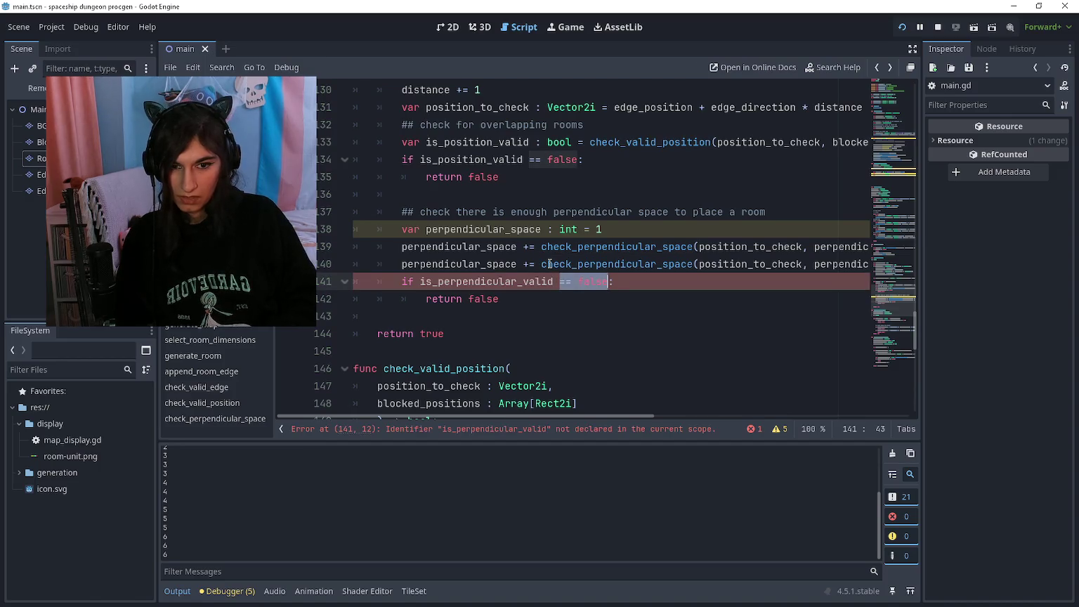
pyautogui.write('<')
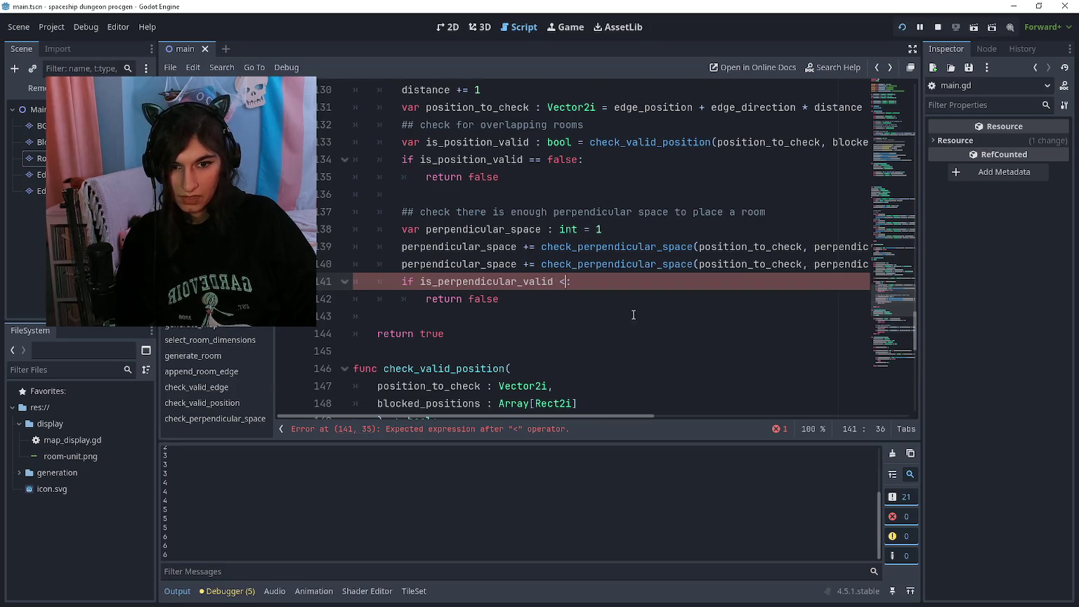
pyautogui.scroll(-10, 634, 313)
pyautogui.scroll(11, 634, 310)
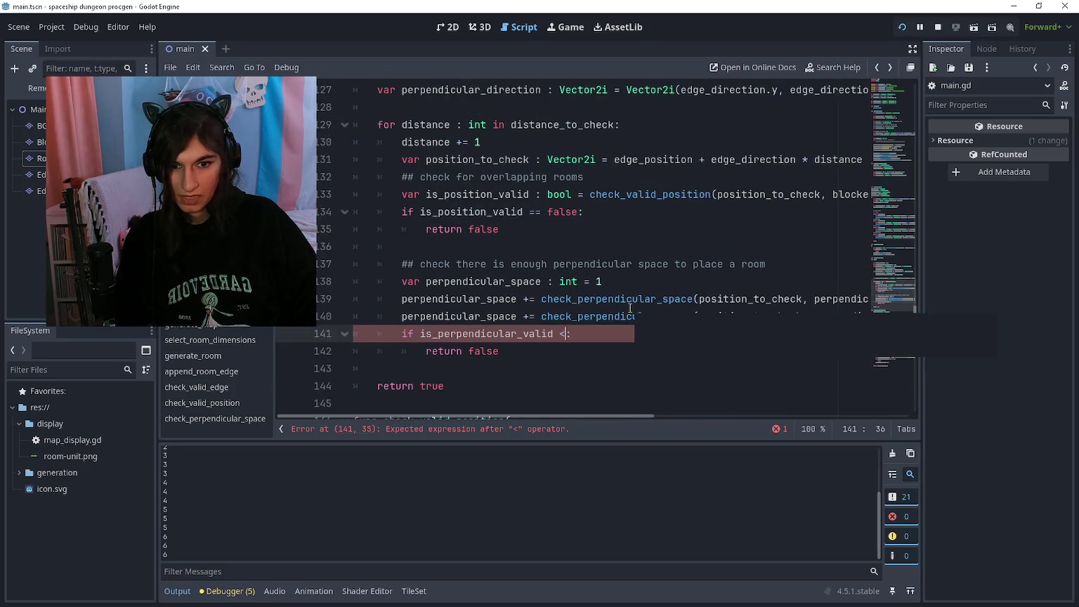
pyautogui.write('perpendicular_dista')
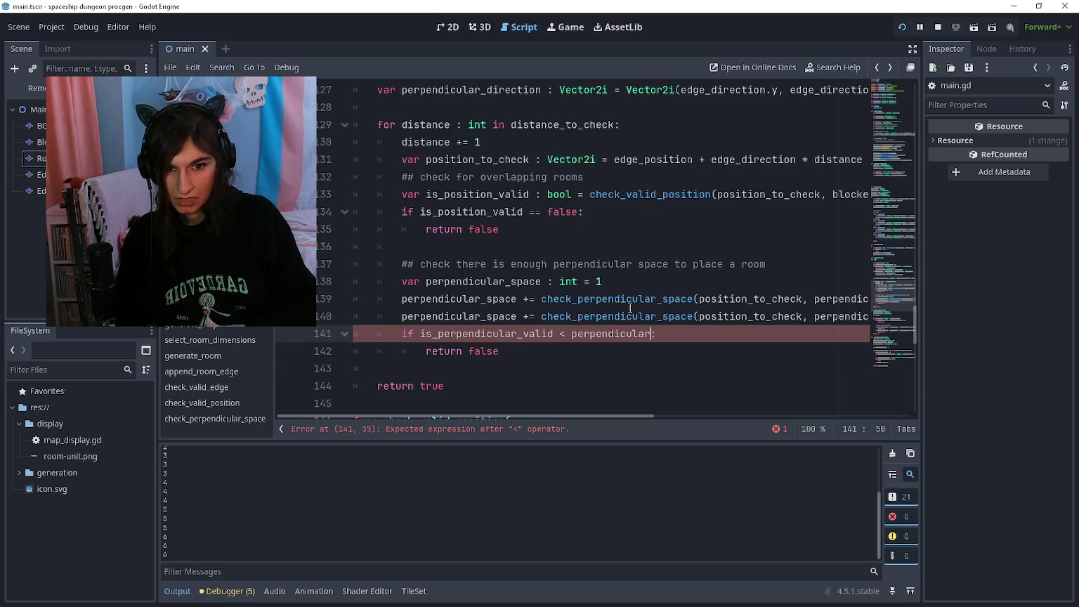
pyautogui.write('nce_toi')
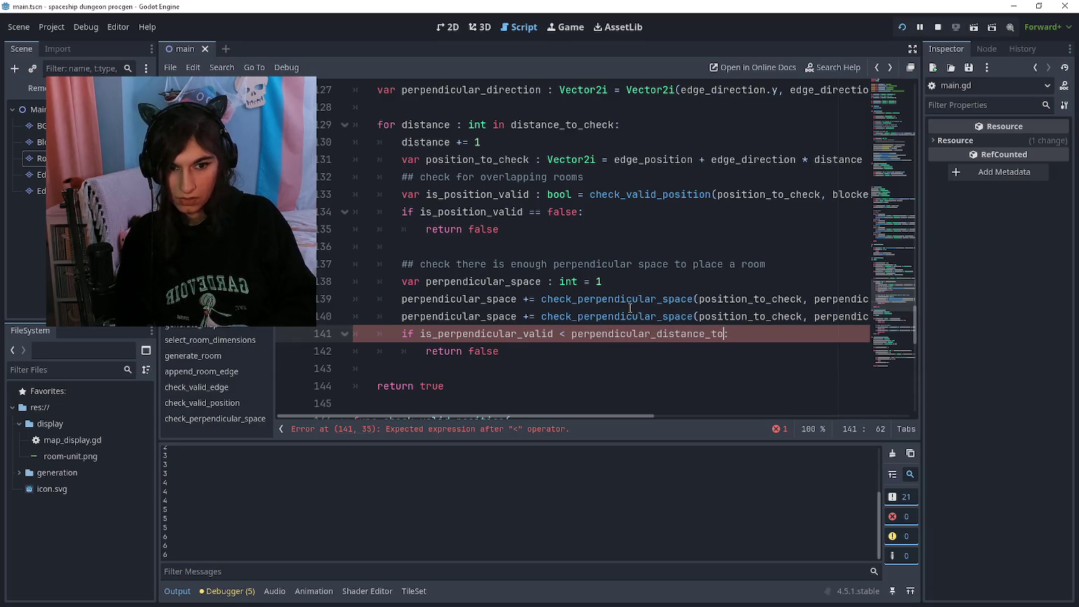
pyautogui.write('_c')
pyautogui.press('Return')
pyautogui.press('Down')
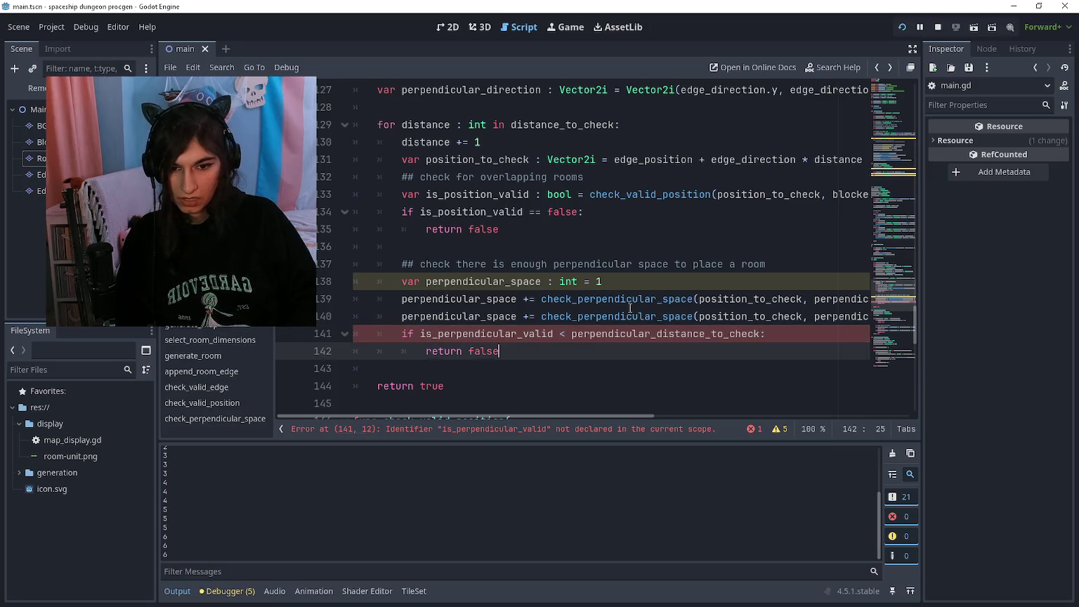
# Use perpendicular_space as the left side of the if condition, then run the game
pyautogui.moveTo(399, 317)
pyautogui.mouseDown()
pyautogui.moveTo(517, 317)
pyautogui.moveTo(396, 317)
pyautogui.moveTo(429, 334)
pyautogui.moveTo(557, 334)
pyautogui.mouseUp()
pyautogui.hotkey('ctrl', 'c')
pyautogui.hotkey('ctrl', 'v')
pyautogui.click(546, 355)
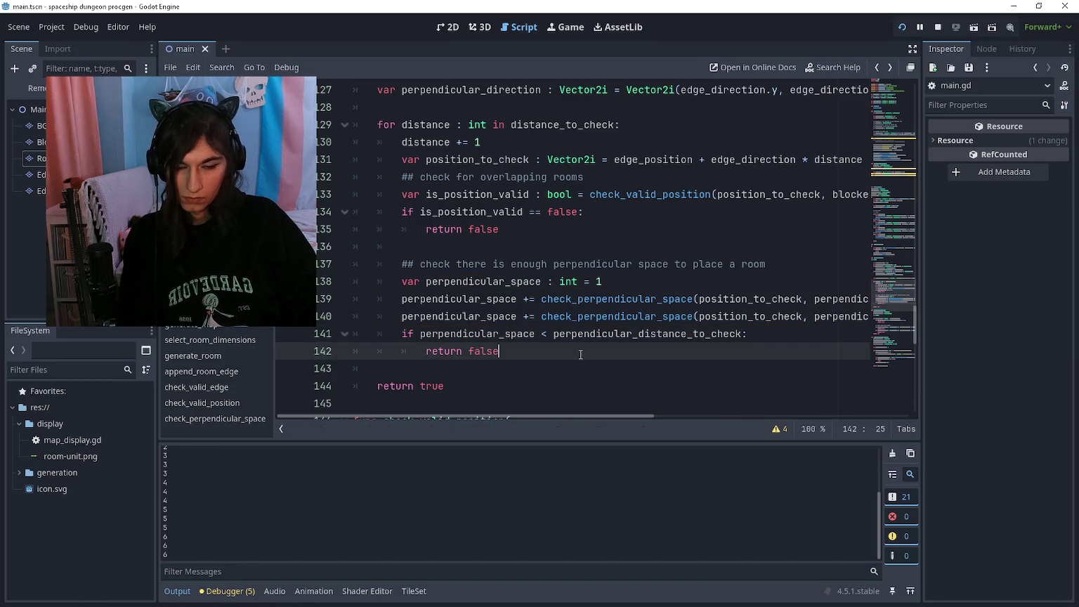
pyautogui.press('F5')
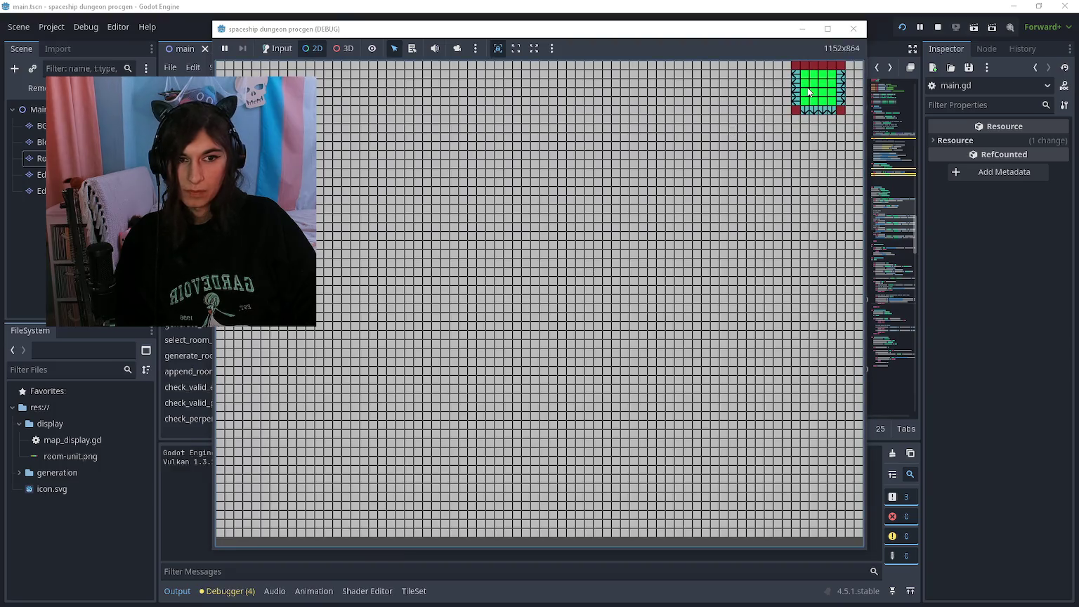
# Close the running game with F8 and scroll through check_perpendicular_space
pyautogui.press('F8')
pyautogui.scroll(-15, 560, 339)
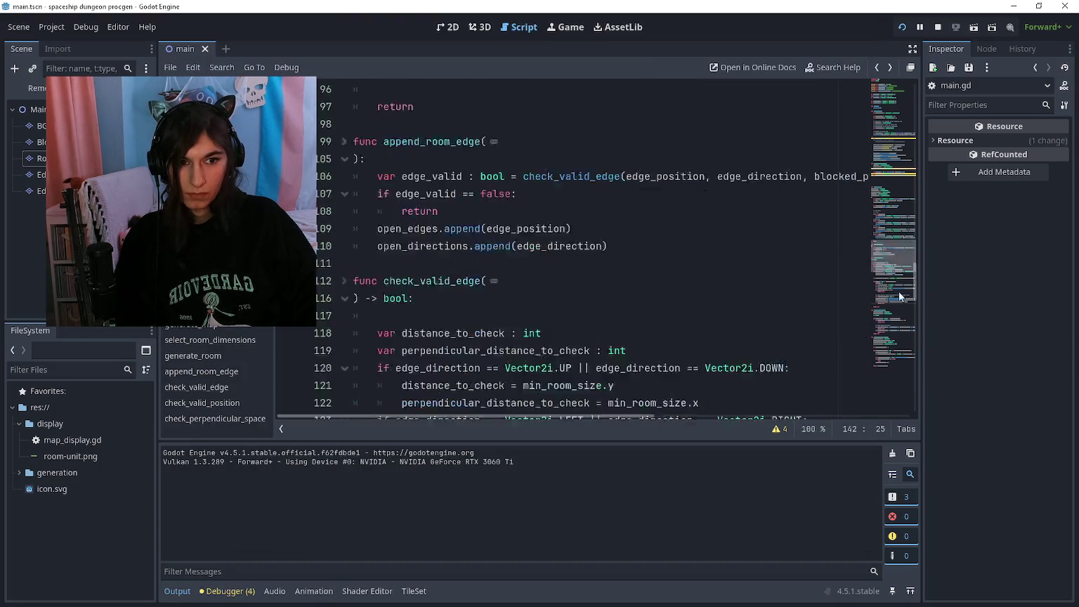
pyautogui.click(556, 354)
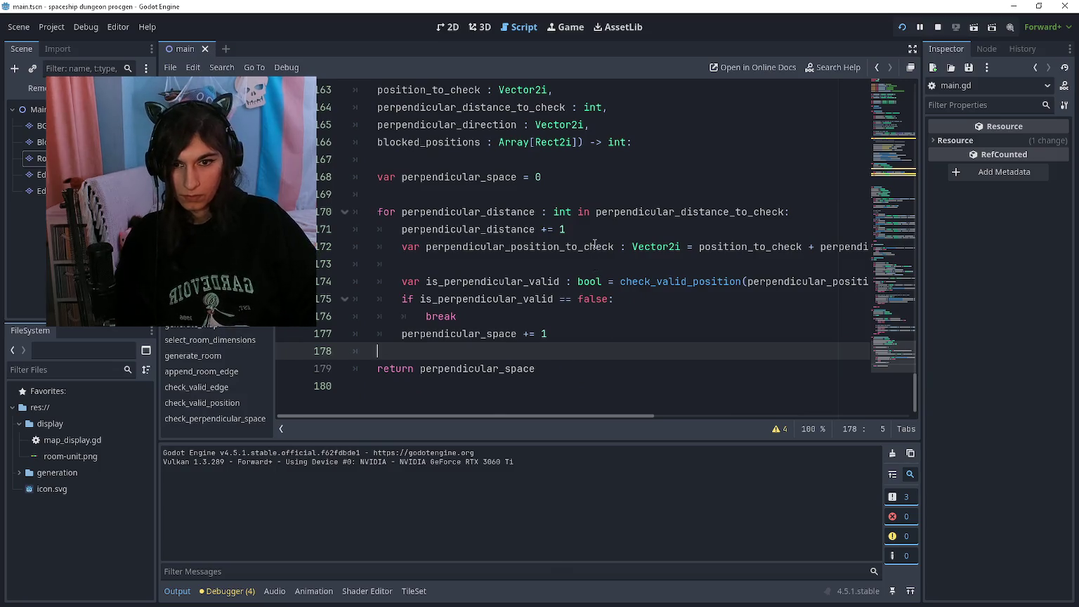
pyautogui.scroll(8, 596, 243)
pyautogui.scroll(4, 595, 243)
pyautogui.scroll(-12, 571, 260)
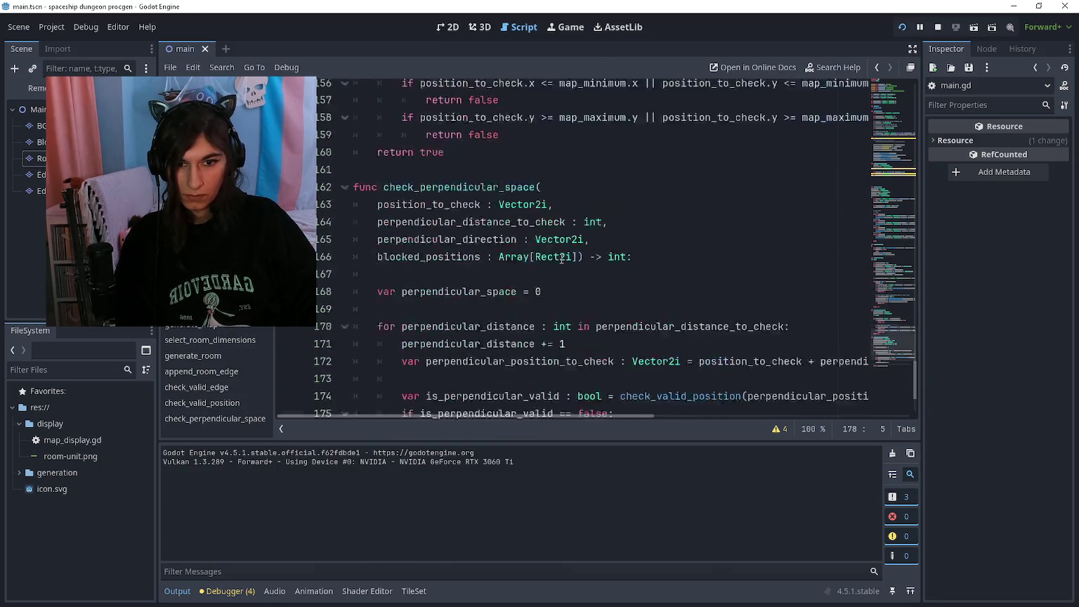
# Begin typing print(perpendicular_space before the return and scroll back to check_valid_edge
pyautogui.write('print(')
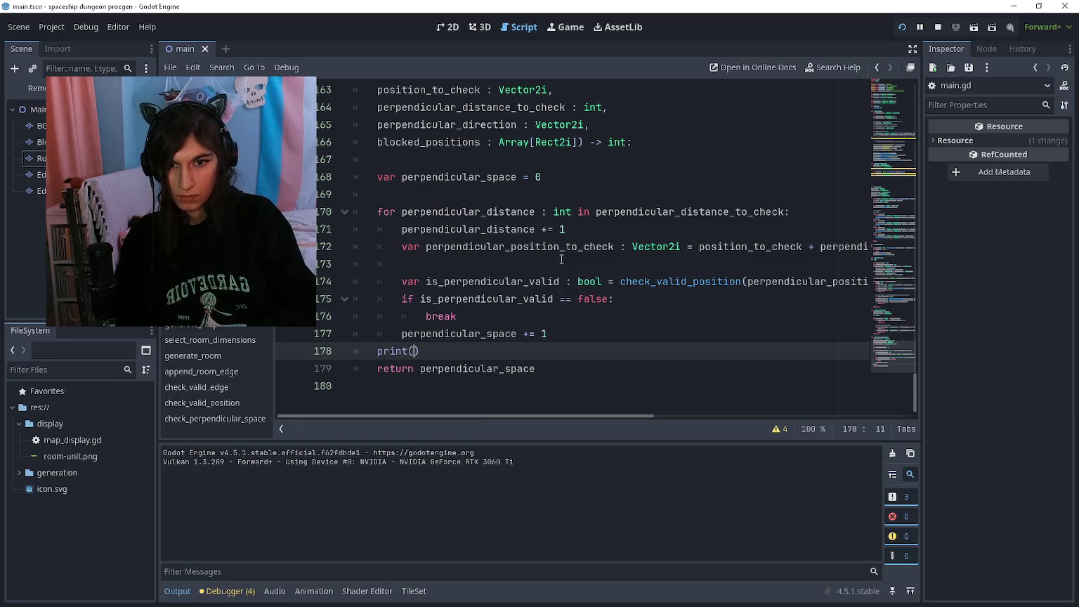
pyautogui.write('perpendicular_spac')
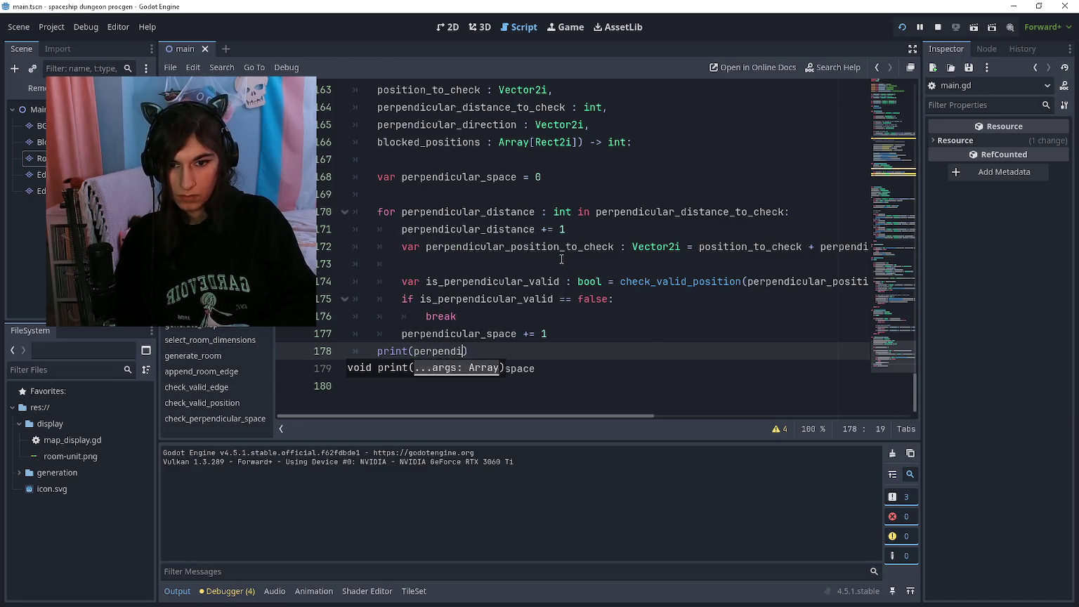
pyautogui.write('eturn')
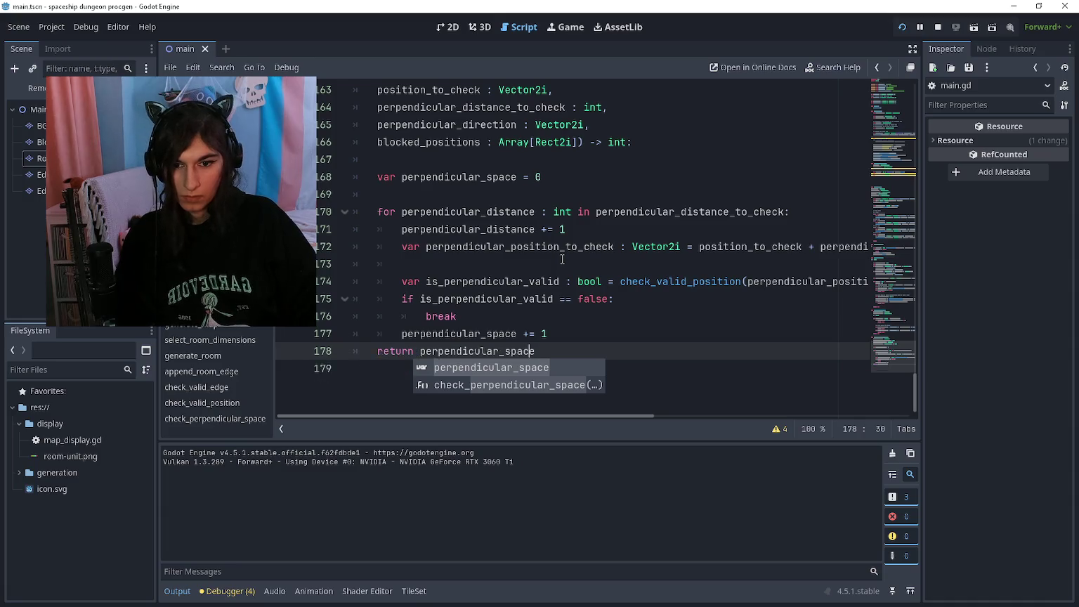
pyautogui.scroll(14, 564, 250)
pyautogui.scroll(19, 567, 240)
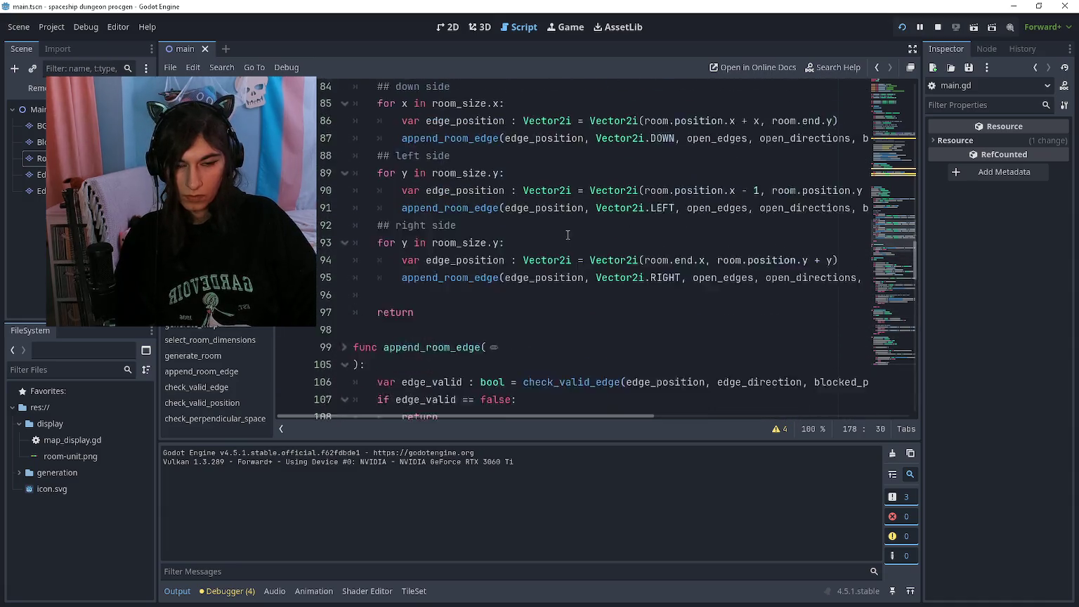
pyautogui.scroll(-20, 549, 272)
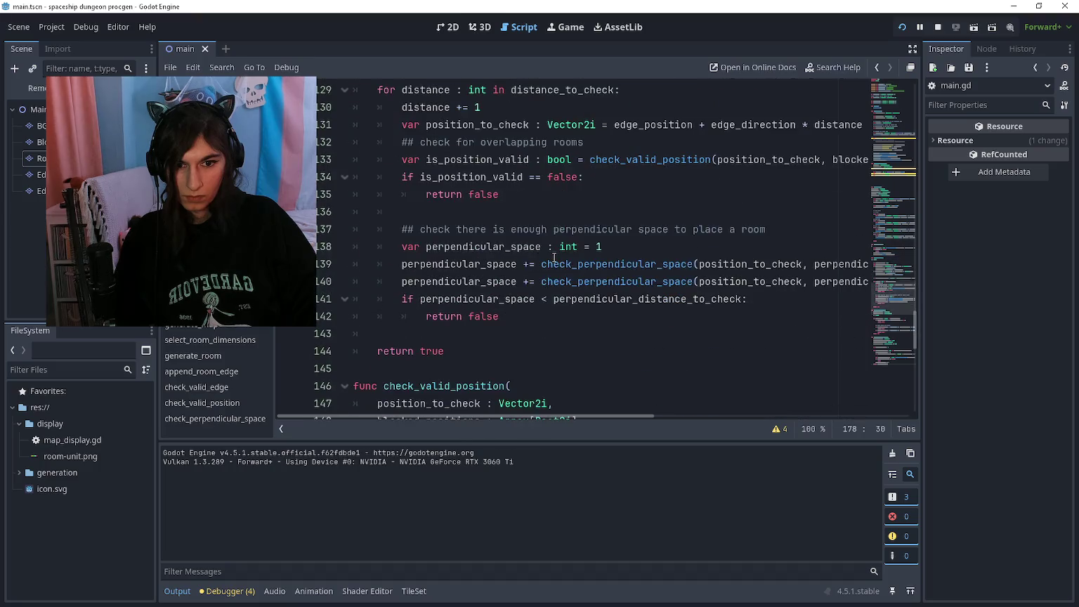
# Start a print call after the second space check, then dismiss its suggestions
pyautogui.click(394, 303)
pyautogui.press('Return')
pyautogui.press('Up')
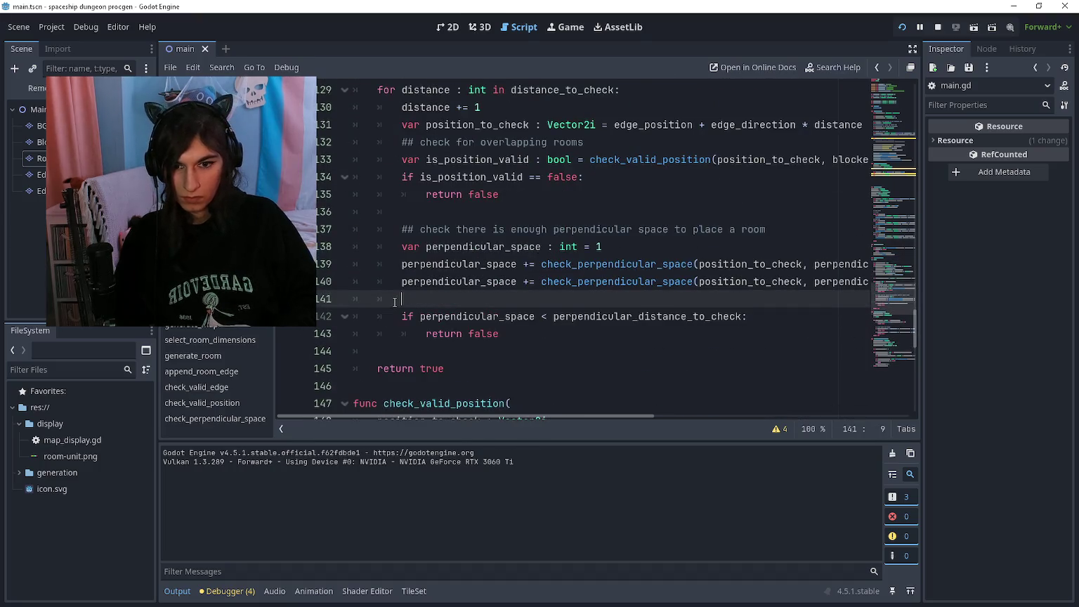
pyautogui.write('print')
pyautogui.press('Down')
pyautogui.press('Escape')
pyautogui.press('Down')
pyautogui.press('Up')
# Write print(perpendicular_space) on a new line directly above the if check
pyautogui.press('Left')
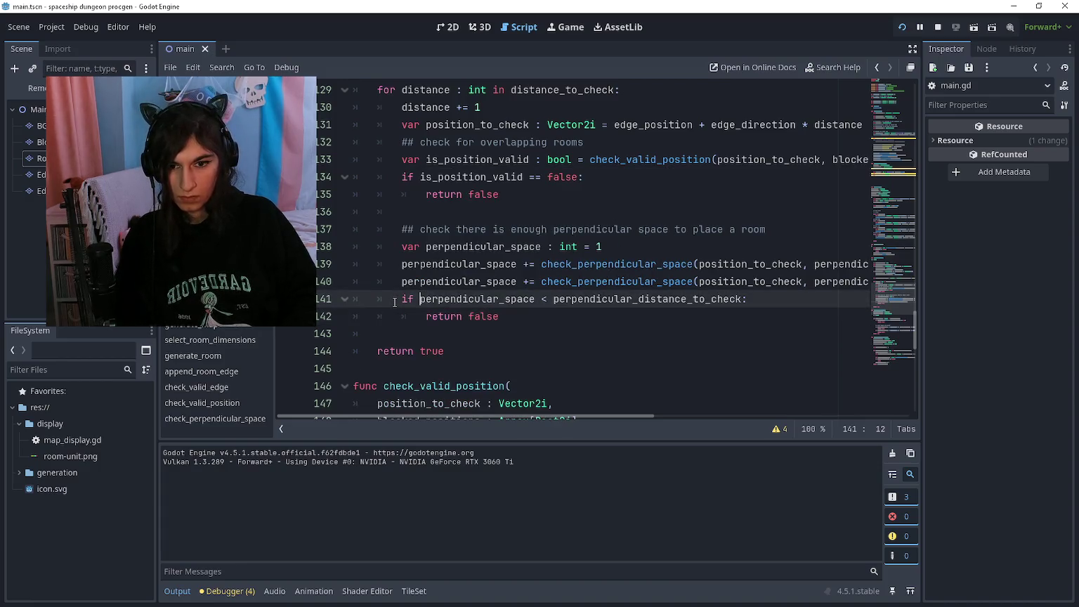
pyautogui.press('Return')
pyautogui.press('Up')
pyautogui.write('print("')
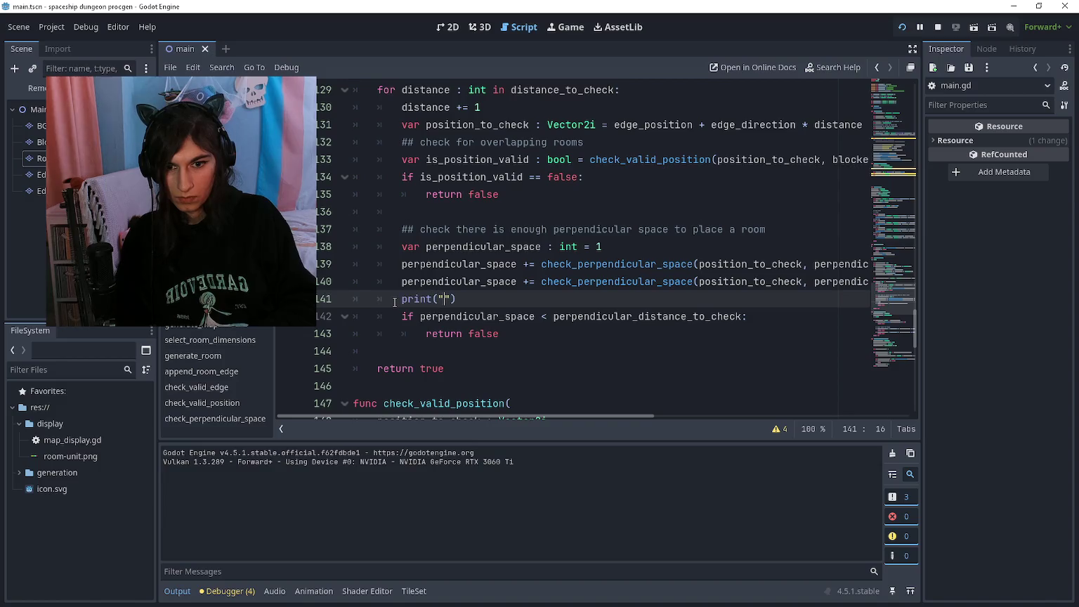
pyautogui.press('BackSpace')
pyautogui.write('perpendicular_space')
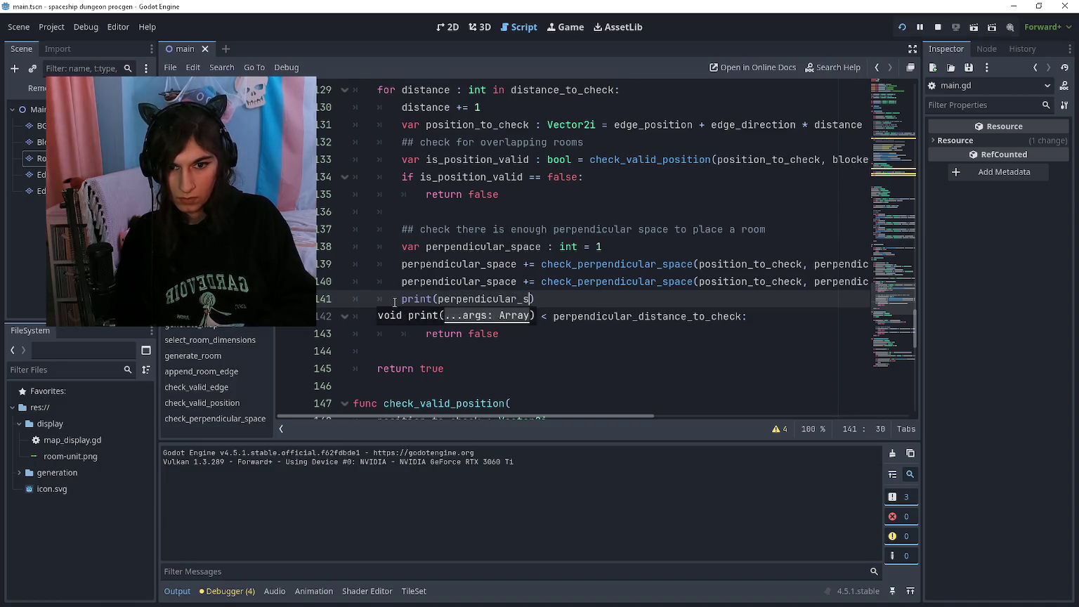
# Run the game twice to see perpendicular_space values printed in the output
pyautogui.press('F5')
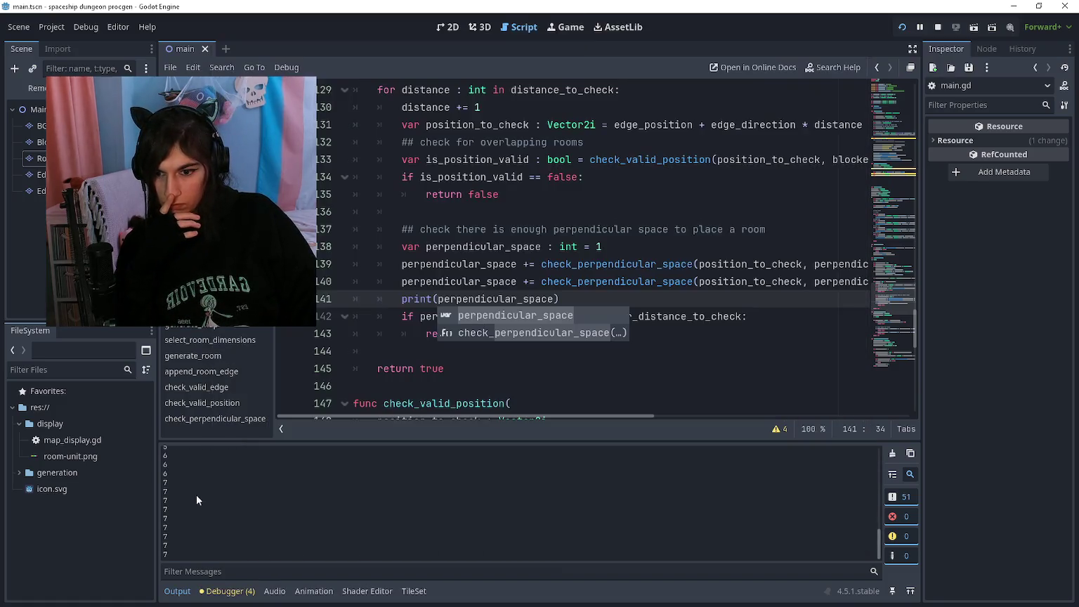
pyautogui.scroll(10, 211, 496)
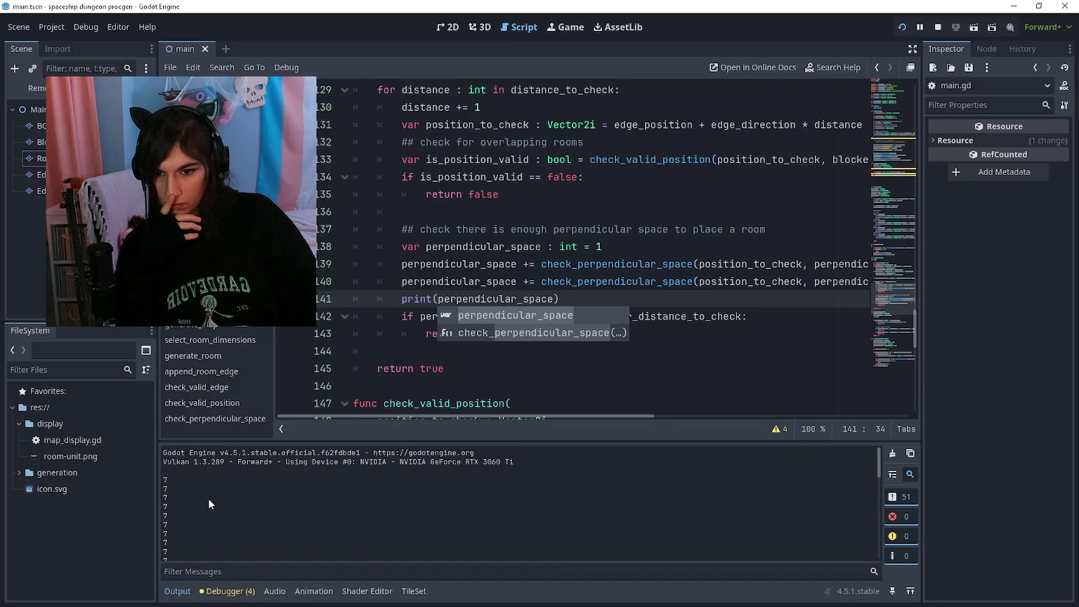
pyautogui.scroll(-5, 209, 499)
pyautogui.press('F5')
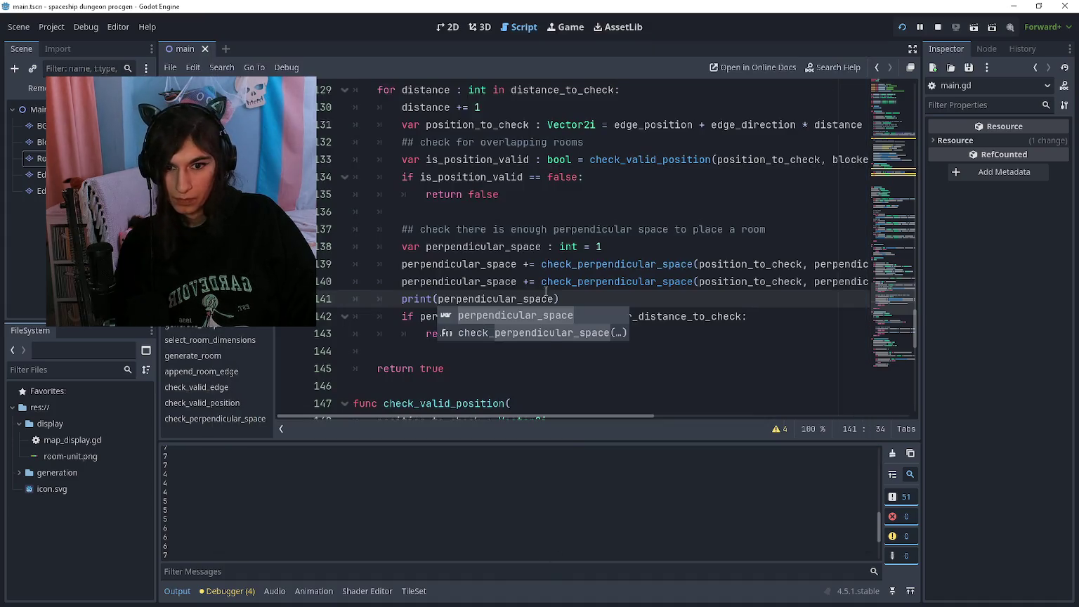
# Delete the print(perpendicular_space) debug line from check_valid_edge
pyautogui.click(547, 298)
pyautogui.hotkey('ctrl', 'shift', 'k')
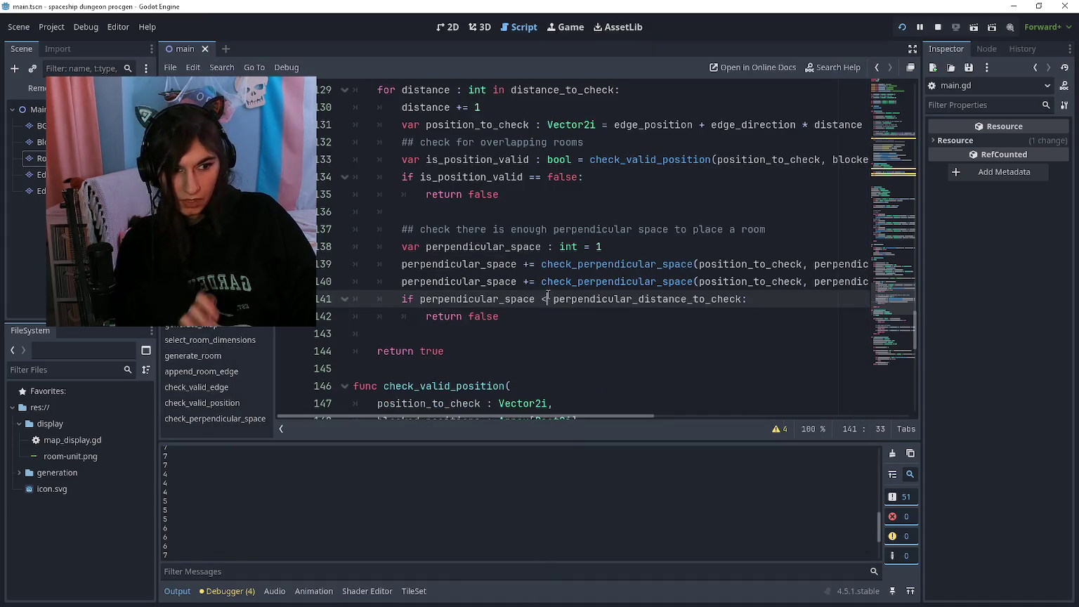
pyautogui.click(548, 316)
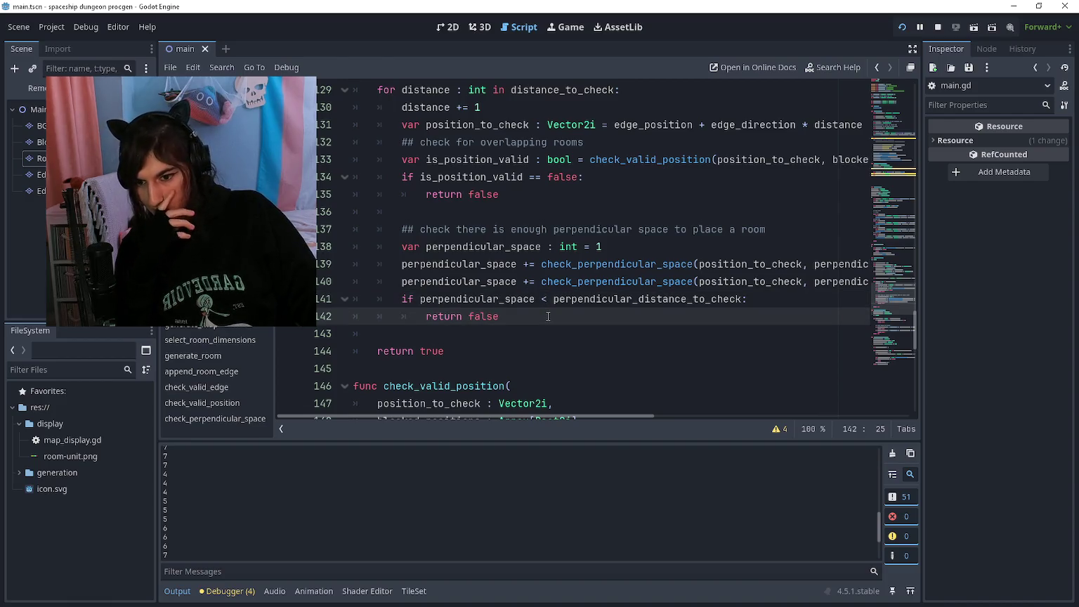
# Scroll up to select_room_dimensions and place the caret after the edge_direction line
pyautogui.scroll(15, 548, 317)
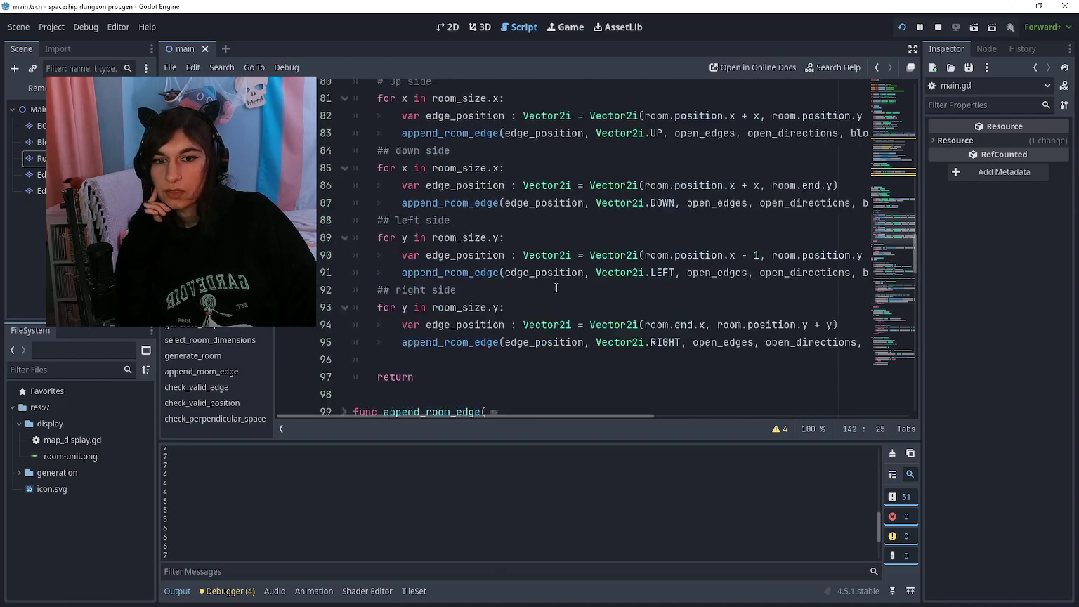
pyautogui.scroll(8, 554, 287)
pyautogui.scroll(-4, 541, 281)
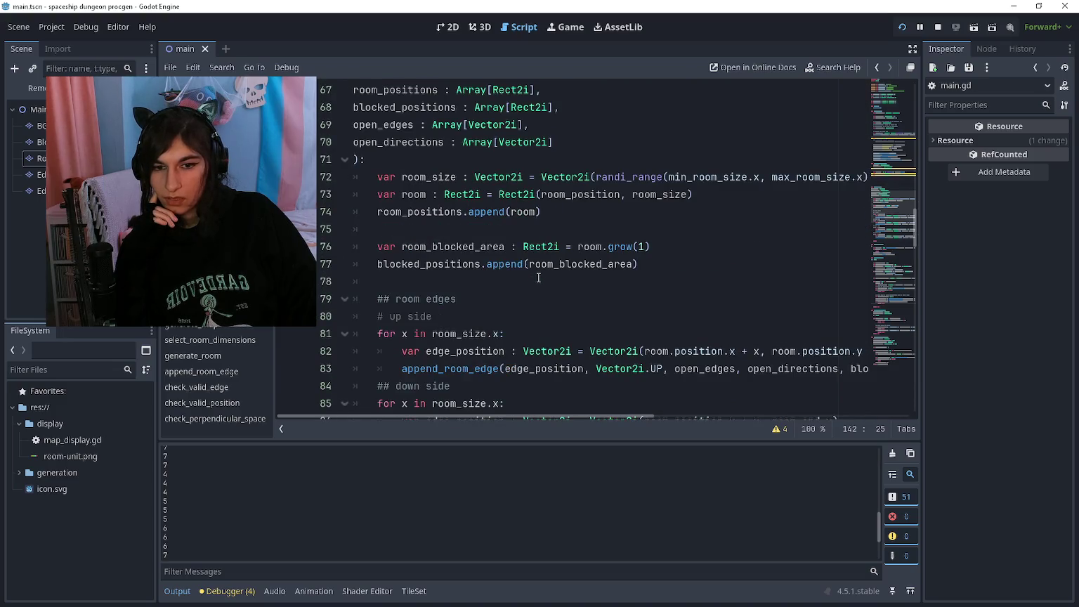
pyautogui.scroll(6, 538, 277)
pyautogui.click(520, 264)
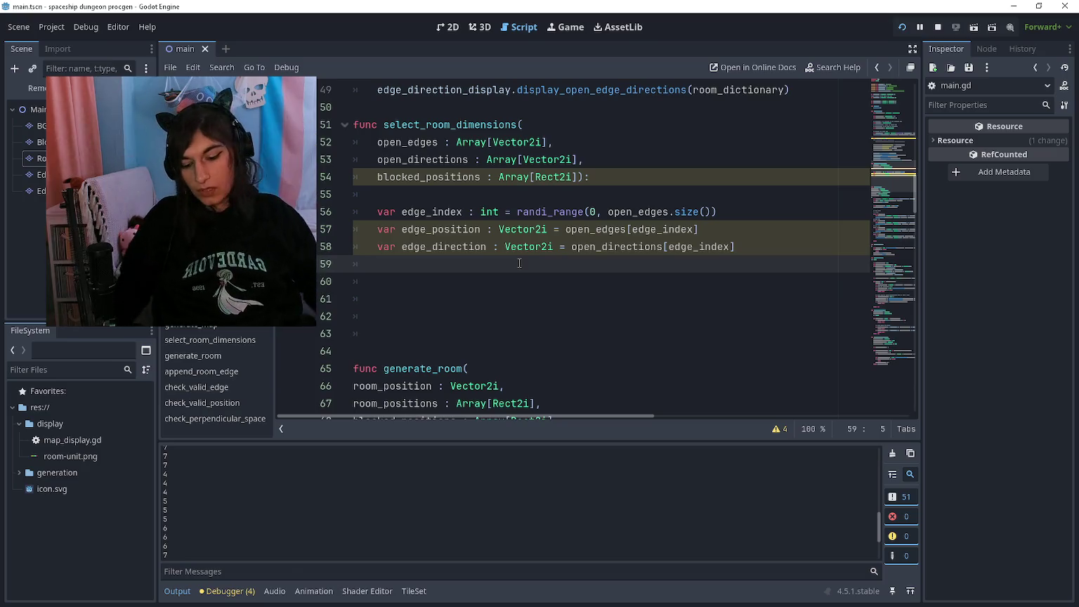
pyautogui.press('F5')
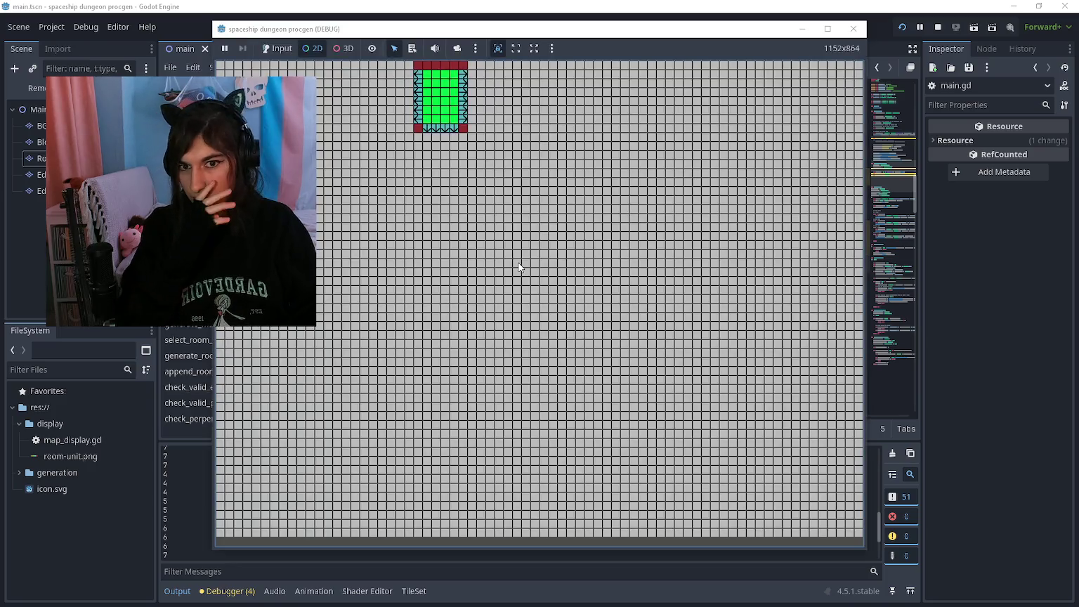
pyautogui.click(457, 48)
pyautogui.scroll(10, 429, 117)
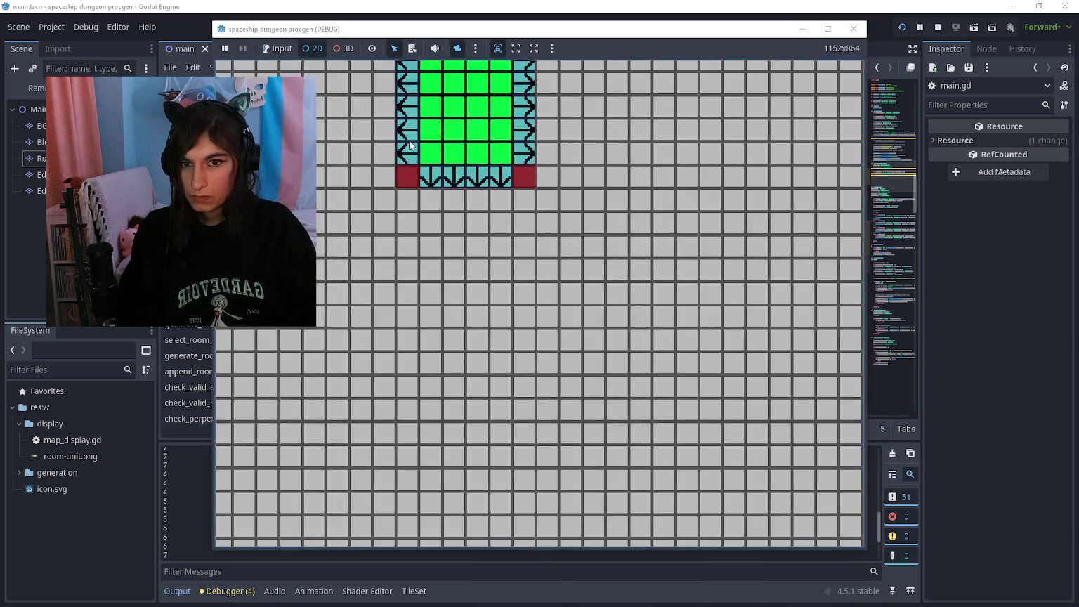
pyautogui.scroll(2, 442, 213)
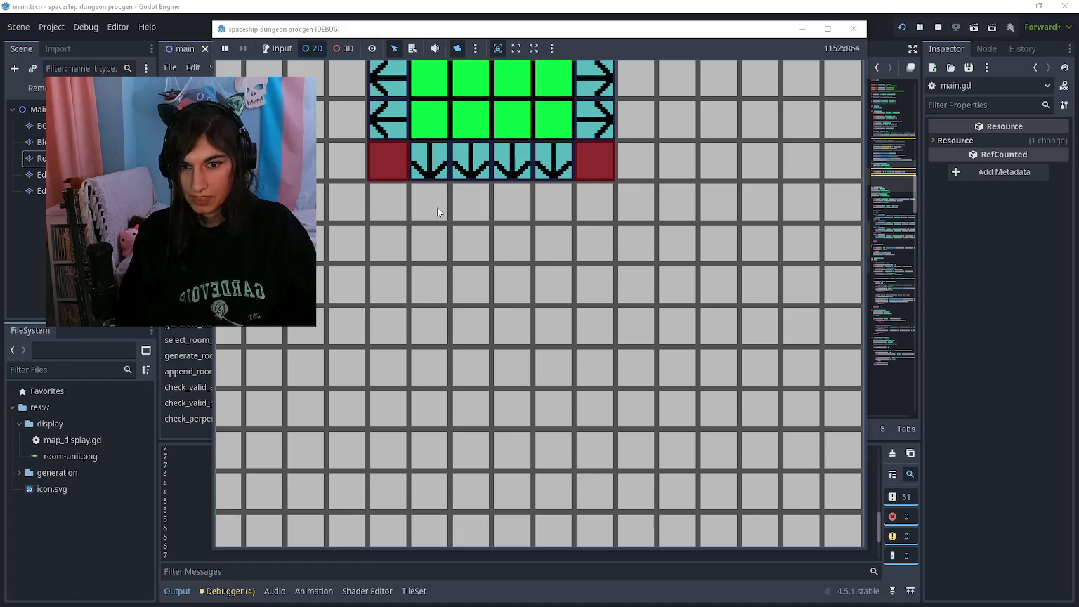
pyautogui.click(434, 217)
pyautogui.scroll(-1, 680, 344)
pyautogui.moveTo(679, 344); pyautogui.dragTo(765, 398)
pyautogui.scroll(3, 533, 260)
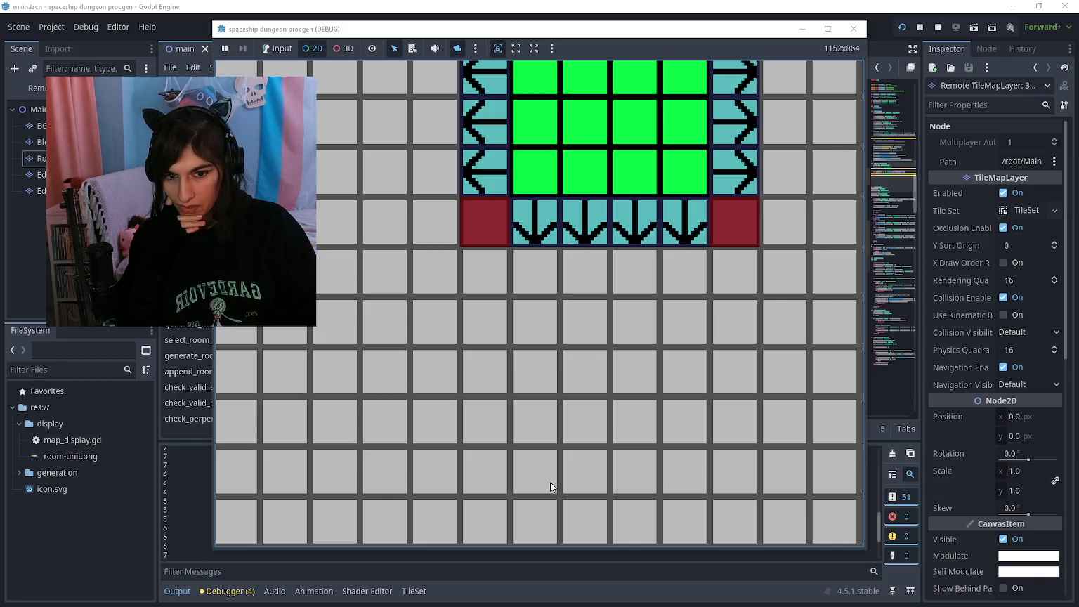
pyautogui.scroll(-2, 455, 304)
pyautogui.scroll(1, 511, 393)
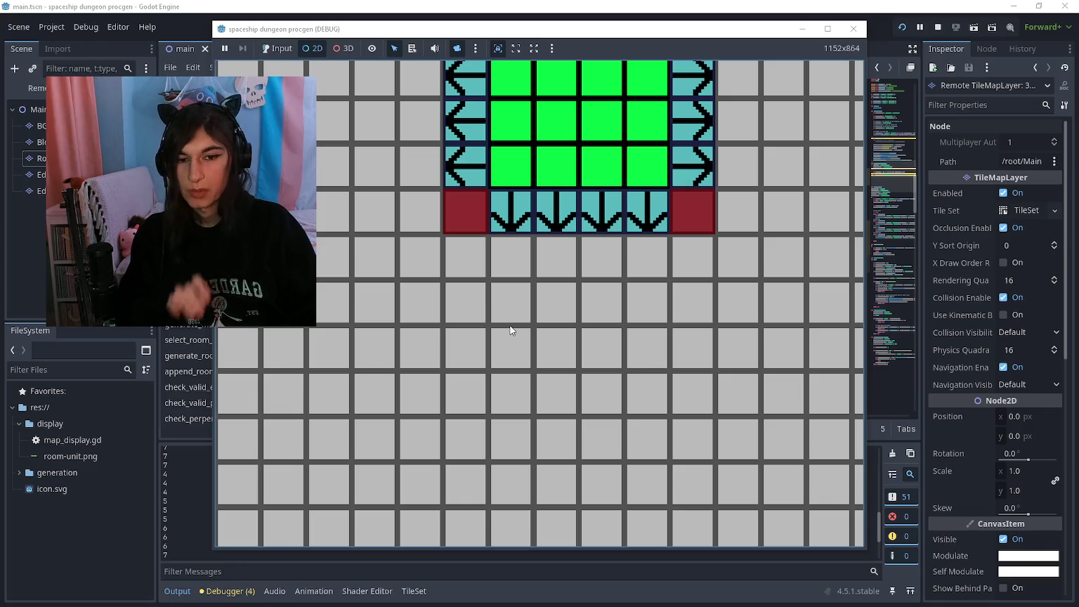
pyautogui.press('Escape')
pyautogui.click(534, 294)
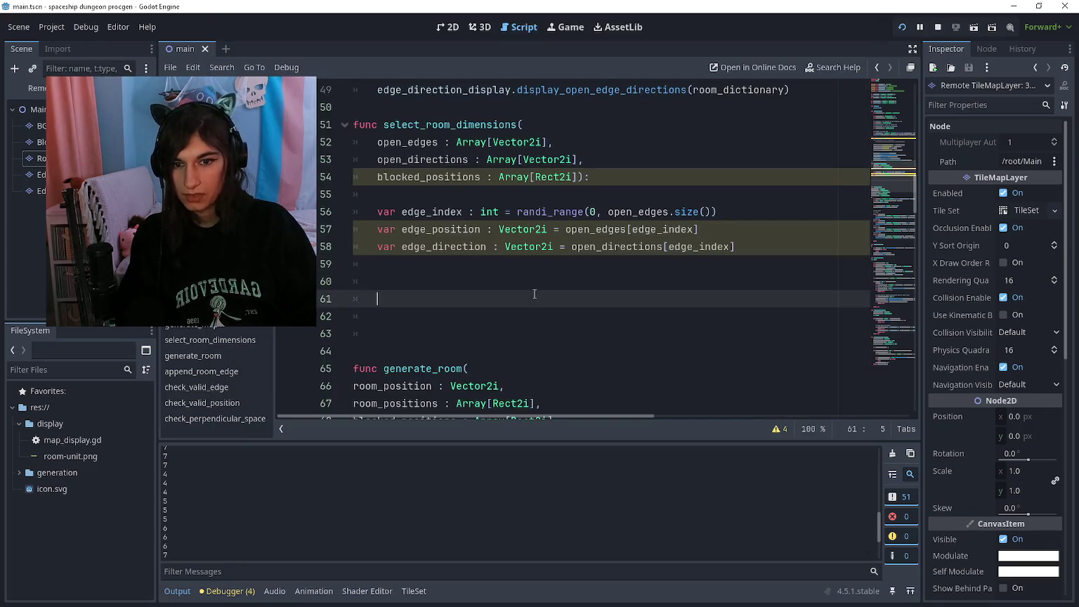
# Scroll the script down to check_perpendicular_space at the end of main.gd
pyautogui.click(546, 279)
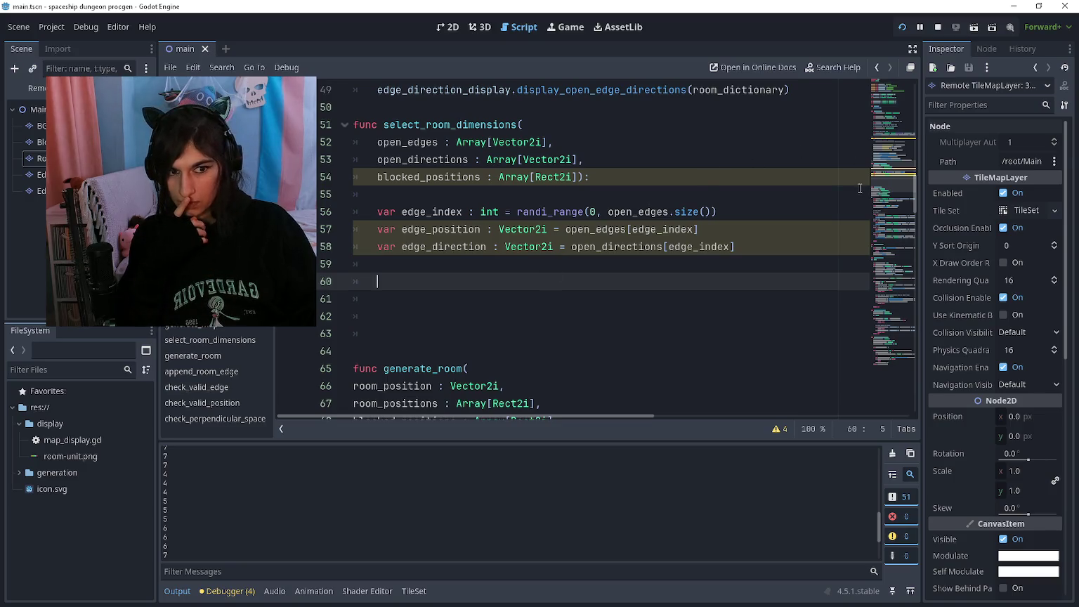
pyautogui.scroll(-3, 888, 228)
pyautogui.moveTo(902, 373)
pyautogui.mouseDown()
pyautogui.moveTo(901, 352)
pyautogui.moveTo(901, 360)
pyautogui.mouseUp()
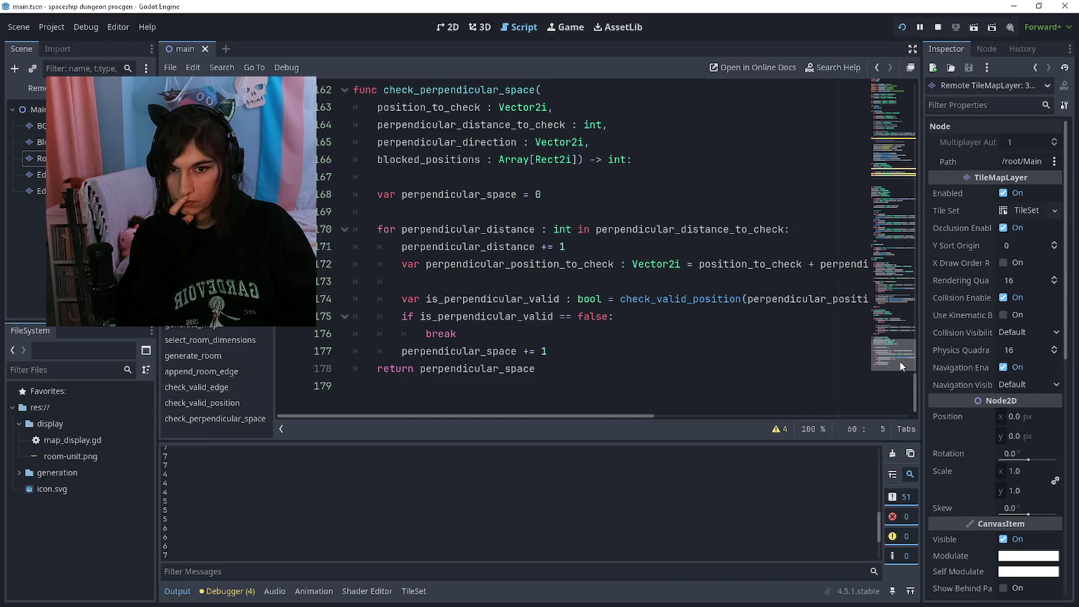
pyautogui.moveTo(901, 363)
pyautogui.mouseDown()
pyautogui.moveTo(894, 331)
pyautogui.moveTo(893, 361)
pyautogui.mouseUp()
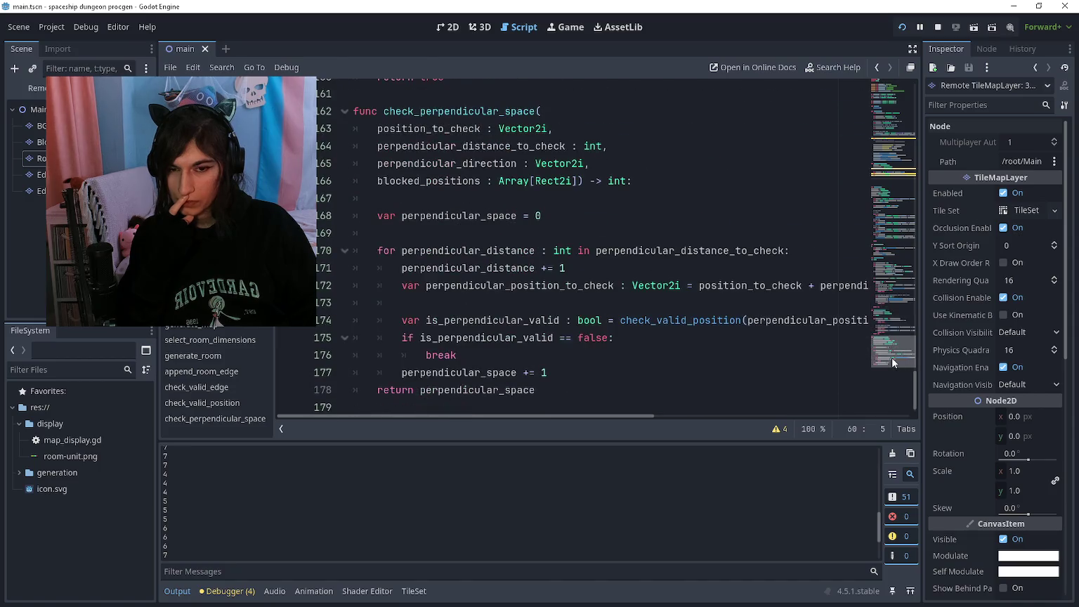
# Rename the function to check_open_space and its parameter to distance_to_check
pyautogui.moveTo(421, 111); pyautogui.dragTo(457, 111)
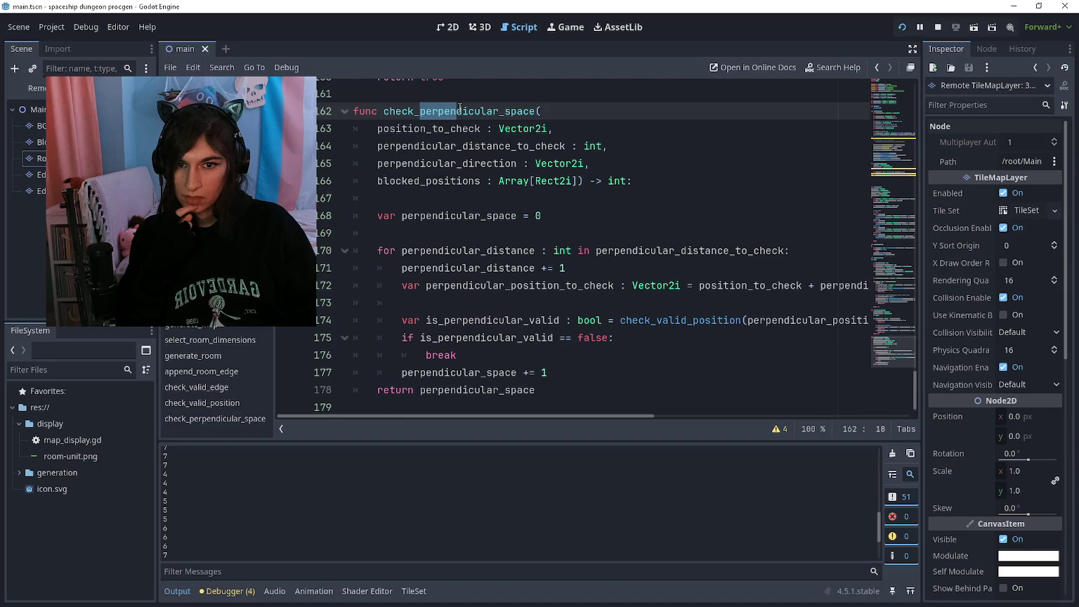
pyautogui.moveTo(461, 109); pyautogui.dragTo(499, 112)
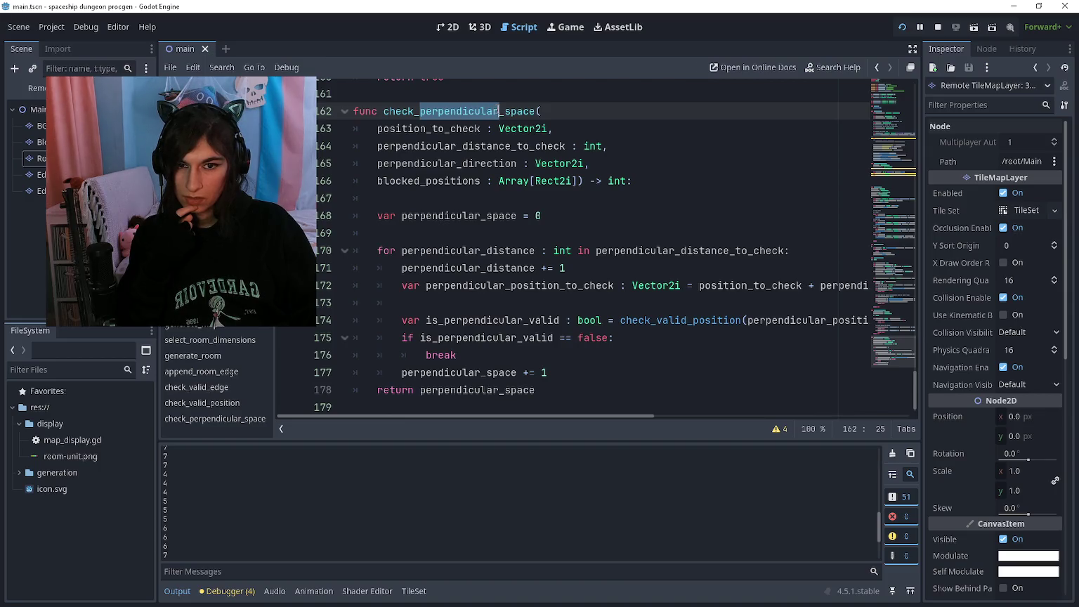
pyautogui.write('open')
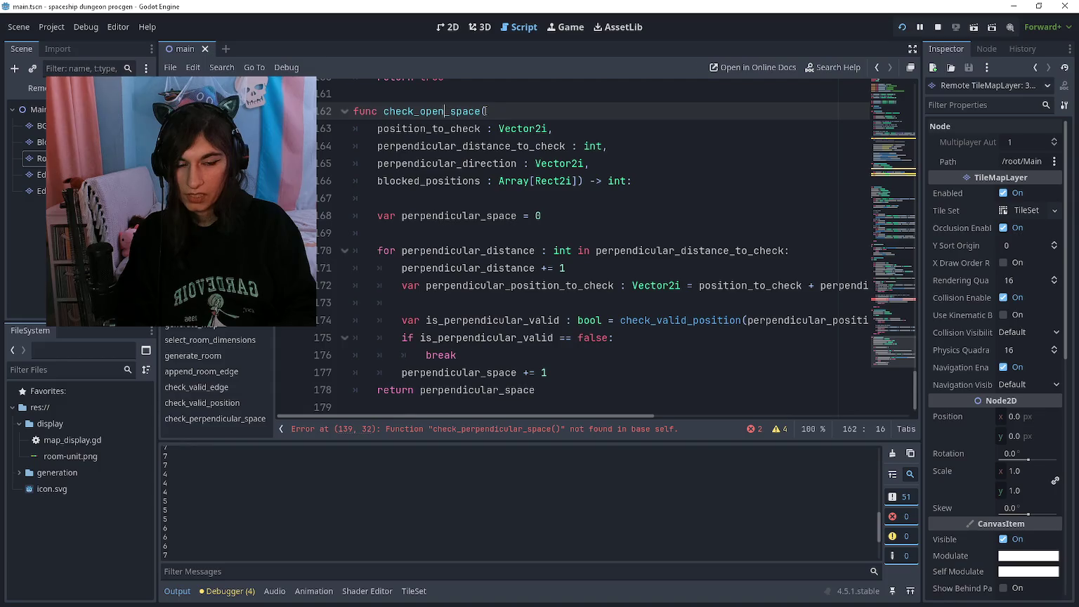
pyautogui.press('Down')
pyautogui.press('Down')
pyautogui.press('Down')
pyautogui.press('Up')
pyautogui.press('Up')
pyautogui.press('Home')
pyautogui.hotkey('shift', 'Right')
pyautogui.hotkey('shift', 'Right')
pyautogui.hotkey('shift', 'Right')
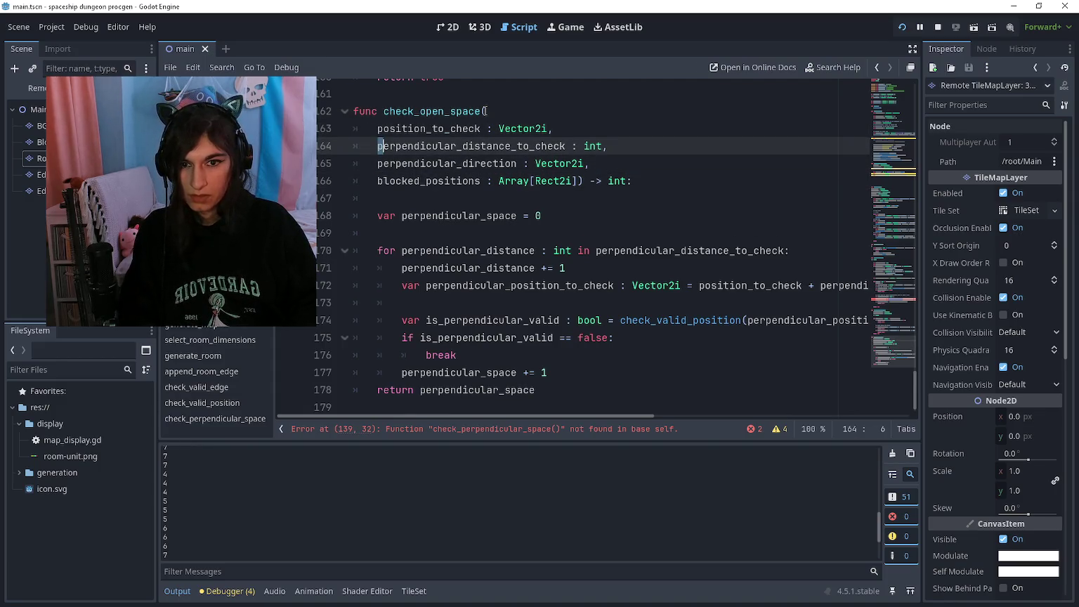
pyautogui.press('Delete')
# Remove the perpendicular_ prefix from the direction parameter
pyautogui.press('Down')
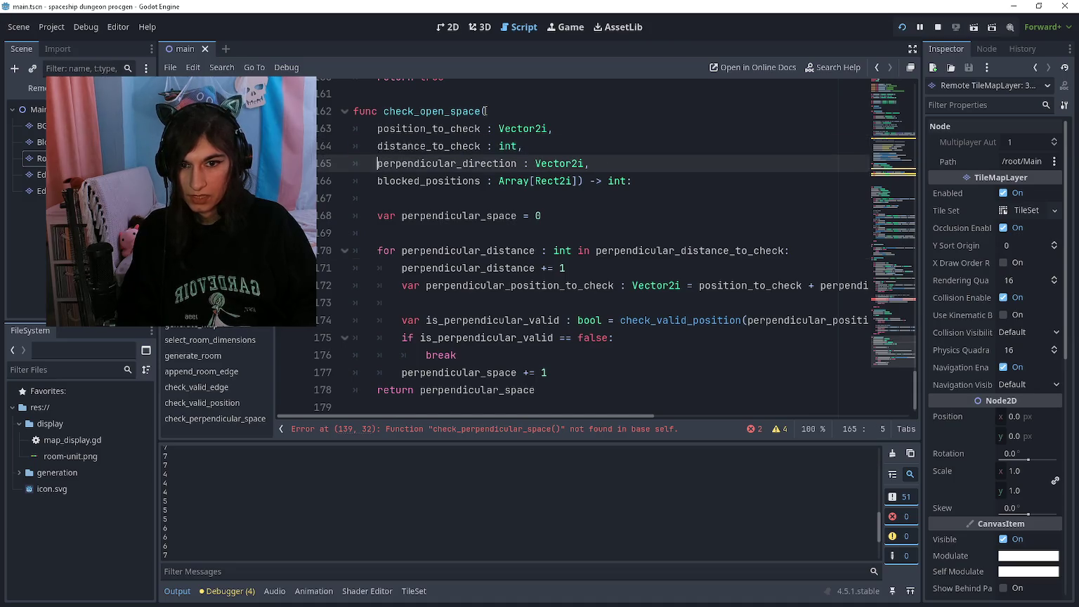
pyautogui.hotkey('shift', 'Right')
pyautogui.hotkey('shift', 'Right')
pyautogui.hotkey('shift', 'Right')
pyautogui.hotkey('shift', 'Left')
pyautogui.press('Delete')
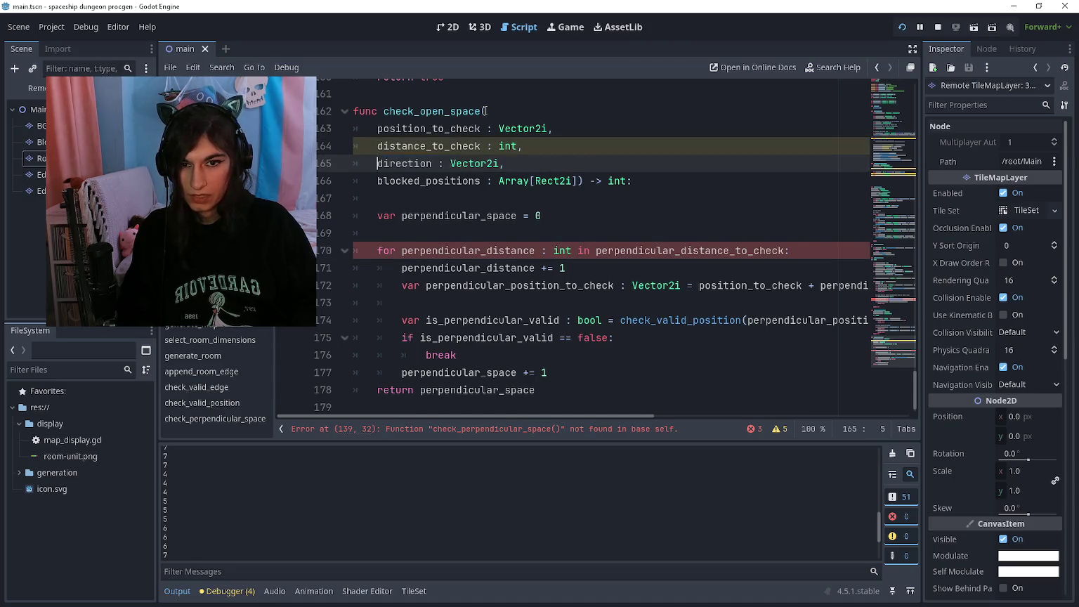
pyautogui.hotkey('ctrl', 'Right')
pyautogui.write('_to')
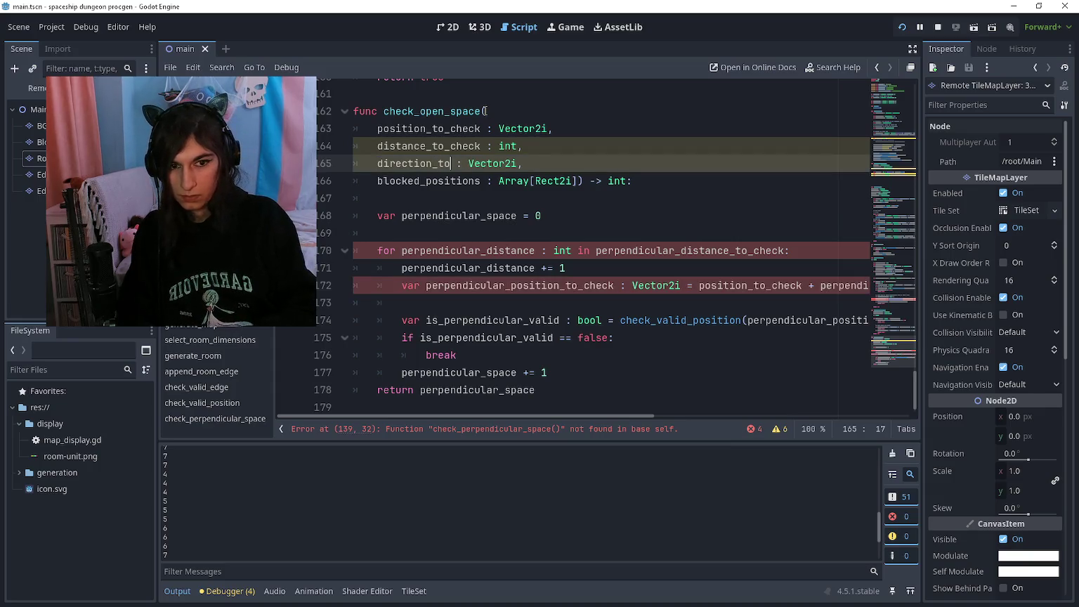
pyautogui.press('BackSpace')
pyautogui.press('BackSpace')
pyautogui.press('BackSpace')
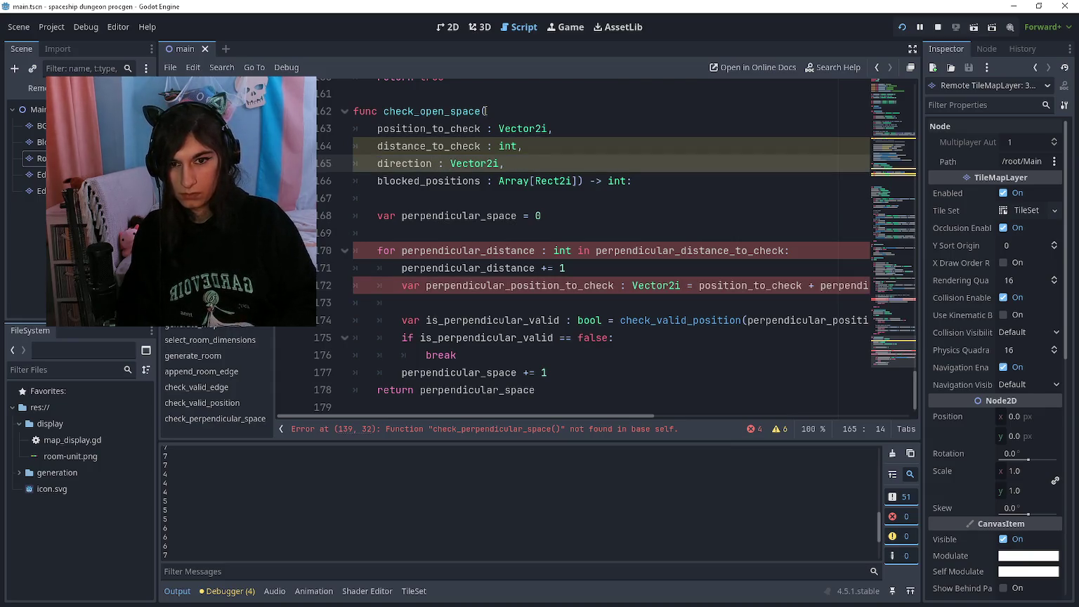
# Strip perpendicular from the loop variable, its distance_to_check range, the increment and the position variable
pyautogui.press('Down')
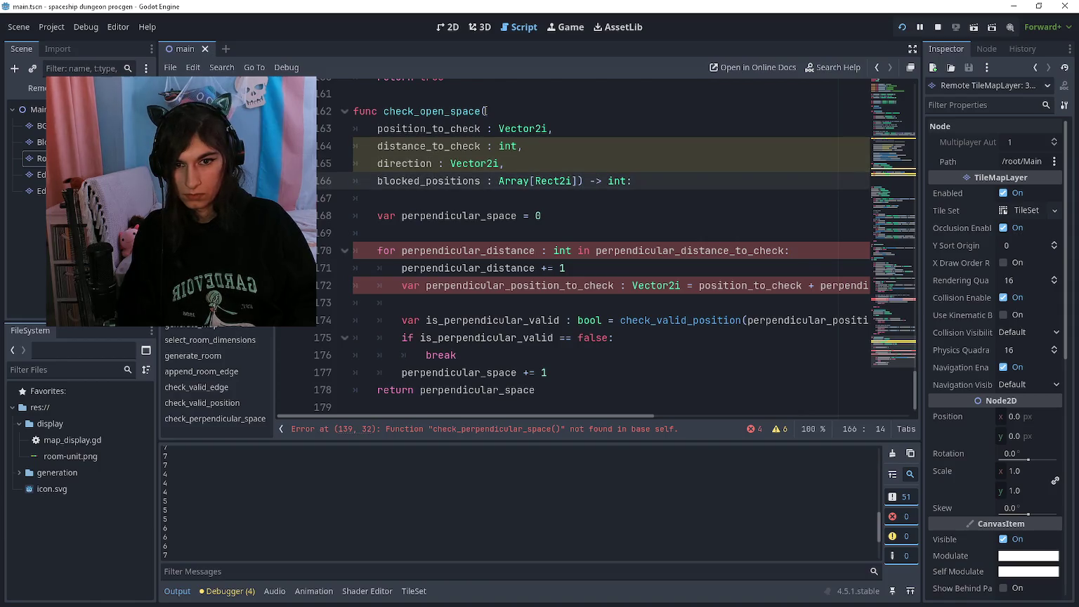
pyautogui.press('Down')
pyautogui.press('Down')
pyautogui.press('Down')
pyautogui.press('Delete')
pyautogui.press('Delete')
pyautogui.press('Delete')
pyautogui.press('Delete')
pyautogui.press('Delete')
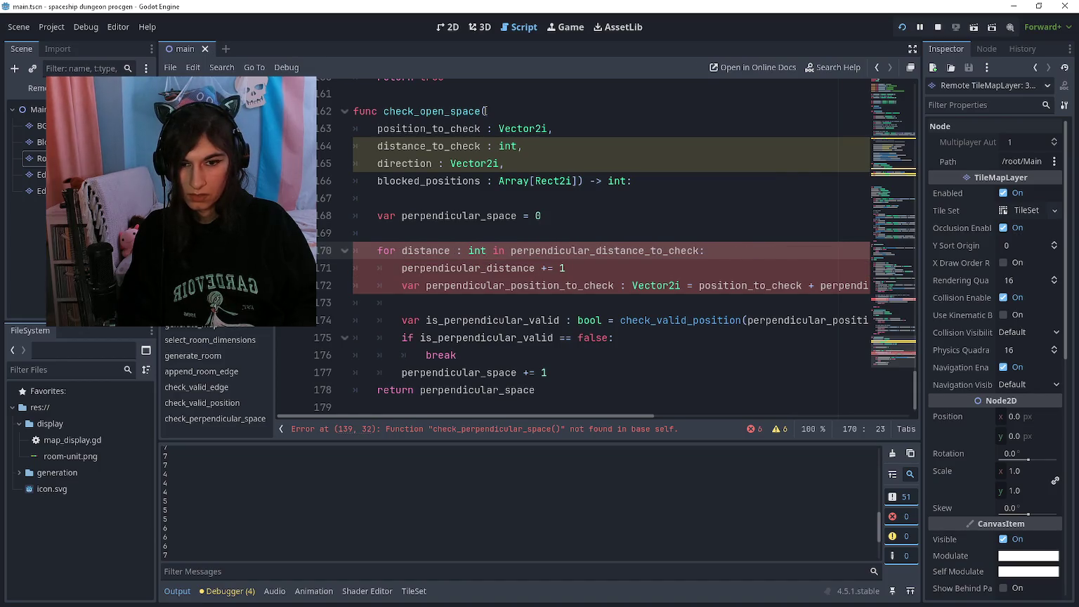
pyautogui.press('Down')
pyautogui.press('BackSpace')
pyautogui.press('BackSpace')
pyautogui.press('BackSpace')
pyautogui.press('Up')
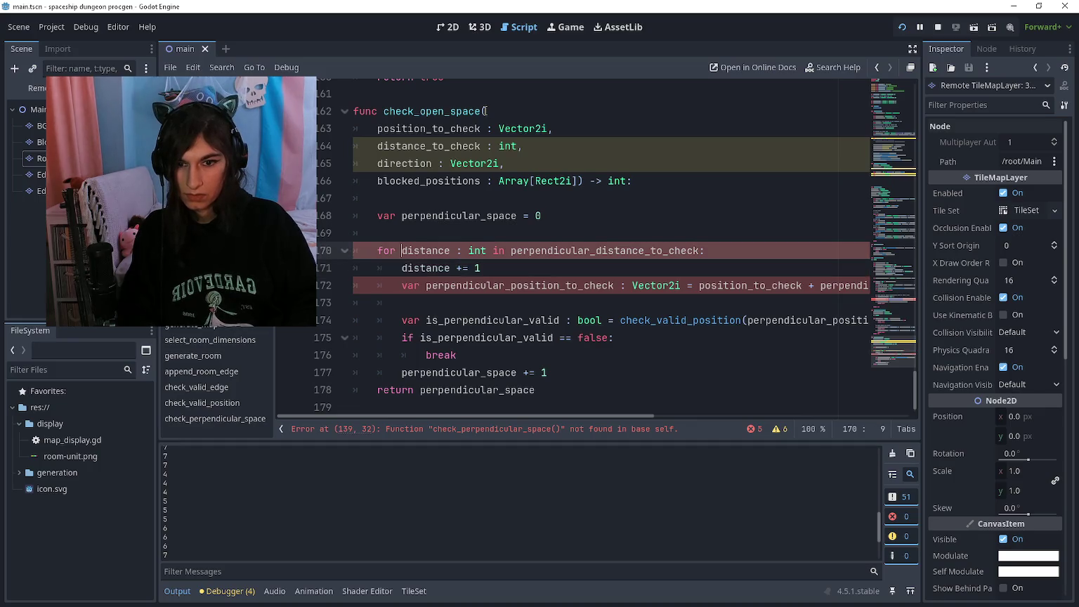
pyautogui.press('Right')
pyautogui.press('Right')
pyautogui.press('Right')
pyautogui.press('Delete')
pyautogui.press('Delete')
pyautogui.press('Delete')
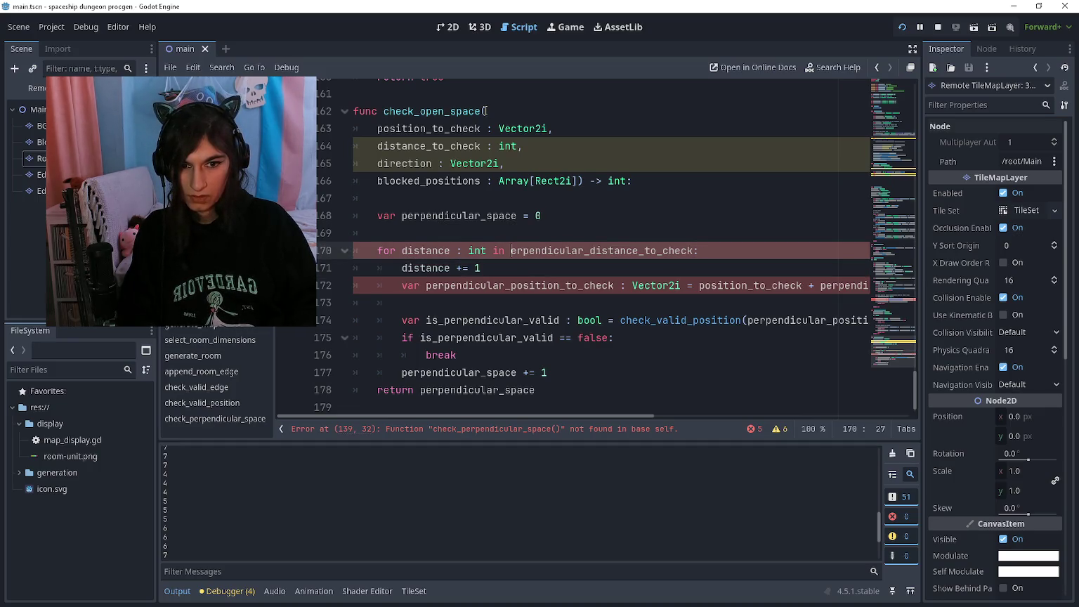
pyautogui.press('Delete')
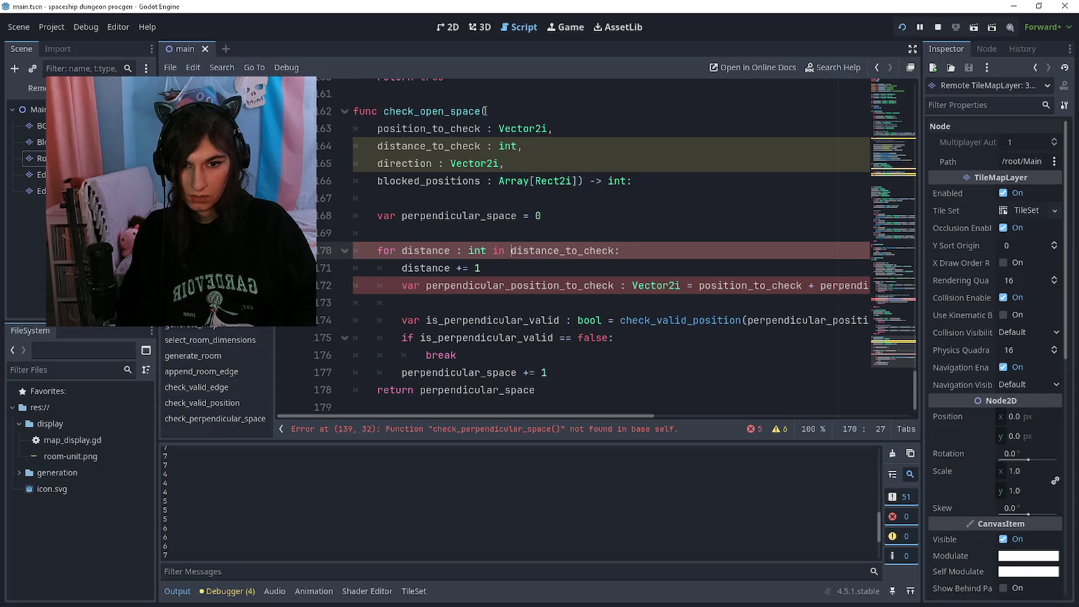
pyautogui.press('Down')
pyautogui.press('Down')
pyautogui.press('BackSpace')
pyautogui.press('BackSpace')
pyautogui.press('BackSpace')
pyautogui.press('Right')
pyautogui.press('Right')
pyautogui.press('Right')
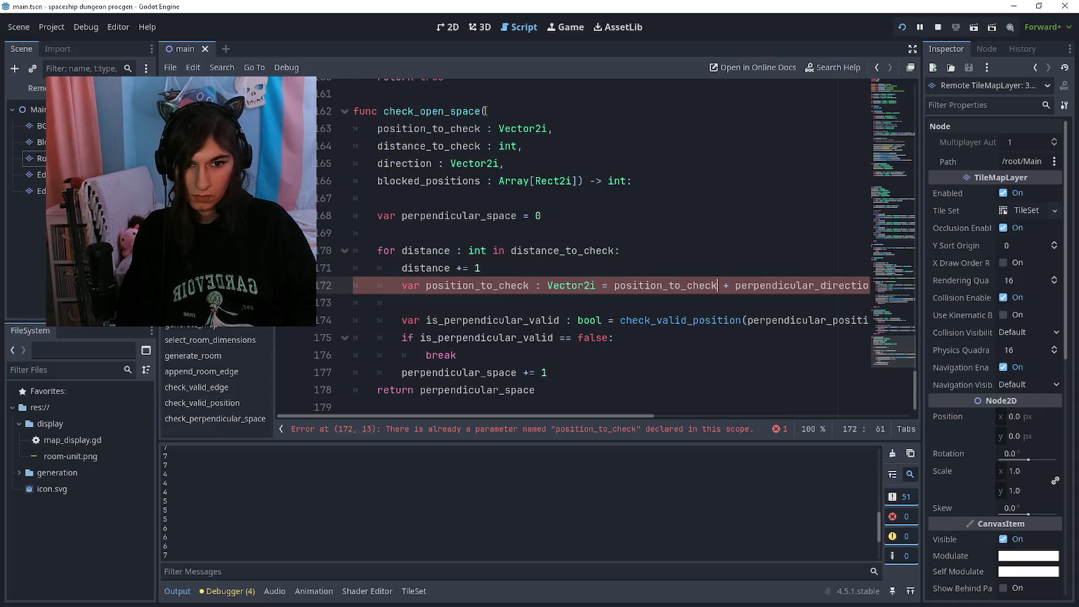
# Use distance and direction in the expression and rename the variable to distance_position_to_check
pyautogui.press('Delete')
pyautogui.press('Delete')
pyautogui.press('Delete')
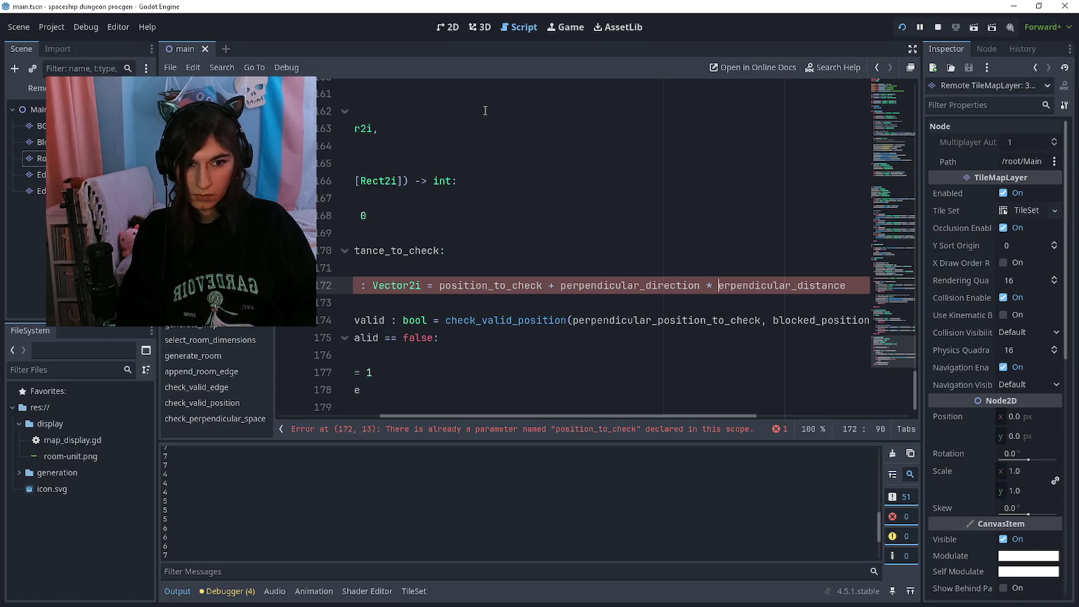
pyautogui.press('Delete')
pyautogui.press('Delete')
pyautogui.press('Delete')
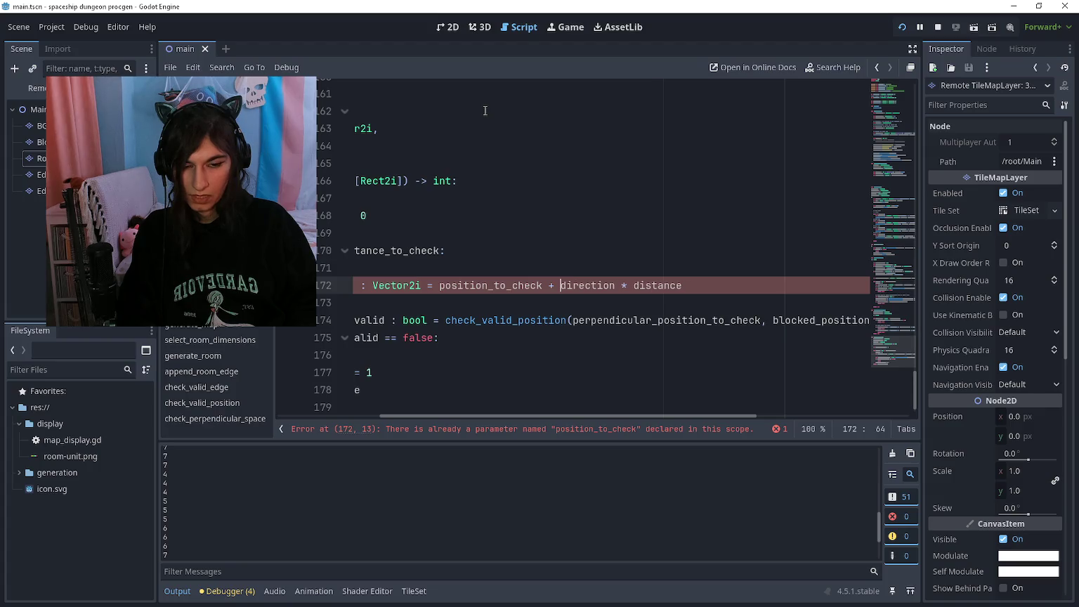
pyautogui.press('Left')
pyautogui.press('Left')
pyautogui.press('Left')
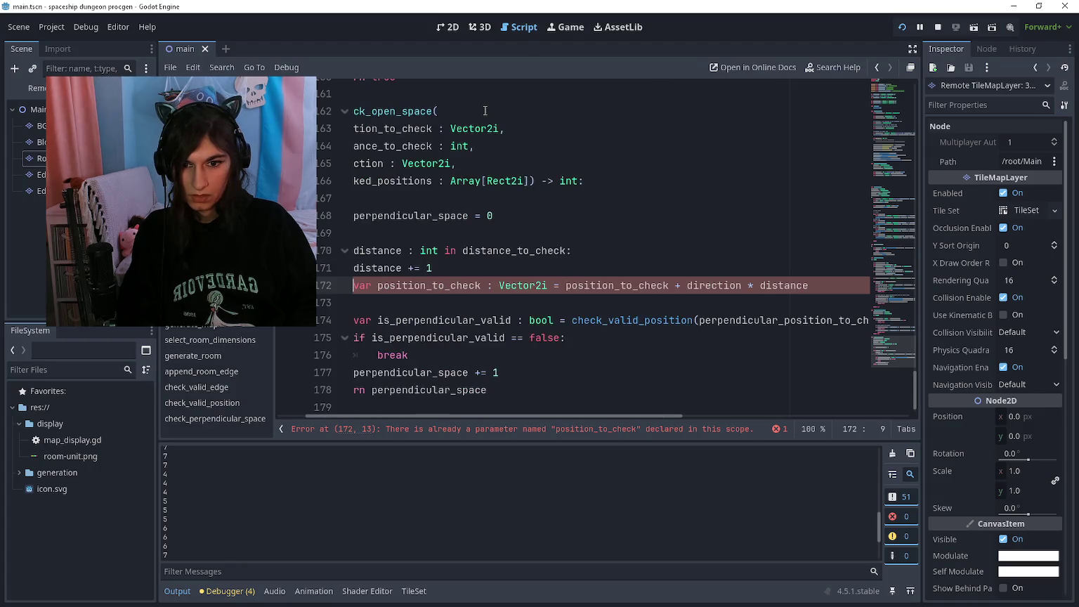
pyautogui.press('Down')
pyautogui.press('Up')
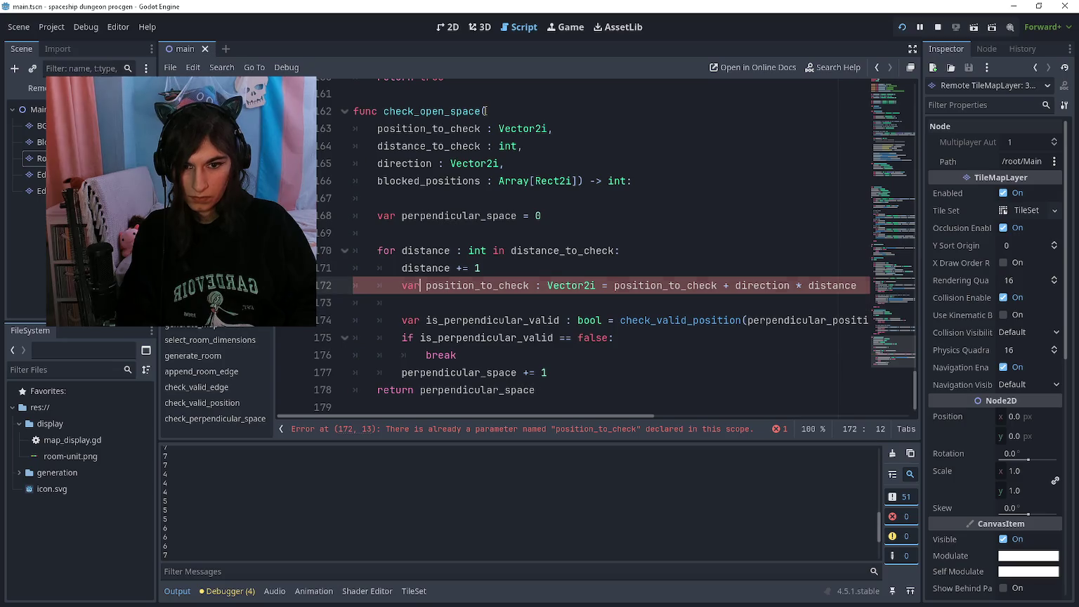
pyautogui.hotkey('ctrl', 'Right')
pyautogui.hotkey('ctrl', 'Right')
pyautogui.hotkey('ctrl', 'Right')
pyautogui.hotkey('ctrl', 'Right')
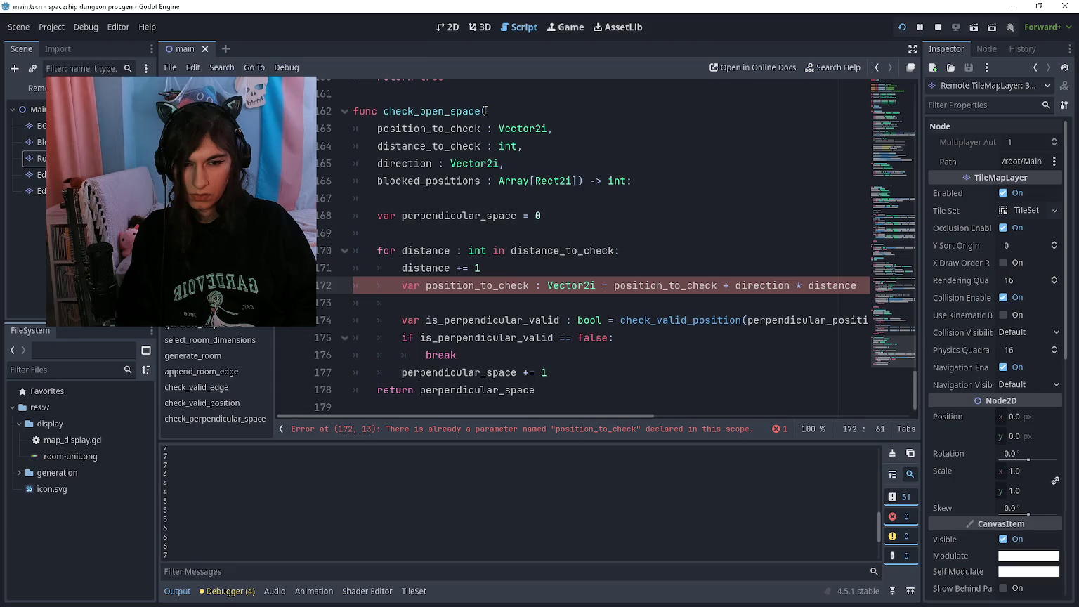
pyautogui.hotkey('ctrl', 'Left')
pyautogui.hotkey('ctrl', 'Left')
pyautogui.hotkey('ctrl', 'Left')
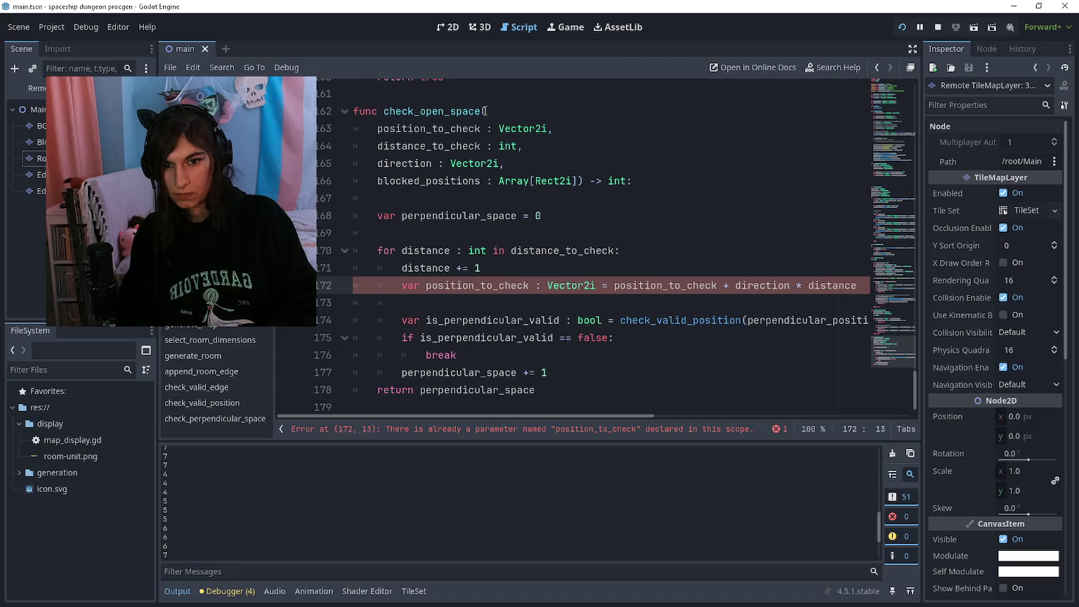
pyautogui.write('distance_')
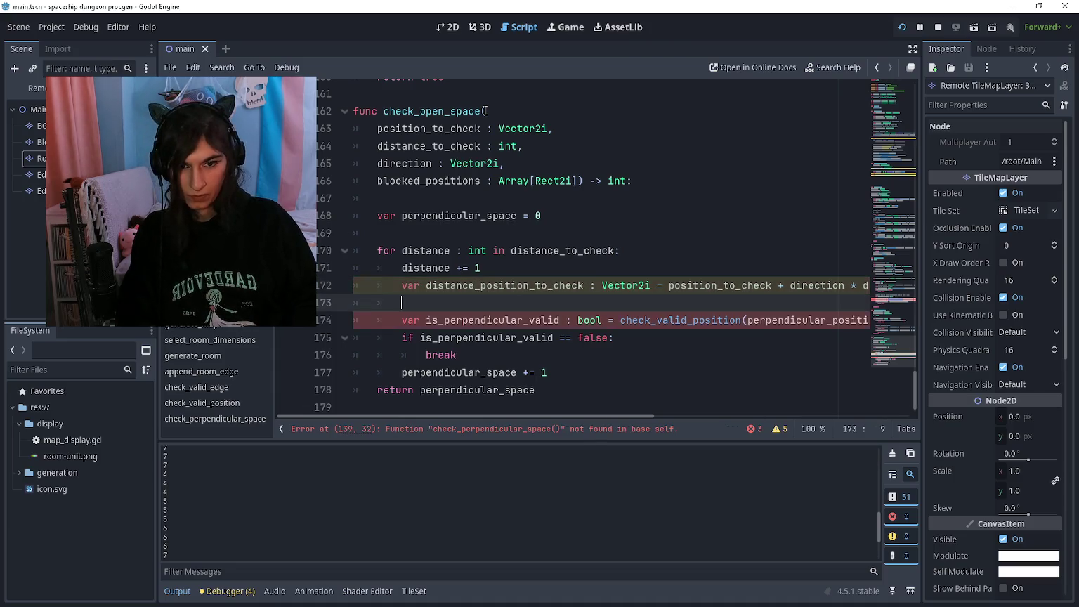
# Pass distance_position_to_check to check_valid_position on line 174 and run the game
pyautogui.press('Down')
pyautogui.press('Down')
pyautogui.press('End')
pyautogui.hotkey('ctrl', 'Left')
pyautogui.hotkey('ctrl', 'Left')
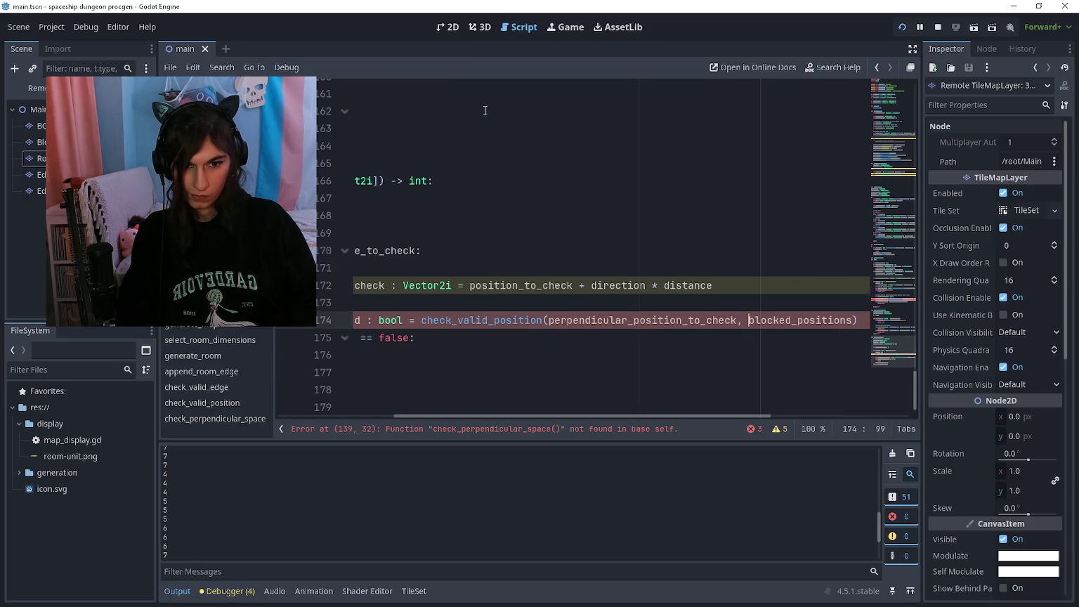
pyautogui.press('Delete')
pyautogui.press('Delete')
pyautogui.press('Delete')
pyautogui.write('distance')
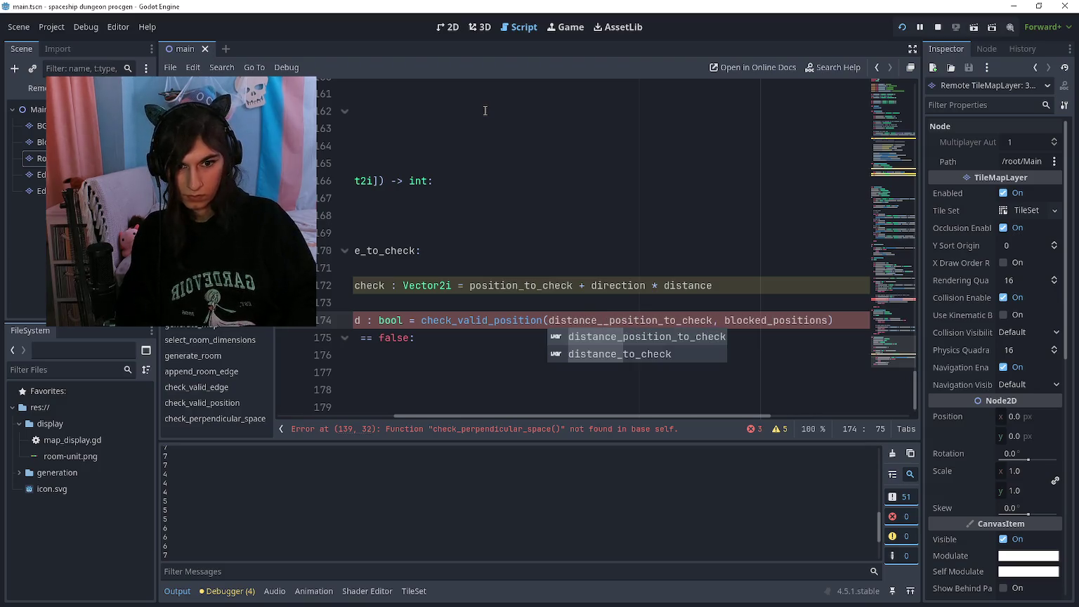
pyautogui.press('Escape')
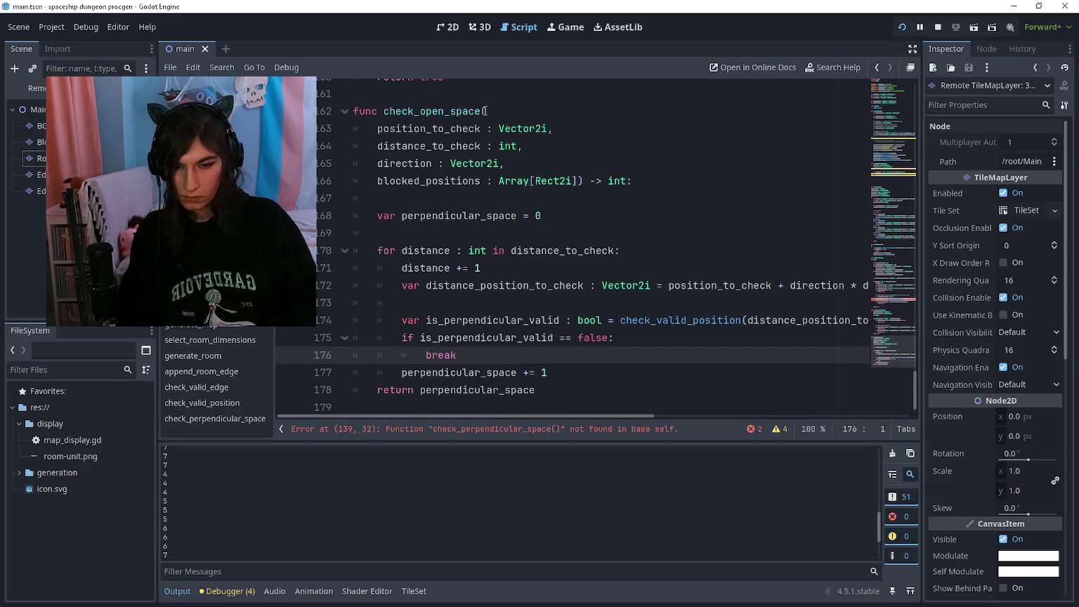
pyautogui.press('F5')
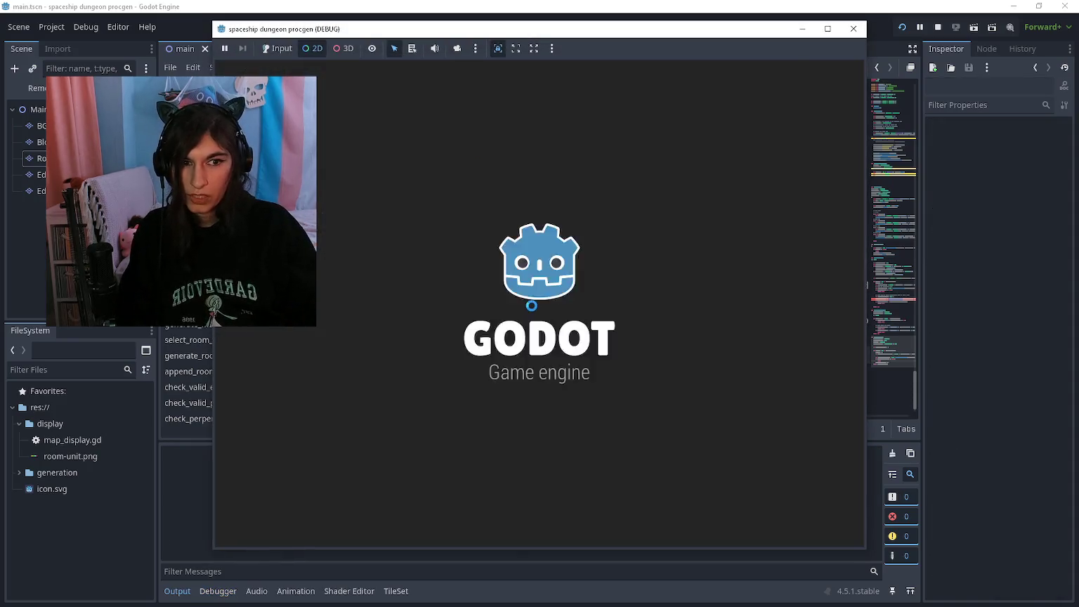
# Change both check_perpendicular_space calls on lines 139 and 140 to check_open_space
pyautogui.click(548, 297)
pyautogui.moveTo(579, 247); pyautogui.dragTo(656, 246)
pyautogui.write('open')
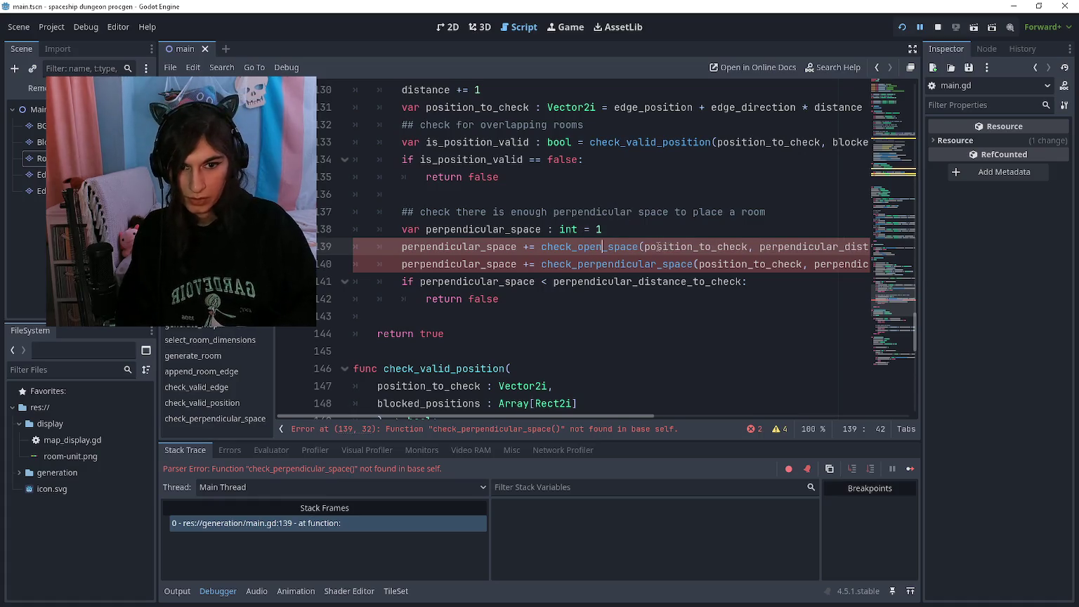
pyautogui.press('Down')
pyautogui.press('Left')
pyautogui.press('Left')
pyautogui.press('Left')
pyautogui.hotkey('shift', 'Right')
pyautogui.hotkey('shift', 'Right')
pyautogui.hotkey('shift', 'Right')
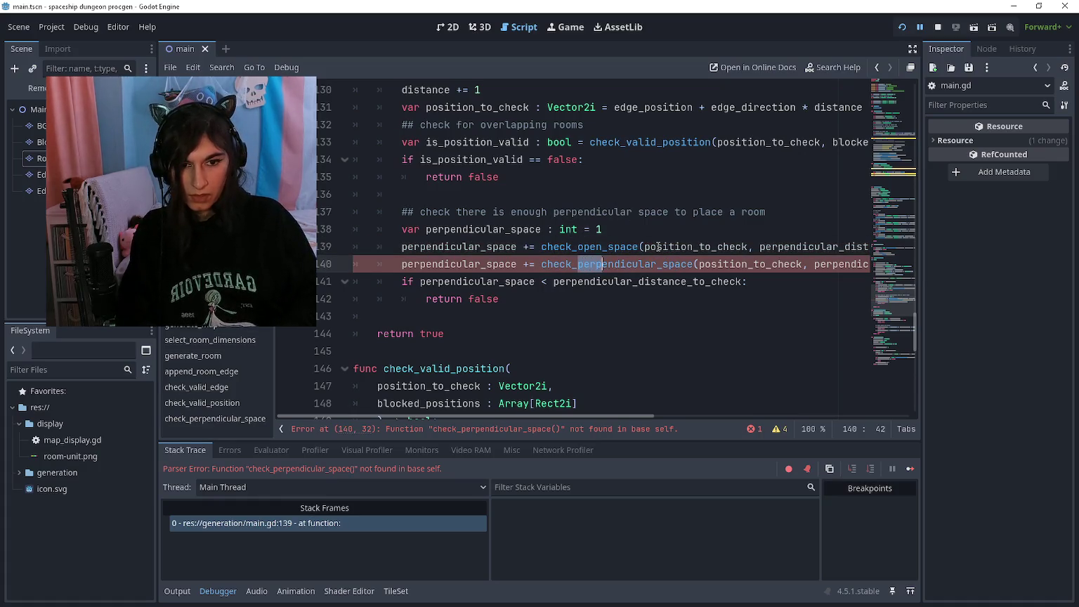
pyautogui.write('open')
# Run the game with F5, close it with F8, and look over check_open_space
pyautogui.press('F5')
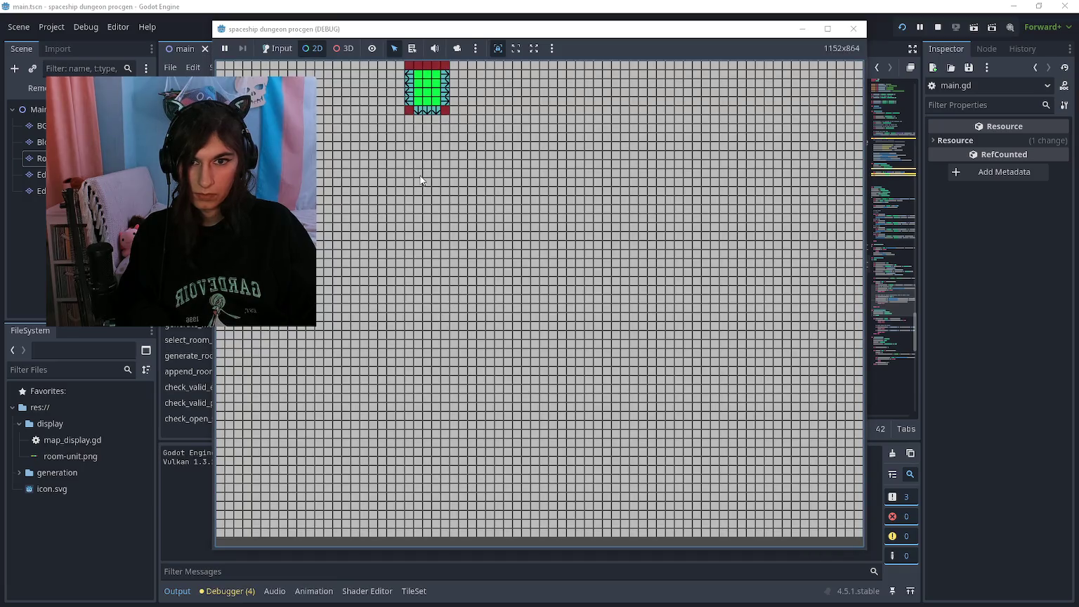
pyautogui.press('F8')
pyautogui.scroll(-5, 537, 281)
pyautogui.scroll(-3, 536, 281)
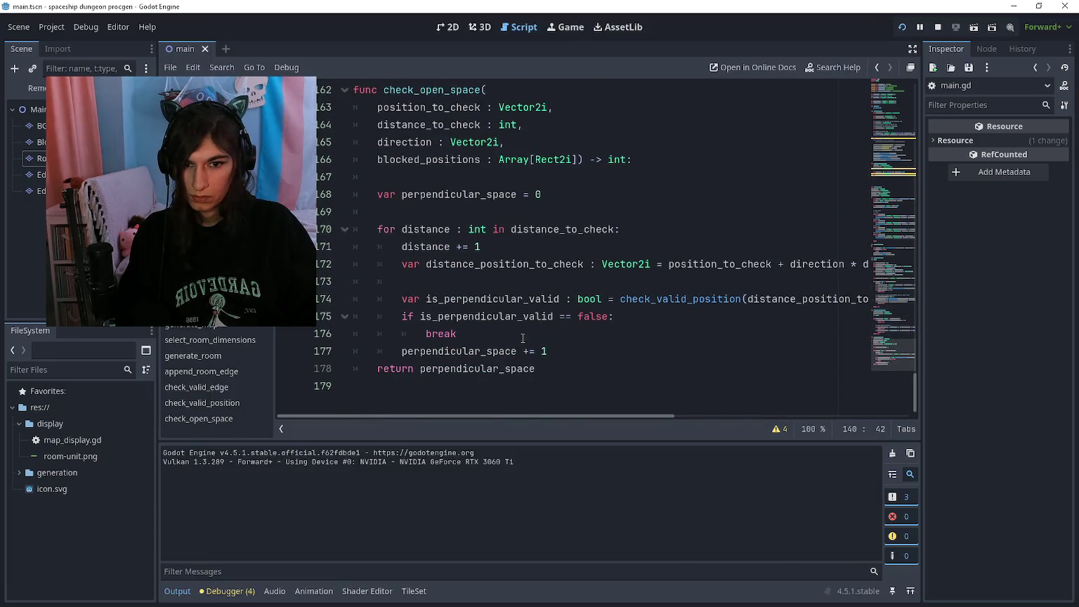
pyautogui.click(589, 350)
pyautogui.scroll(18, 589, 349)
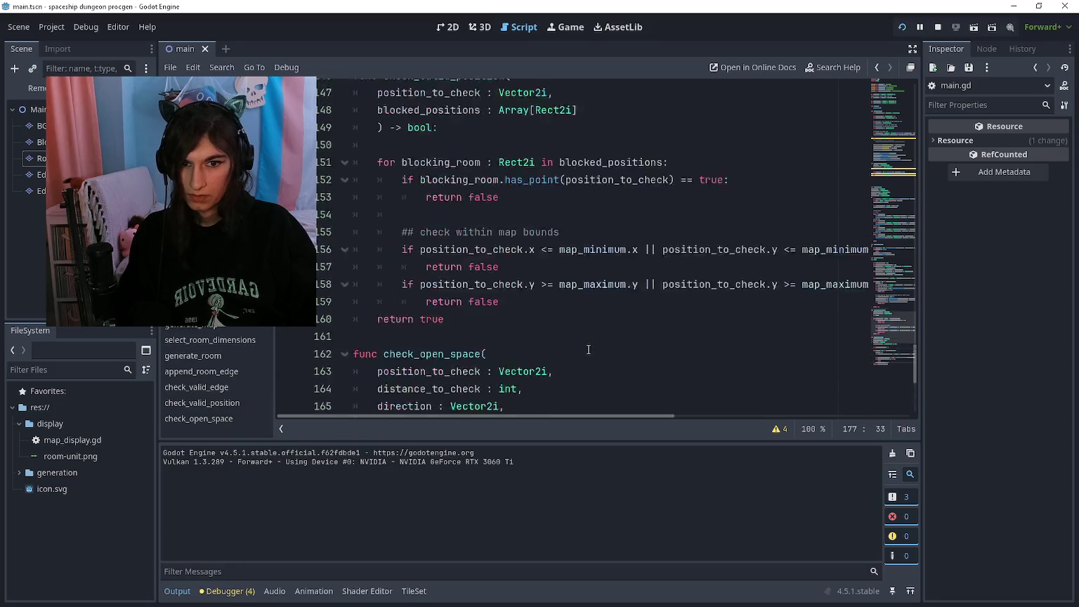
pyautogui.scroll(-8, 471, 290)
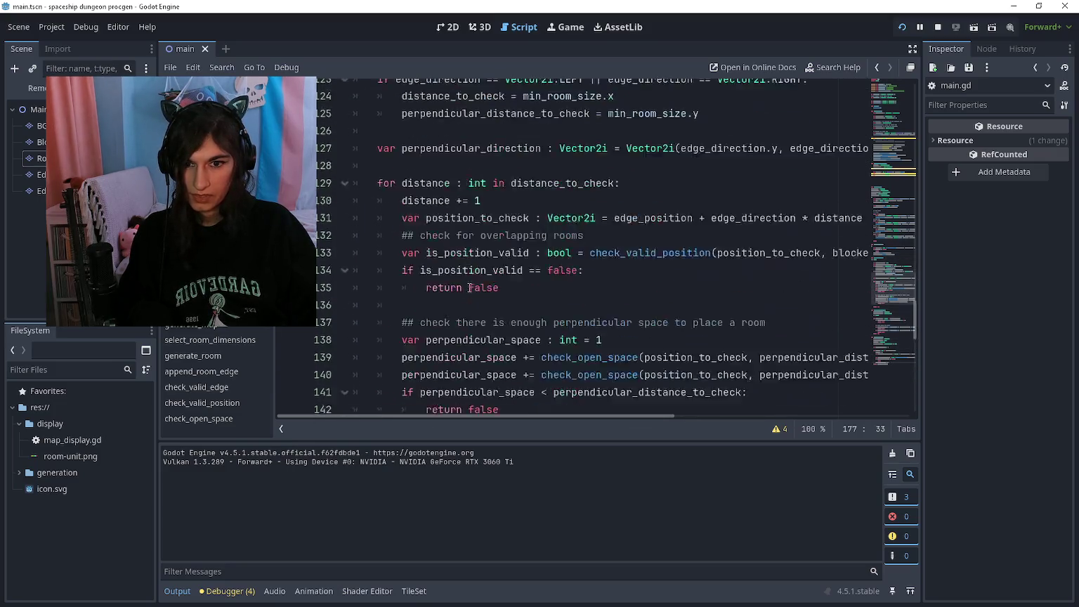
# Add print(perpendicular_space) on a new line above the space check and run the game
pyautogui.click(421, 263)
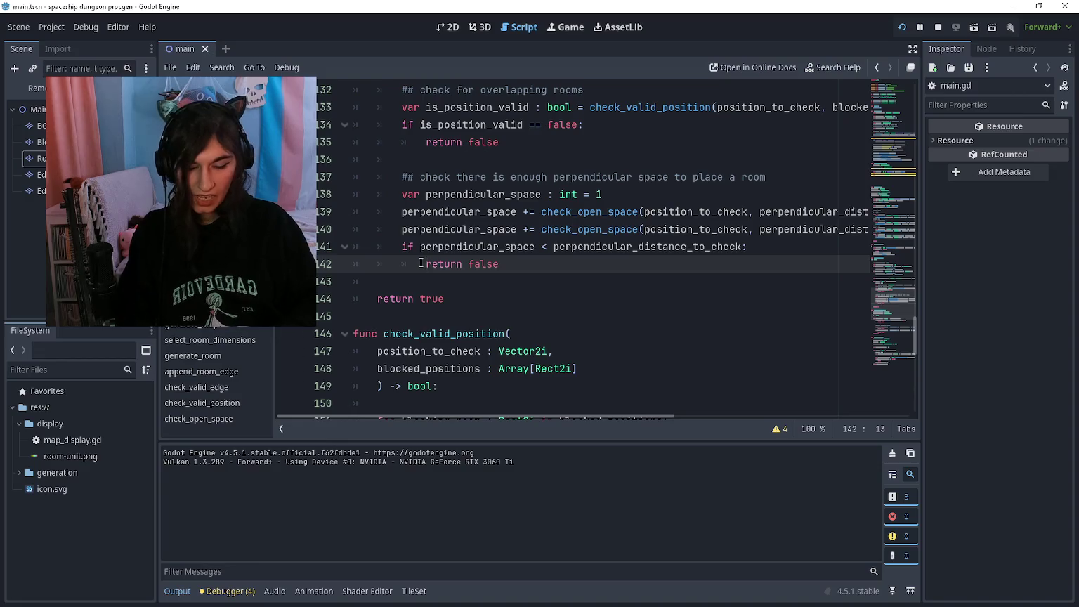
pyautogui.press('Up')
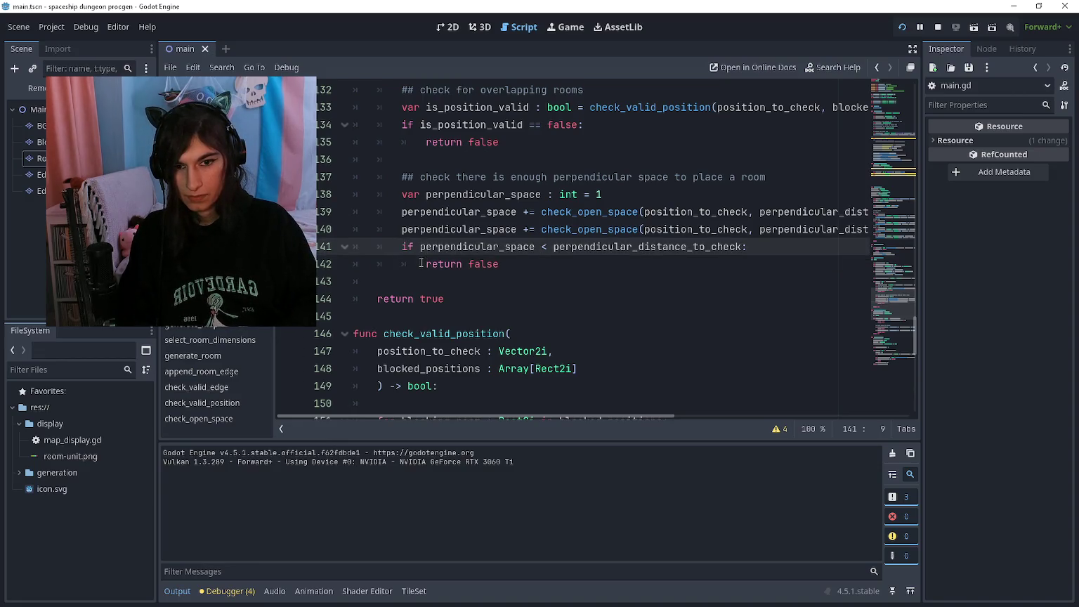
pyautogui.press('Return')
pyautogui.press('Up')
pyautogui.write('print(perpendicular_space')
pyautogui.press('F5')
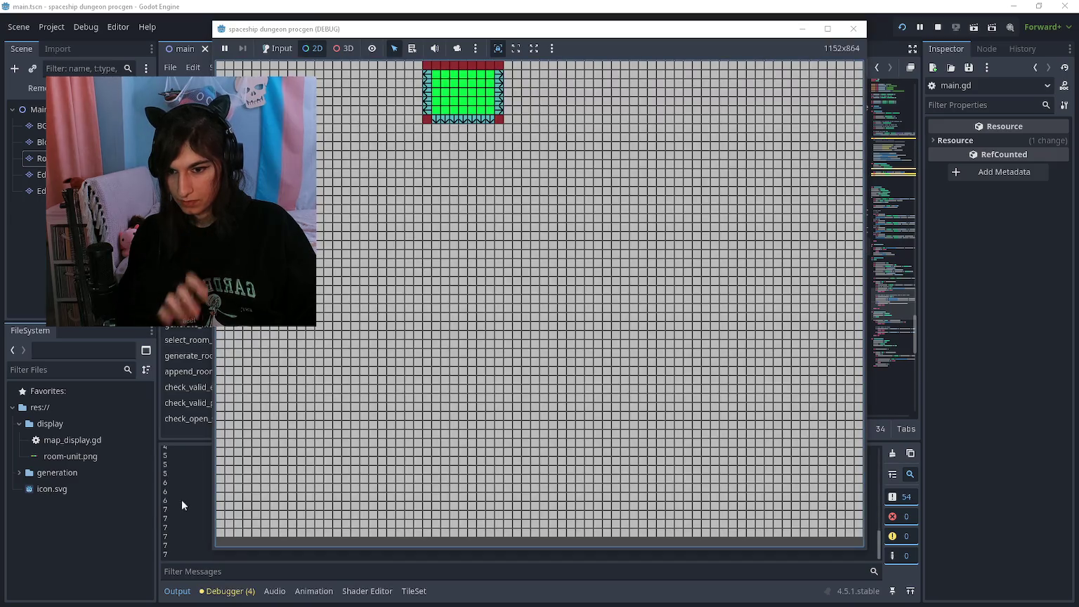
# Review the printed values 4 to 7 in Output, rerun the game, then stop it
pyautogui.click(176, 505)
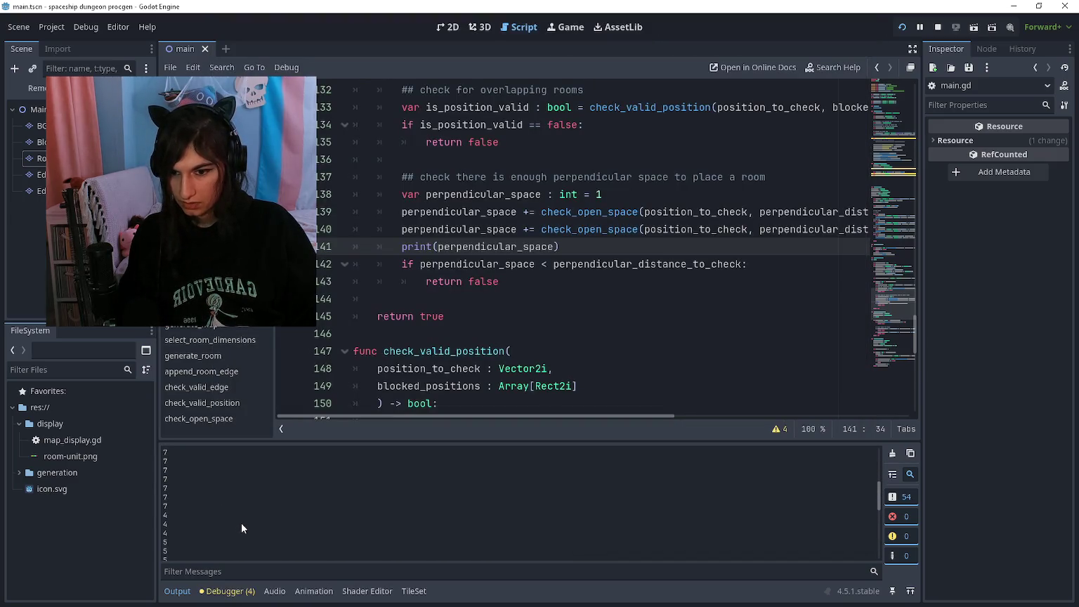
pyautogui.scroll(10, 241, 522)
pyautogui.scroll(-10, 246, 520)
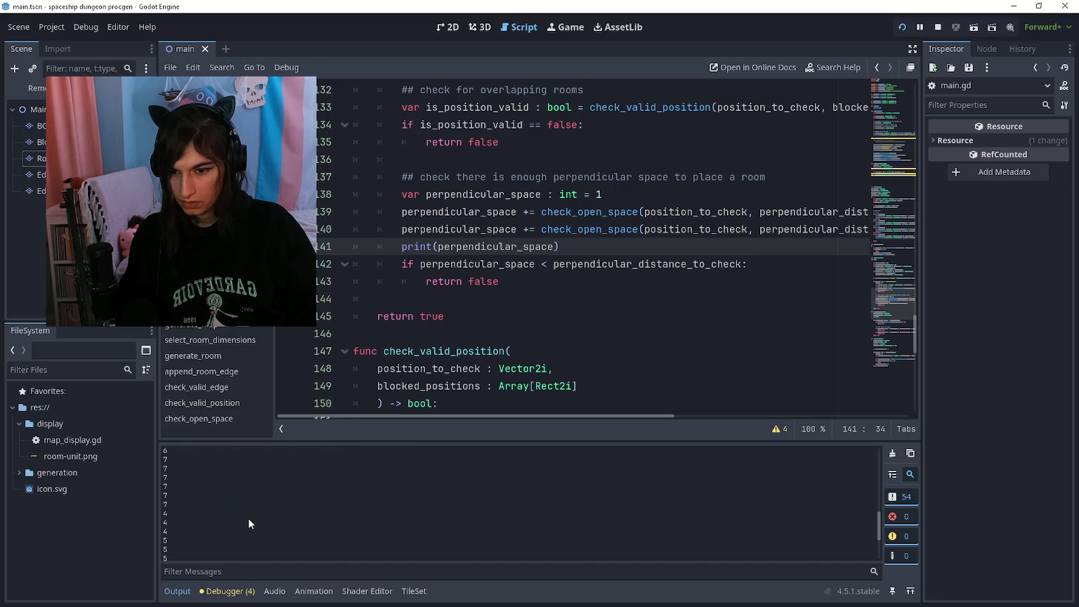
pyautogui.scroll(1, 248, 518)
pyautogui.hotkey('alt', 'Tab')
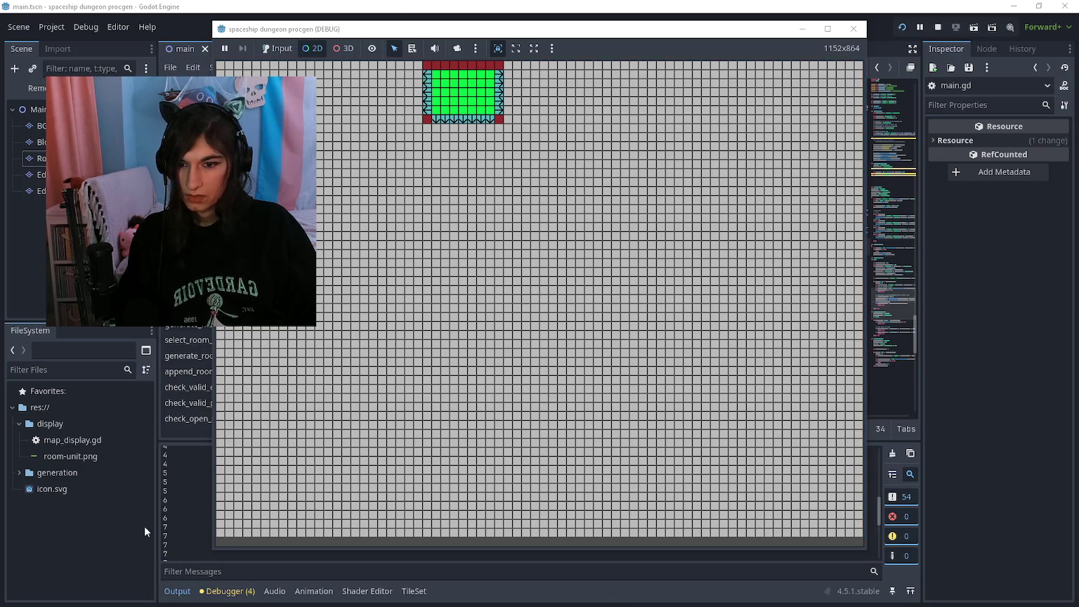
pyautogui.press('F8')
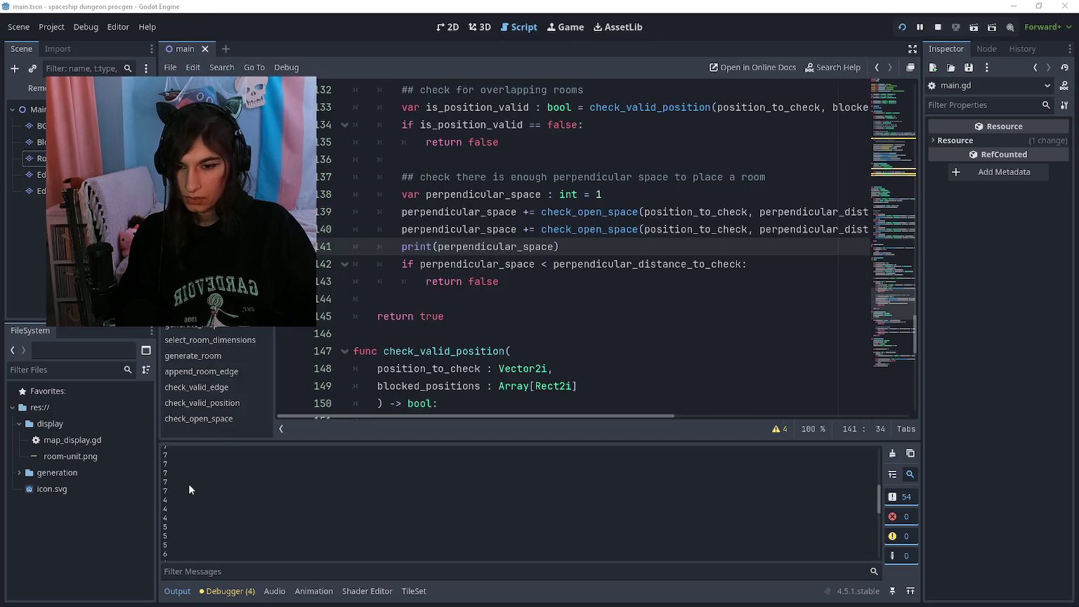
pyautogui.press('F5')
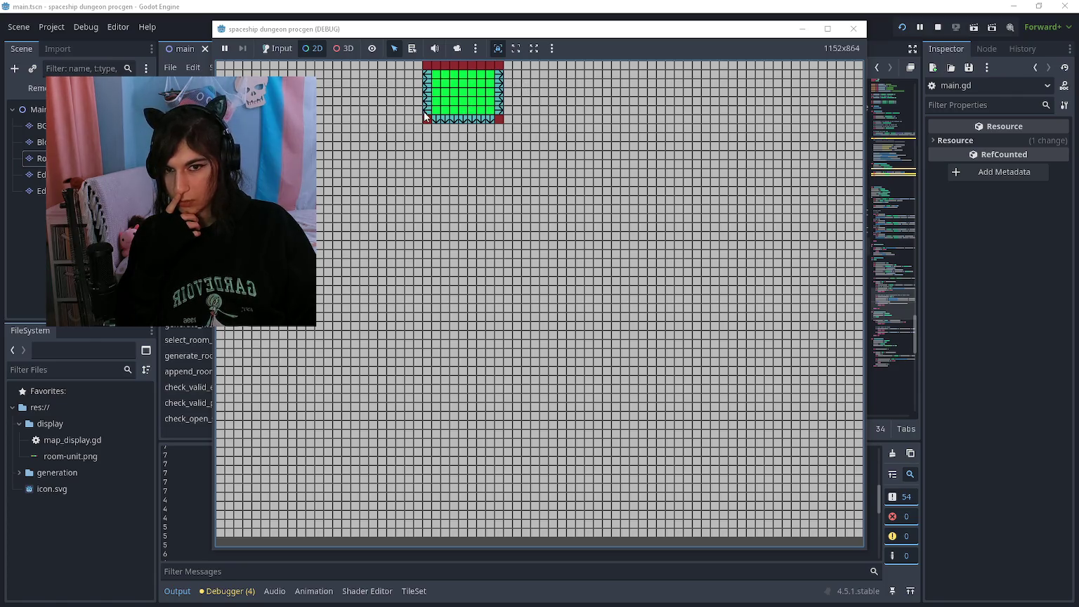
pyautogui.scroll(2, 197, 517)
pyautogui.scroll(-3, 197, 513)
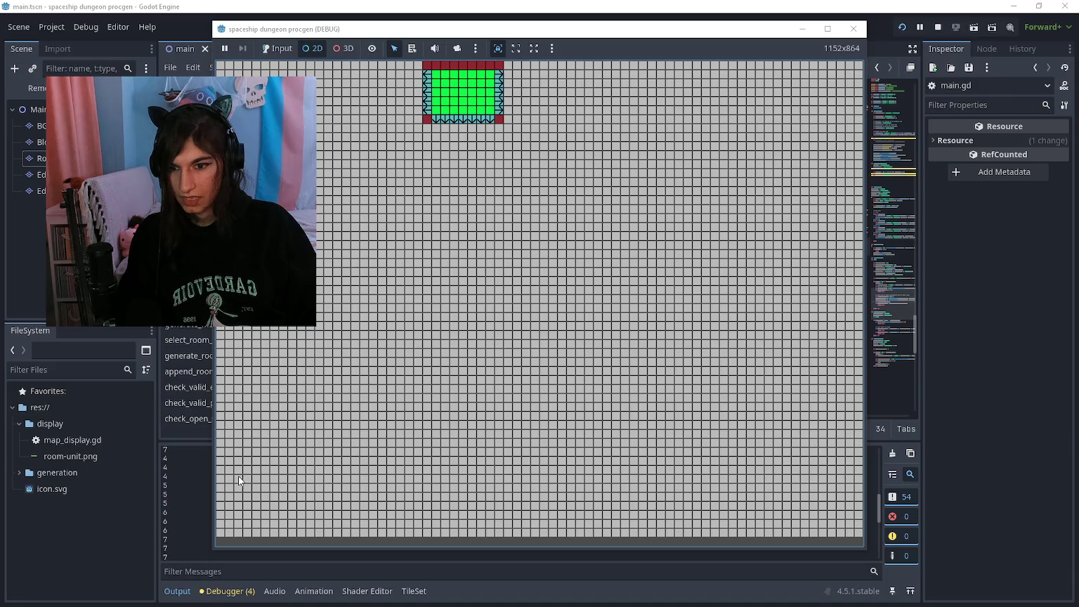
pyautogui.scroll(1, 197, 483)
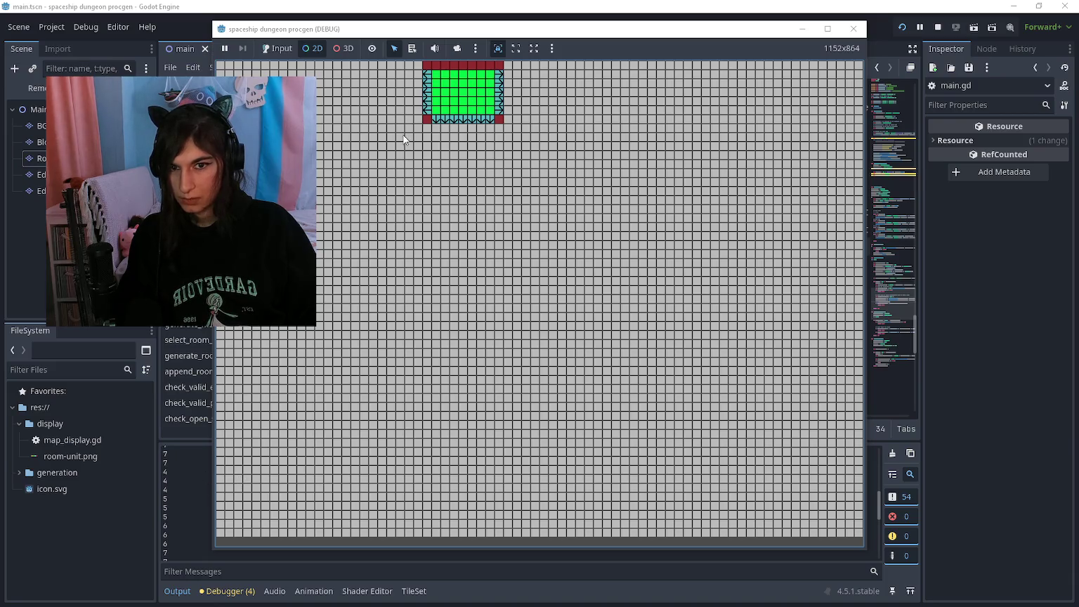
pyautogui.press('F8')
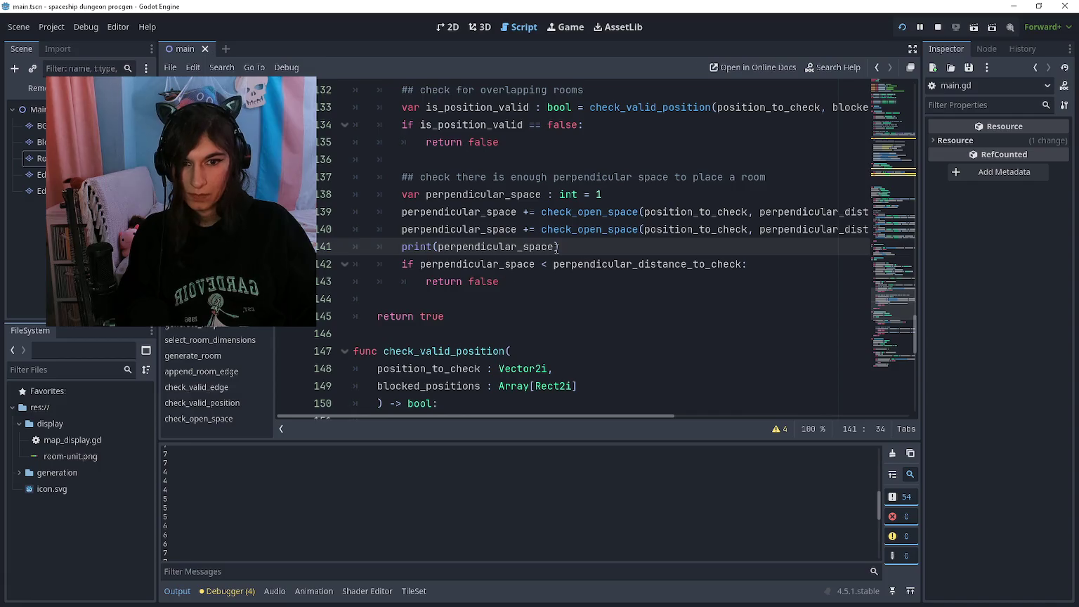
# Add 'var open_space : Rect2i = Rect2i()' below edge_direction in select_room_dimensions, then run with F5
pyautogui.scroll(15, 562, 249)
pyautogui.scroll(14, 573, 253)
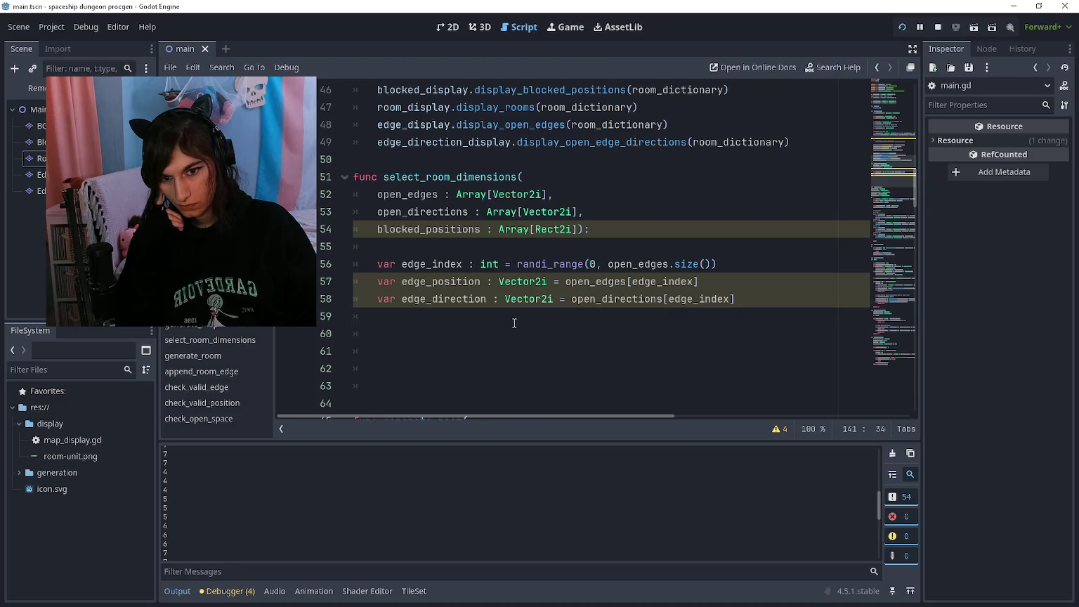
pyautogui.click(515, 321)
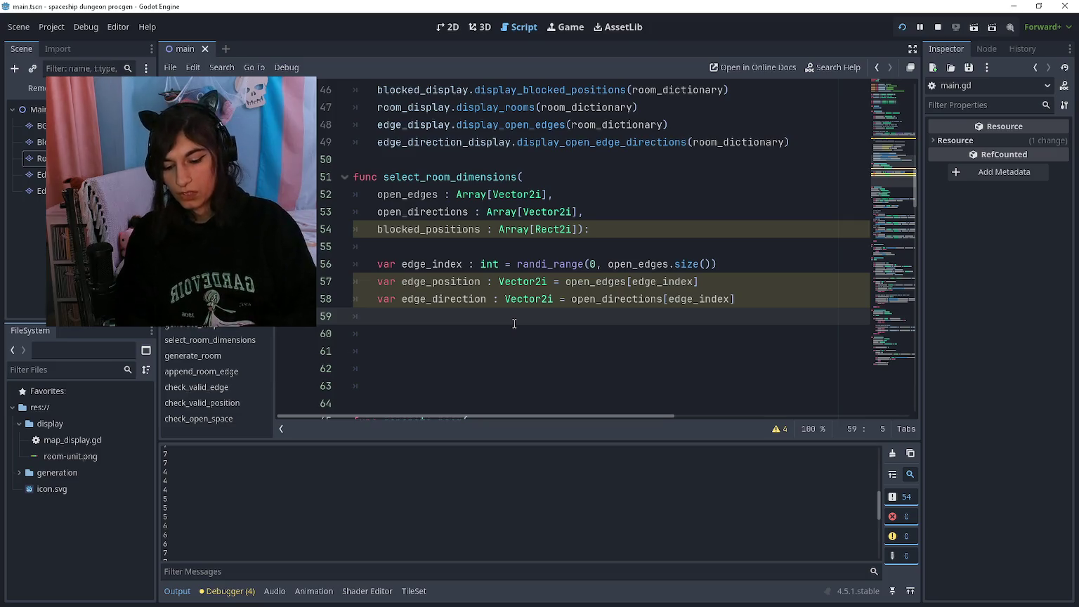
pyautogui.press('Return')
pyautogui.write('var')
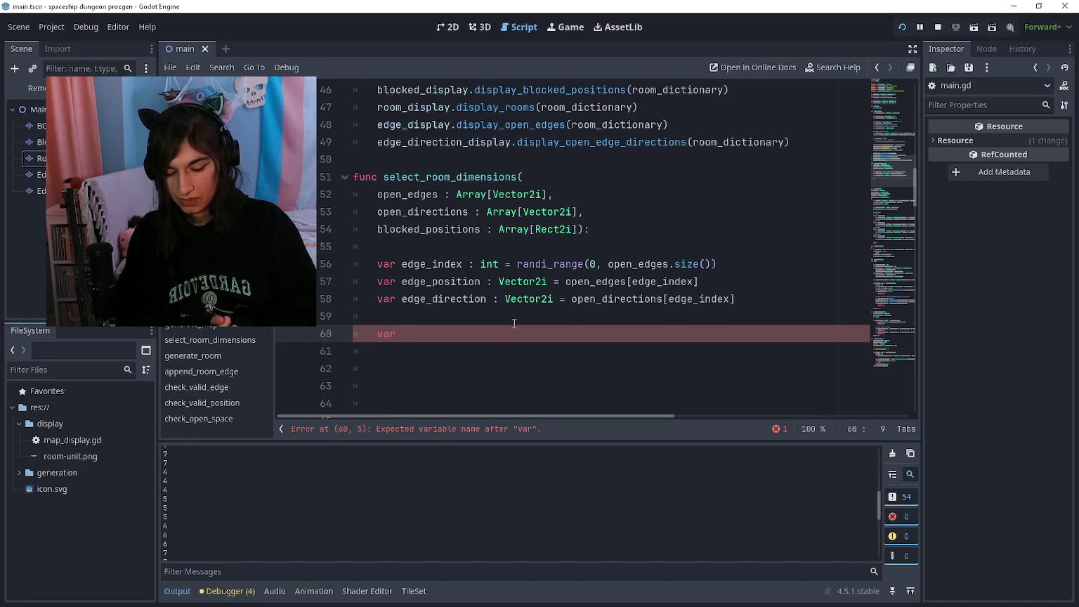
pyautogui.write('ope')
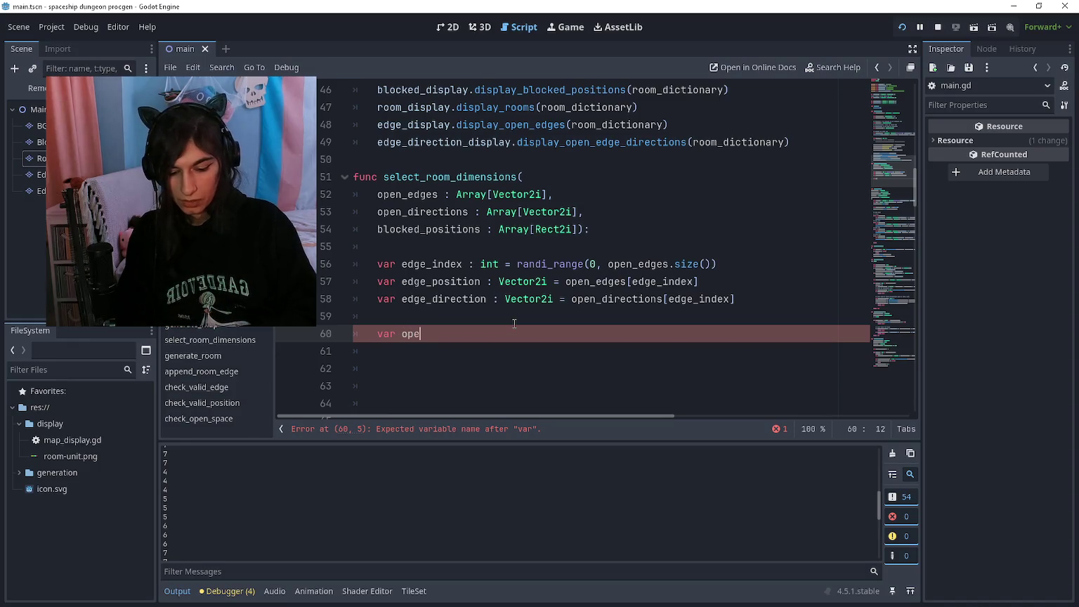
pyautogui.write('n_space : Rect')
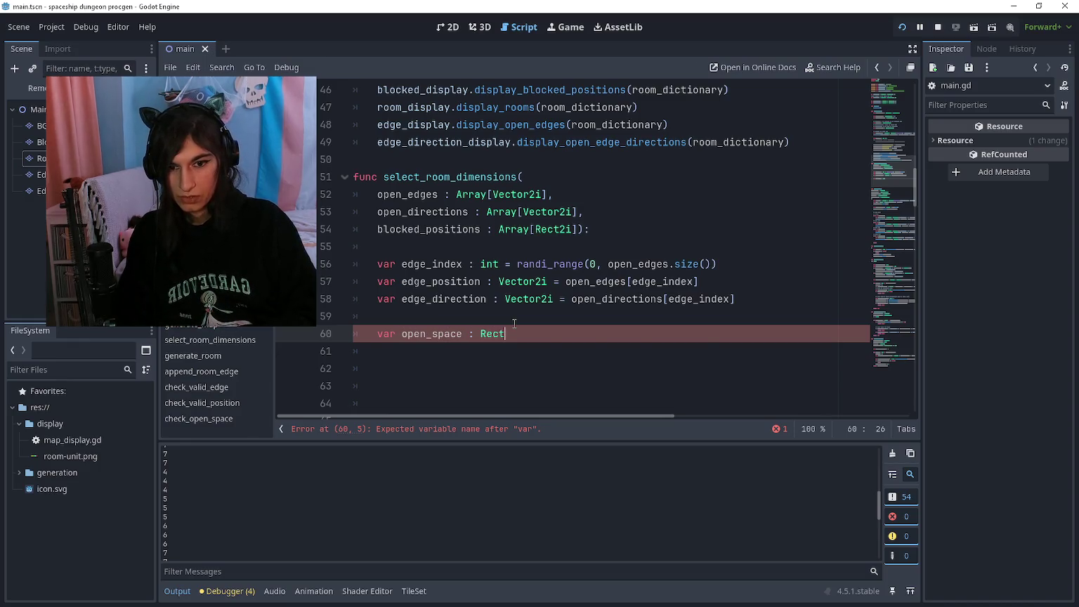
pyautogui.write('2i = Rect')
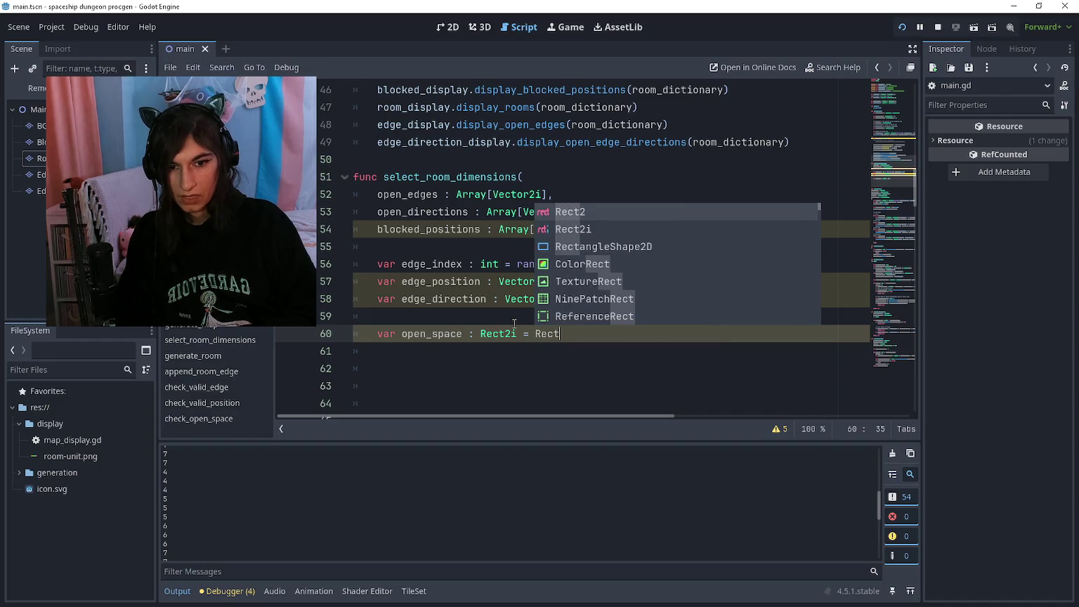
pyautogui.write('2i()')
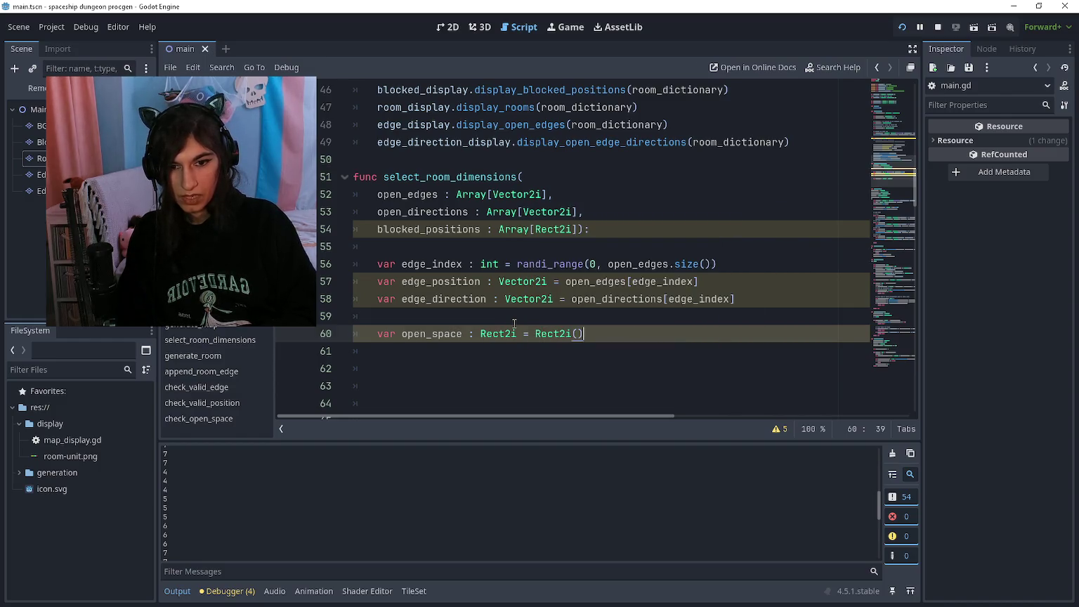
pyautogui.press('Return')
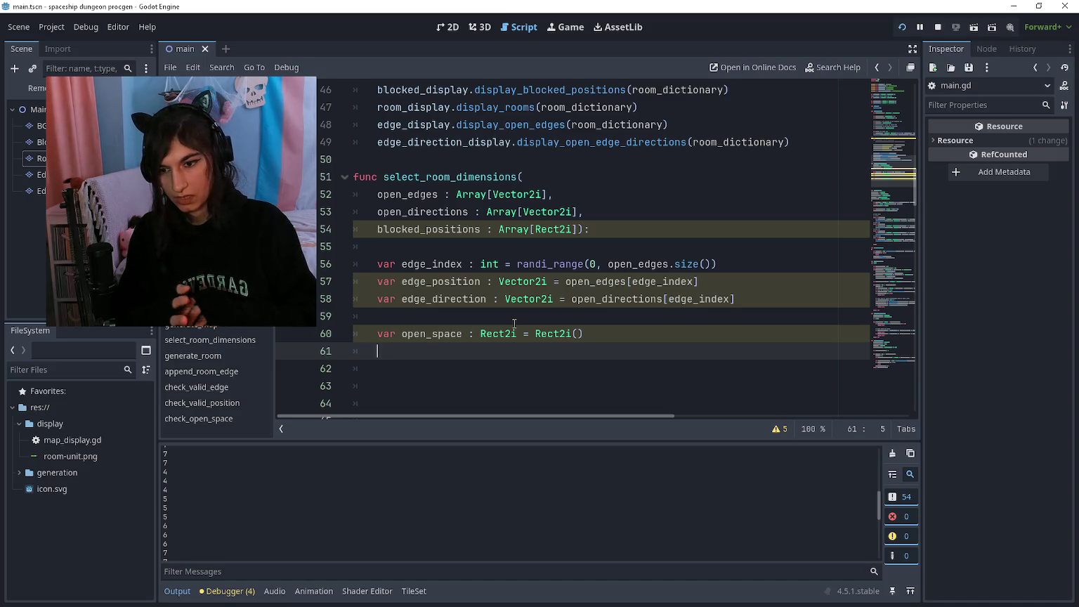
pyautogui.press('F5')
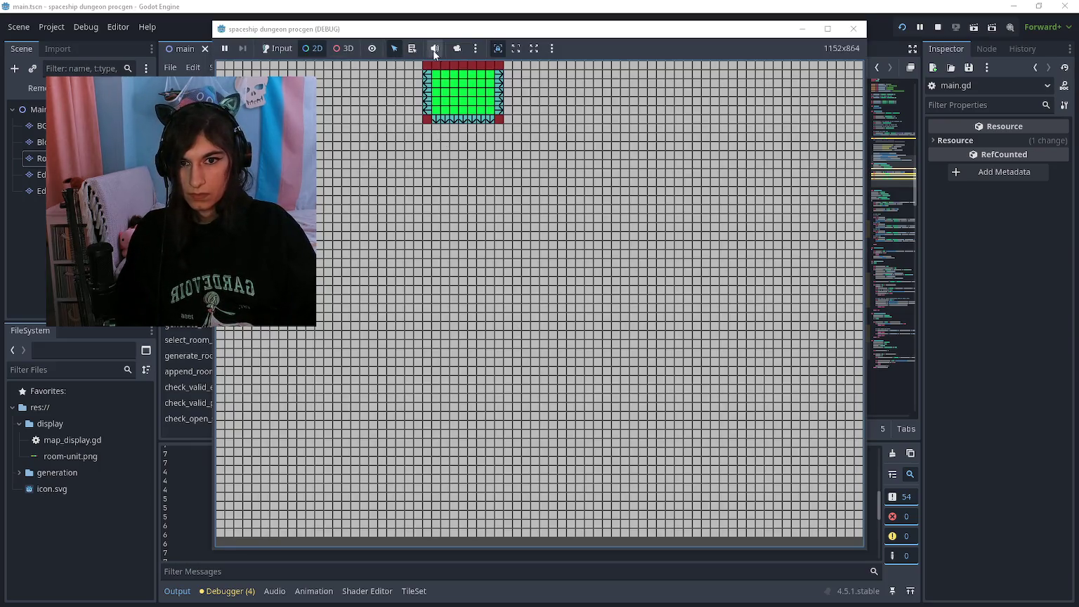
# Zoom into and pan the debug game view to centre on the generated green room
pyautogui.click(457, 48)
pyautogui.scroll(5, 453, 204)
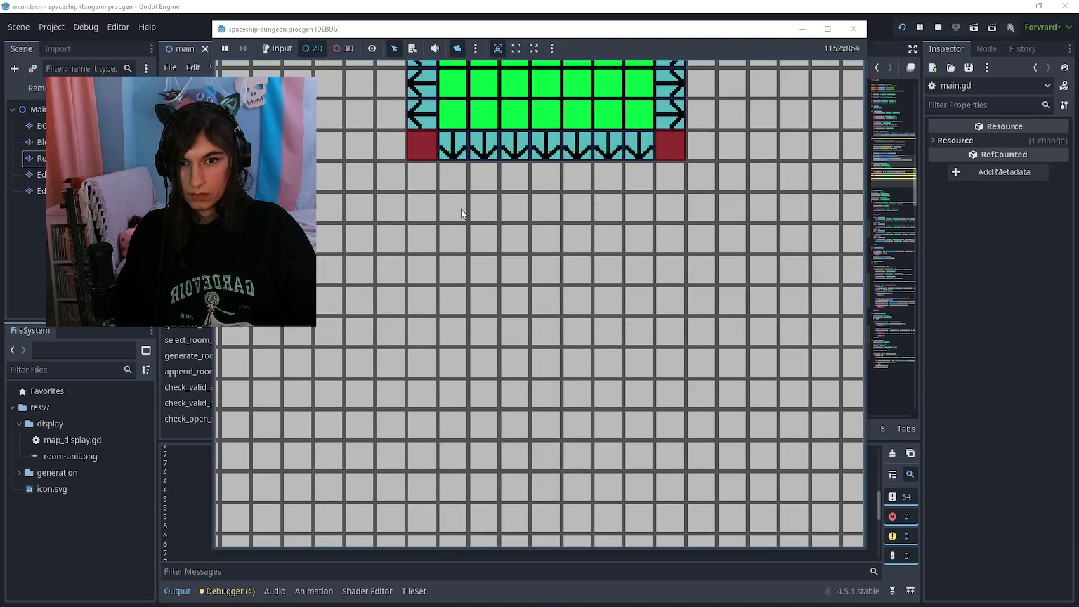
pyautogui.scroll(4, 451, 204)
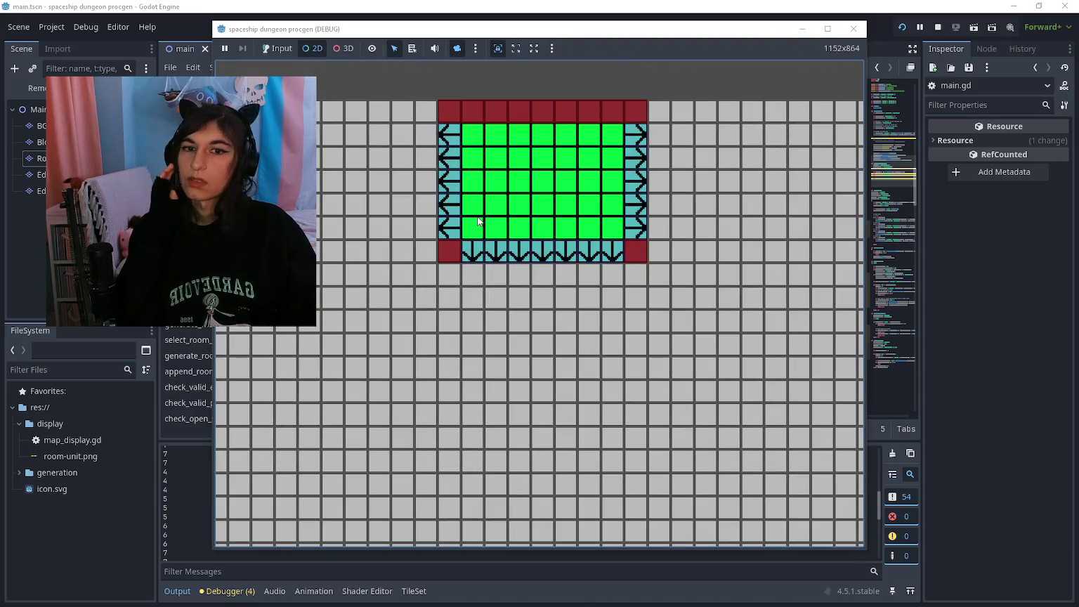
pyautogui.scroll(3, 443, 149)
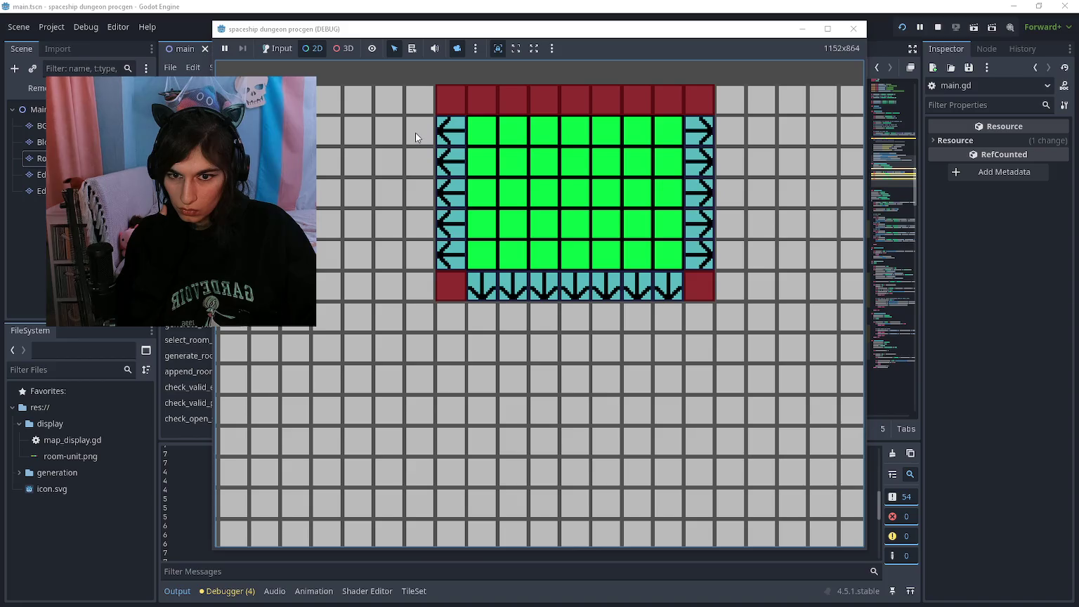
pyautogui.moveTo(414, 132); pyautogui.dragTo(440, 168)
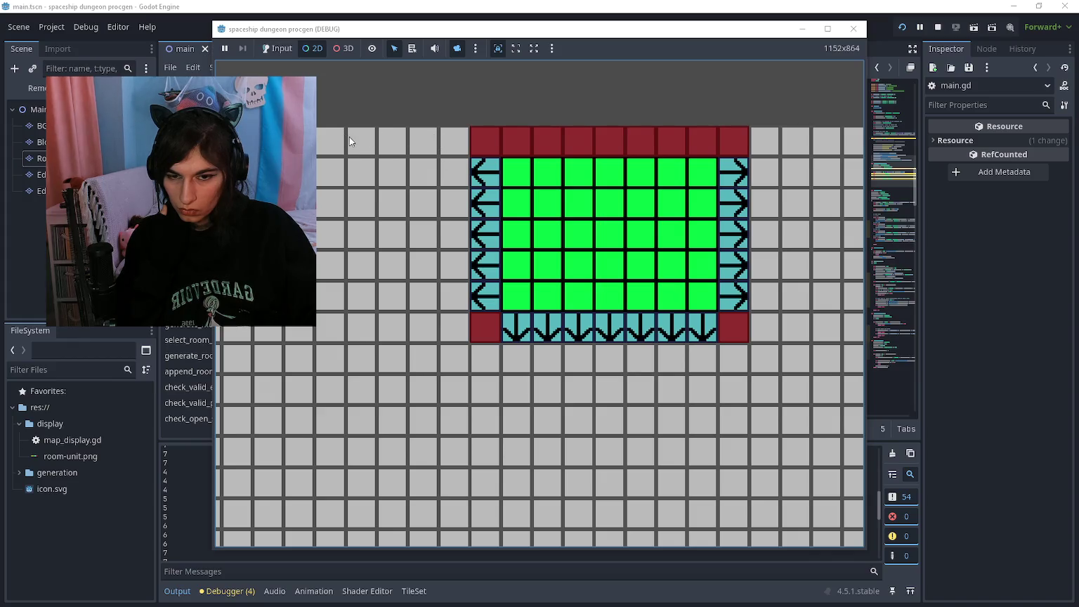
pyautogui.moveTo(506, 315); pyautogui.dragTo(521, 320)
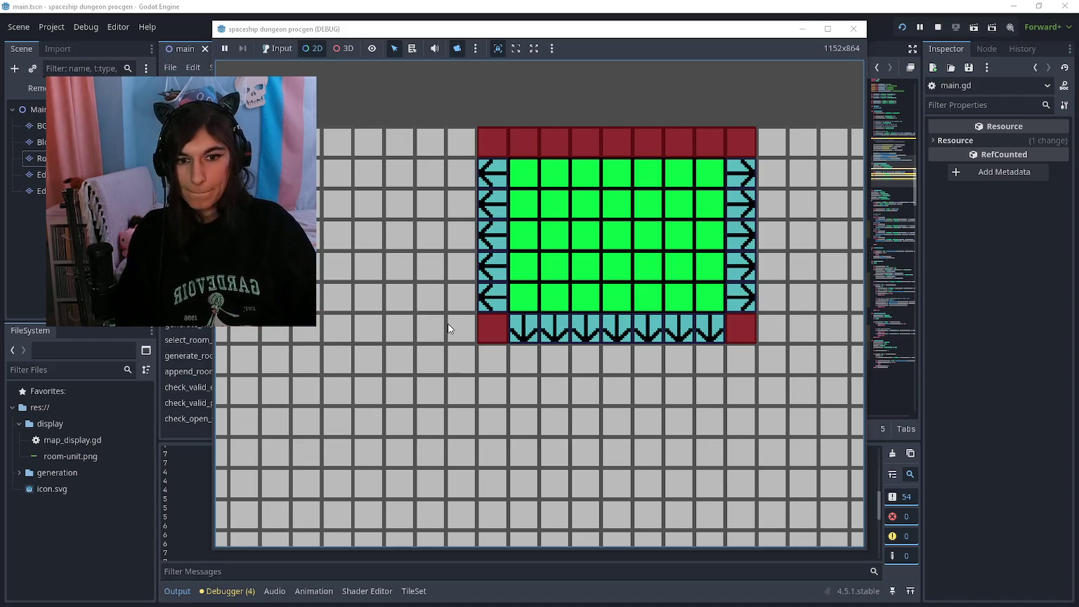
pyautogui.scroll(1, 464, 320)
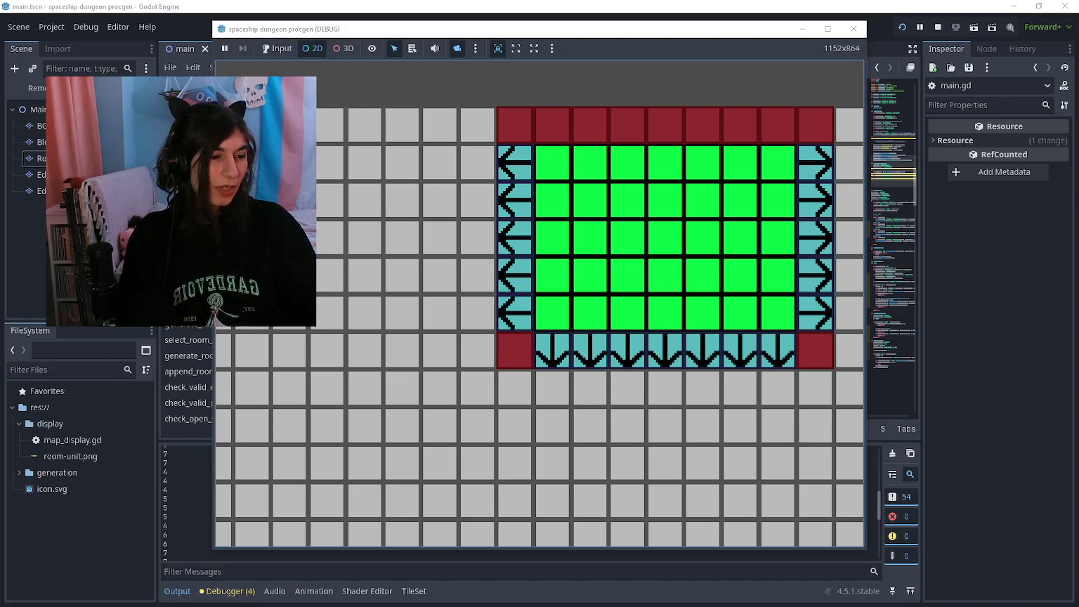
# Switch to the Paint grid sketch and undo the earlier red fills on the left grid
pyautogui.hotkey('alt', 'Tab')
pyautogui.scroll(-3, 585, 294)
pyautogui.scroll(3, 414, 265)
pyautogui.hotkey('ctrl', 'z')
pyautogui.hotkey('ctrl', 'z')
pyautogui.hotkey('ctrl', 'z')
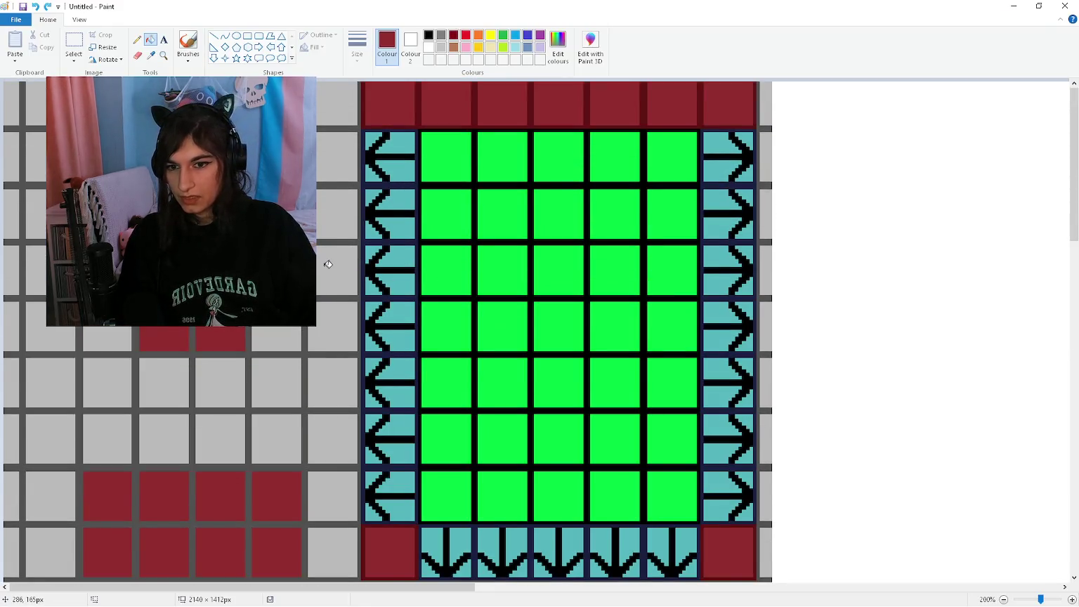
# Sample the light grey from an empty cell and repaint the ten dark-red cells grey
pyautogui.scroll(-3, 328, 264)
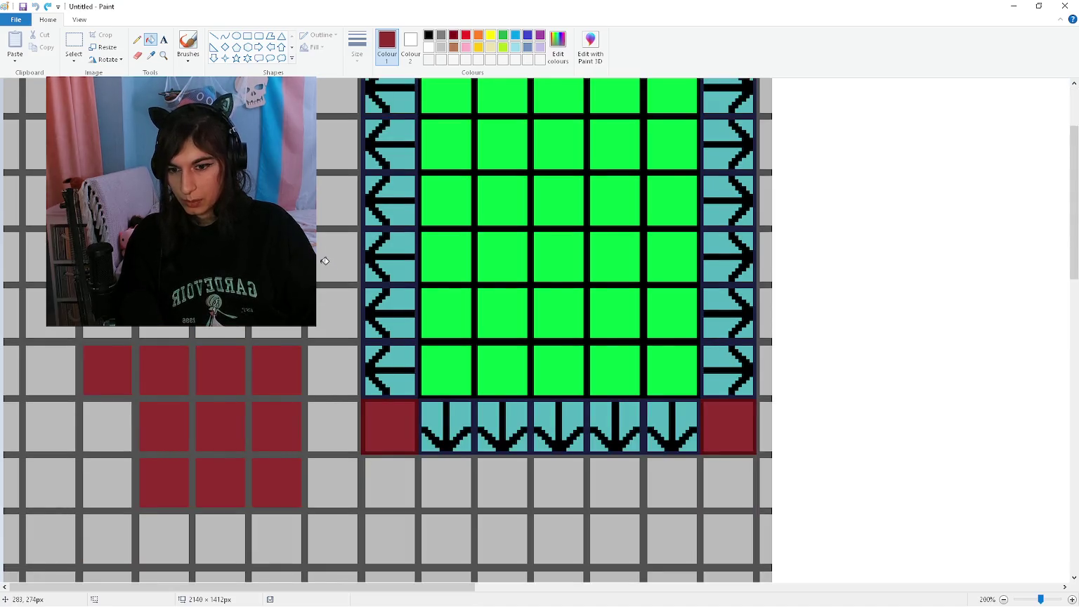
pyautogui.scroll(3, 325, 261)
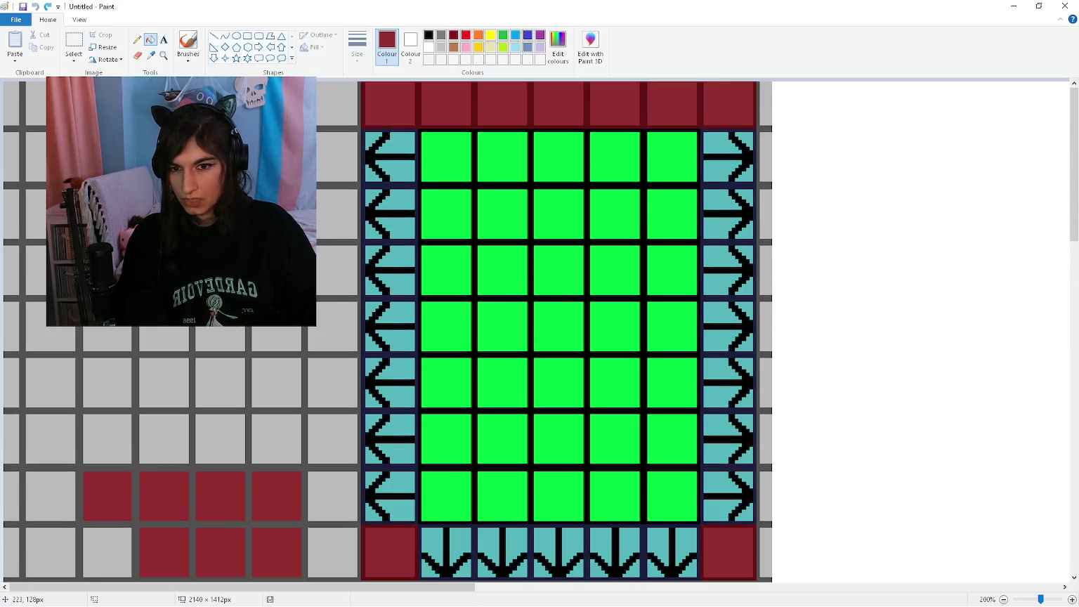
pyautogui.click(149, 57)
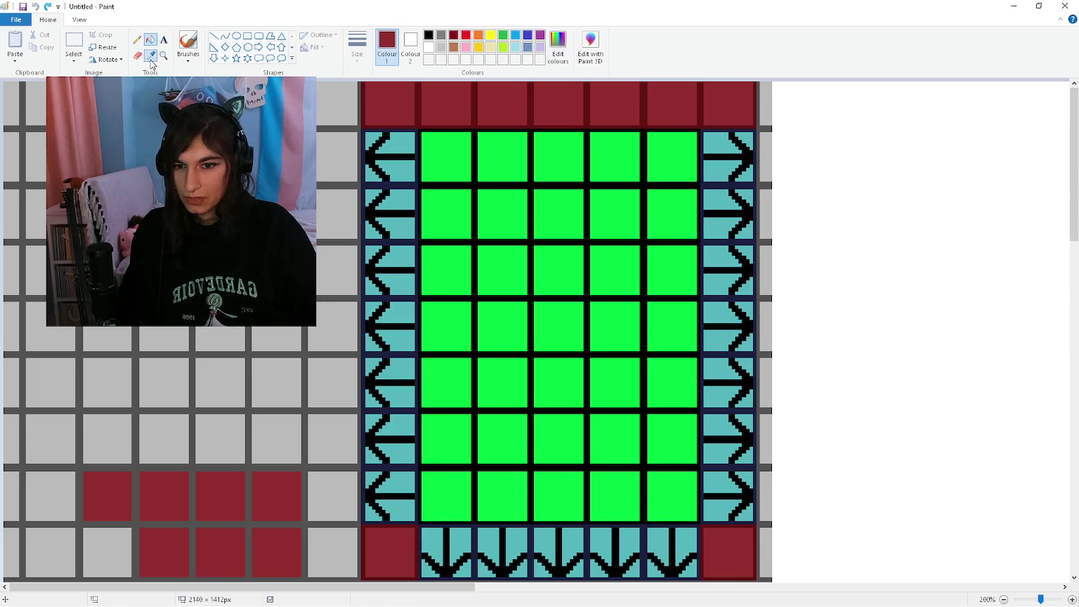
pyautogui.click(201, 365)
pyautogui.scroll(-3, 141, 351)
pyautogui.click(112, 373)
pyautogui.click(162, 371)
pyautogui.click(169, 423)
pyautogui.click(170, 479)
pyautogui.click(222, 476)
pyautogui.click(217, 421)
pyautogui.click(217, 373)
pyautogui.click(260, 372)
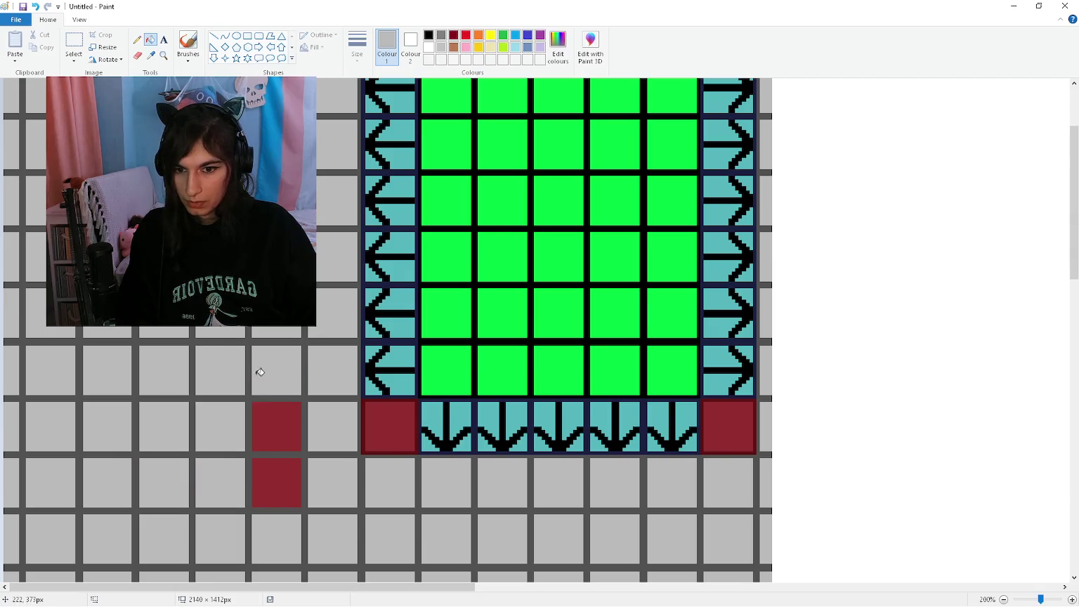
pyautogui.click(276, 425)
pyautogui.click(293, 500)
# Sample the room's dark red and trial-fill grey cells beside the room, undoing the misplaced ones
pyautogui.click(154, 59)
pyautogui.scroll(3, 337, 111)
pyautogui.click(383, 106)
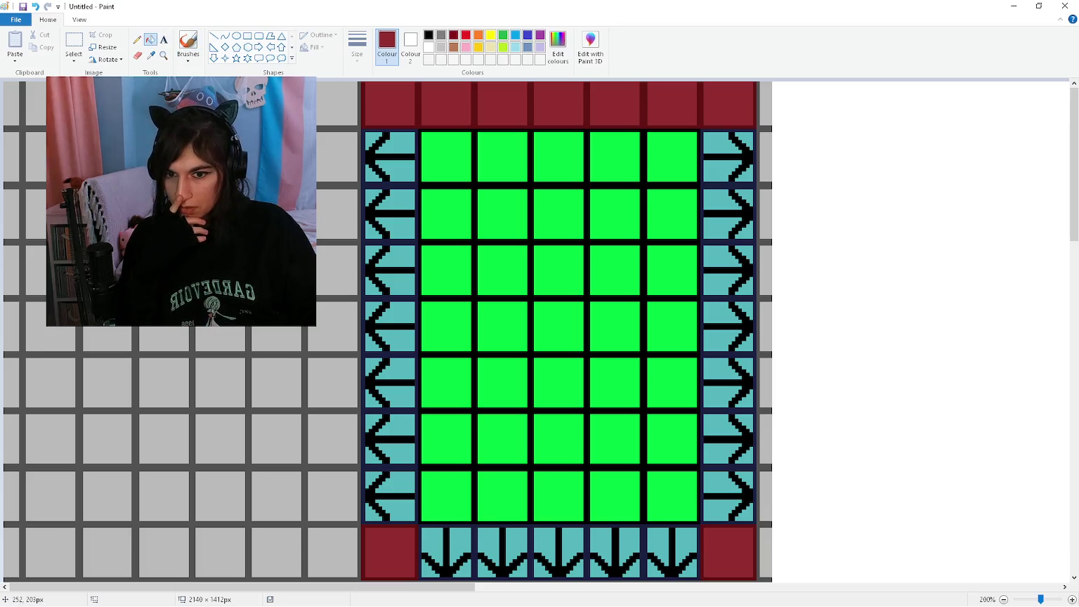
pyautogui.click(277, 338)
pyautogui.click(220, 339)
pyautogui.click(336, 277)
pyautogui.click(330, 311)
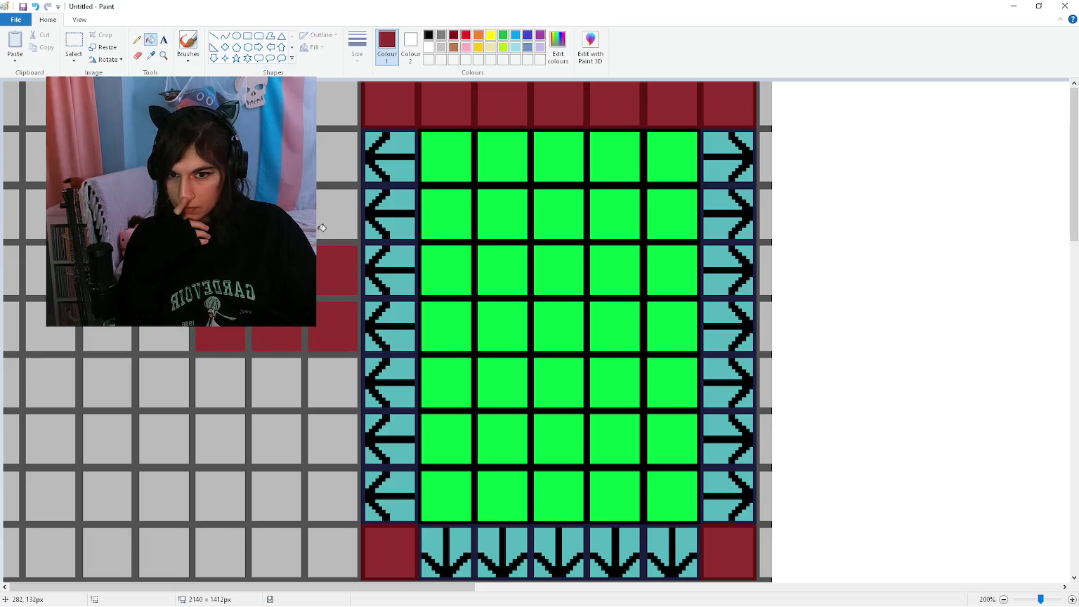
pyautogui.click(397, 327)
pyautogui.click(394, 288)
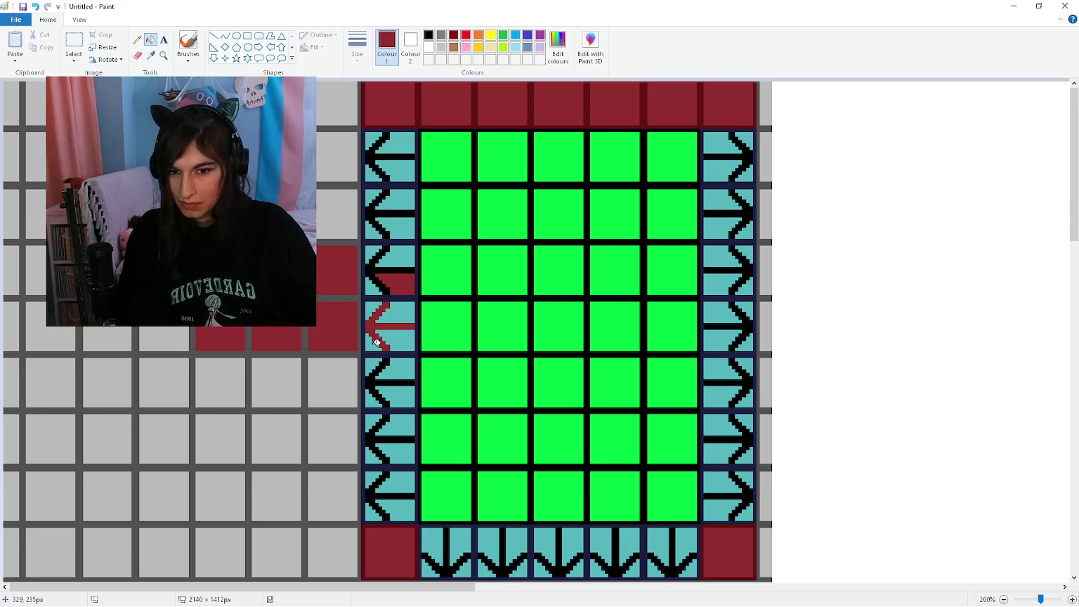
pyautogui.hotkey('ctrl', 'z')
pyautogui.hotkey('ctrl', 'z')
pyautogui.scroll(-3, 207, 399)
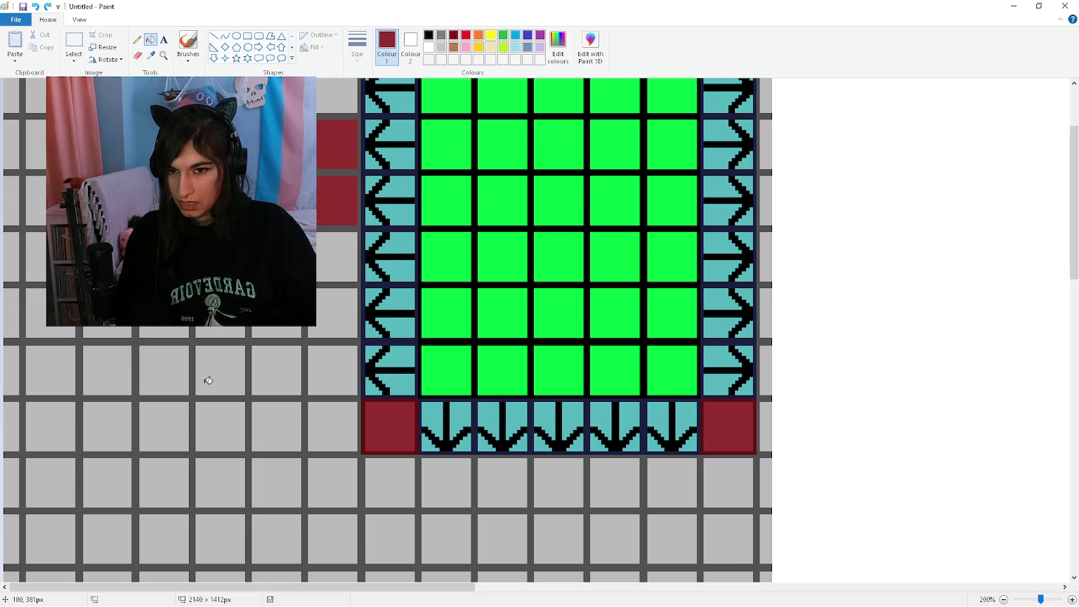
pyautogui.scroll(3, 205, 378)
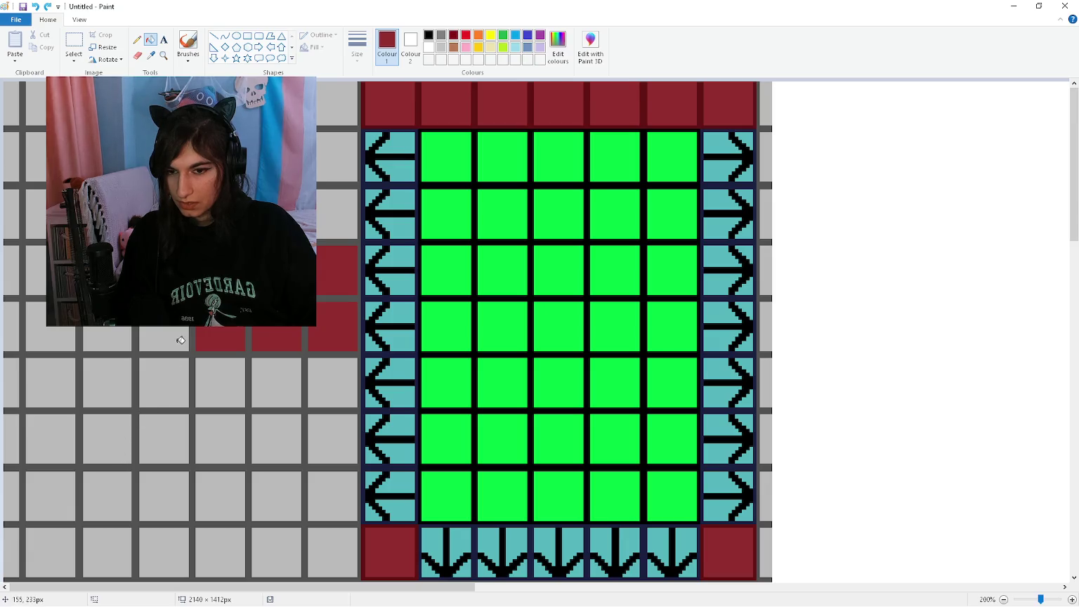
pyautogui.hotkey('ctrl', 'z')
pyautogui.hotkey('ctrl', 'z')
pyautogui.hotkey('ctrl', 'z')
pyautogui.hotkey('ctrl', 'z')
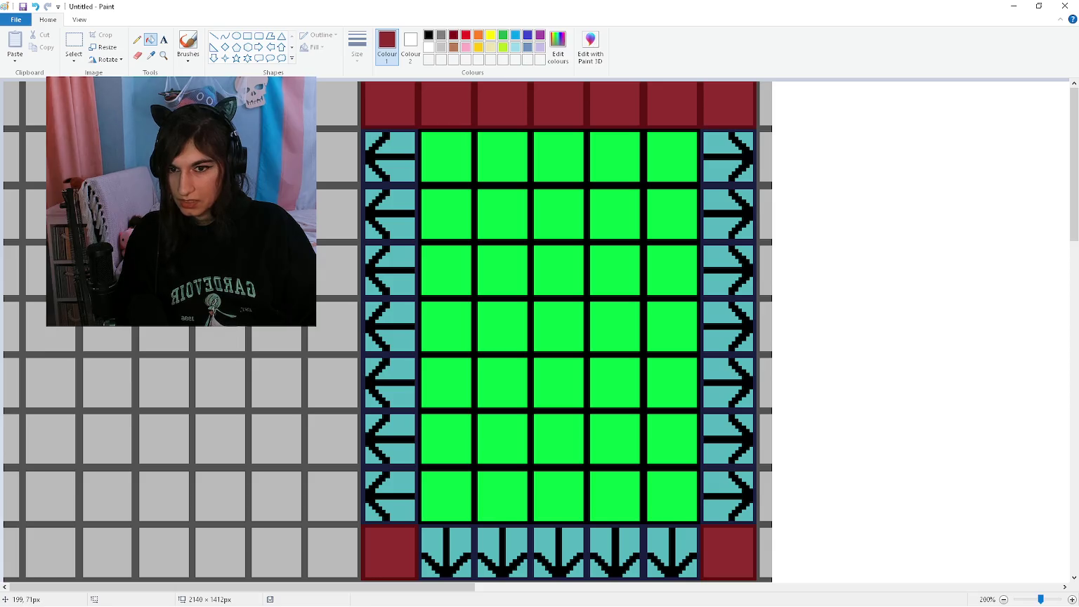
# Try dark-red fills in the column left of the room, undoing the stray cells
pyautogui.click(339, 159)
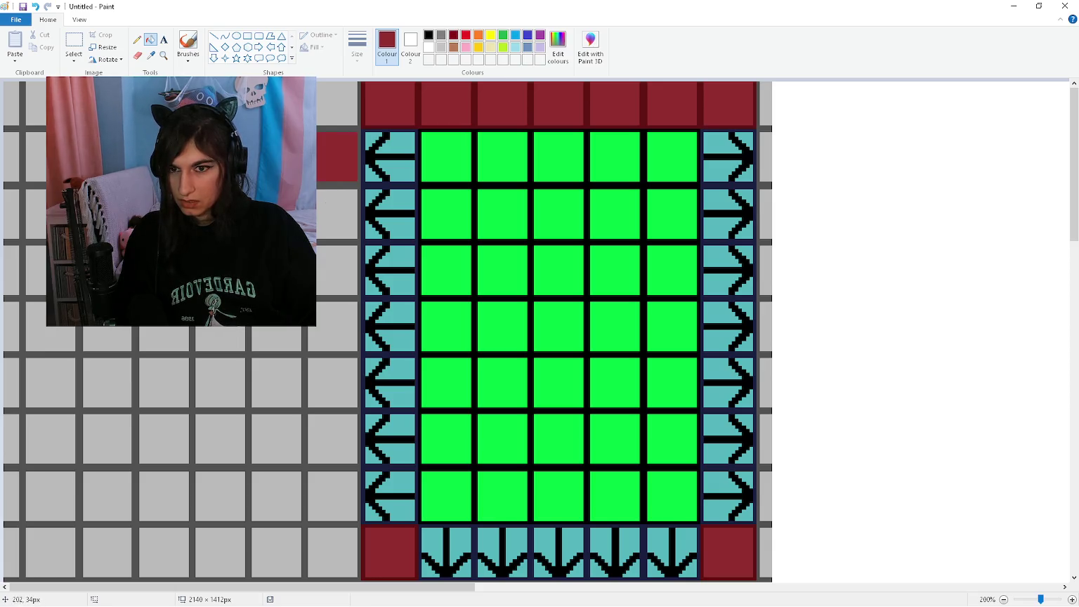
pyautogui.click(341, 108)
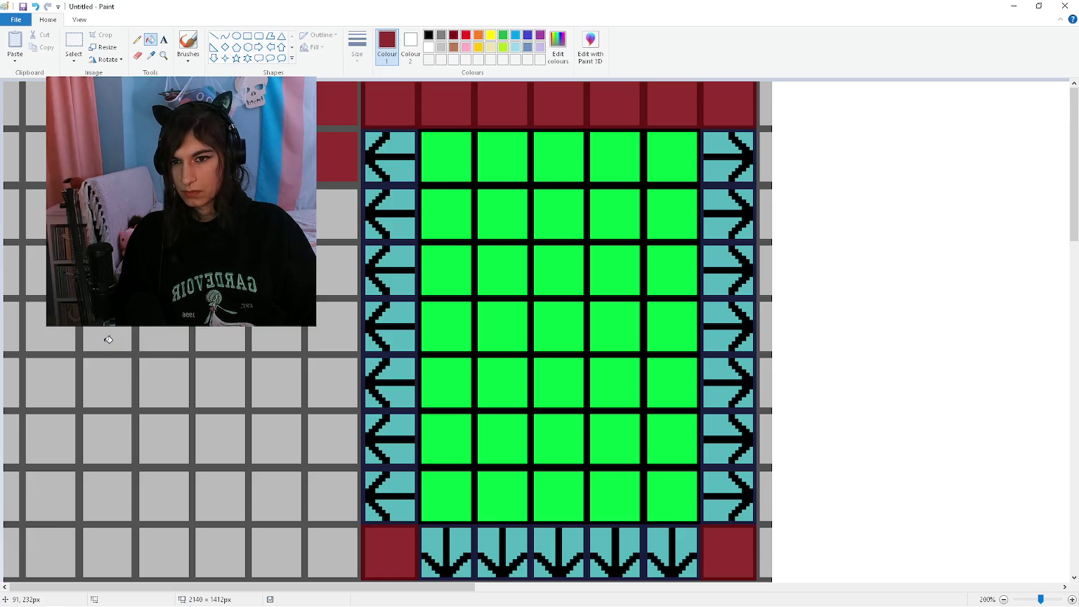
pyautogui.hotkey('ctrl', 'z')
pyautogui.hotkey('ctrl', 'z')
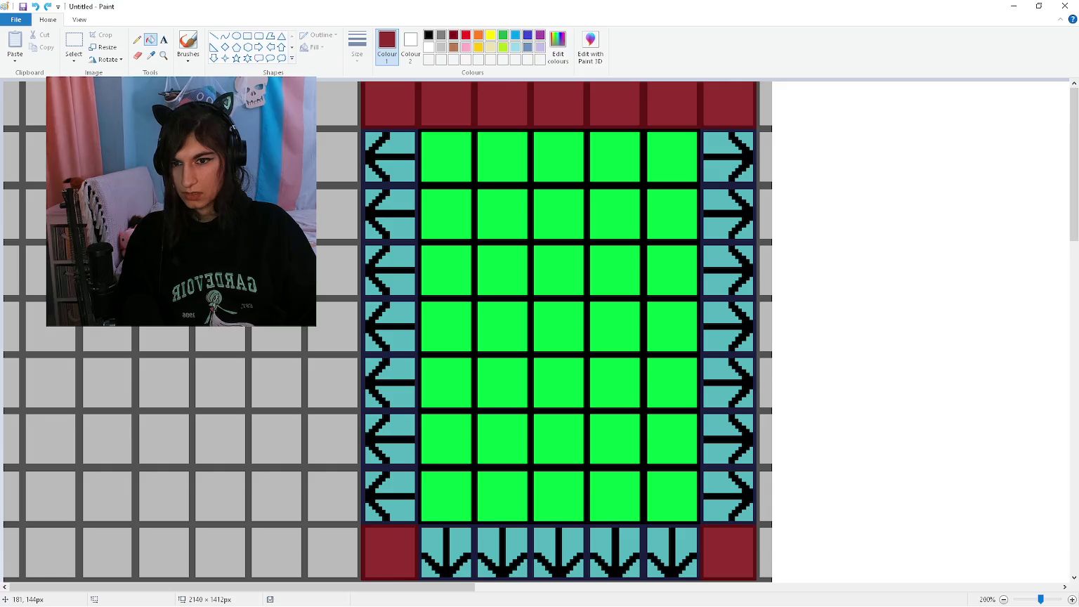
pyautogui.click(331, 106)
pyautogui.click(326, 166)
pyautogui.click(330, 204)
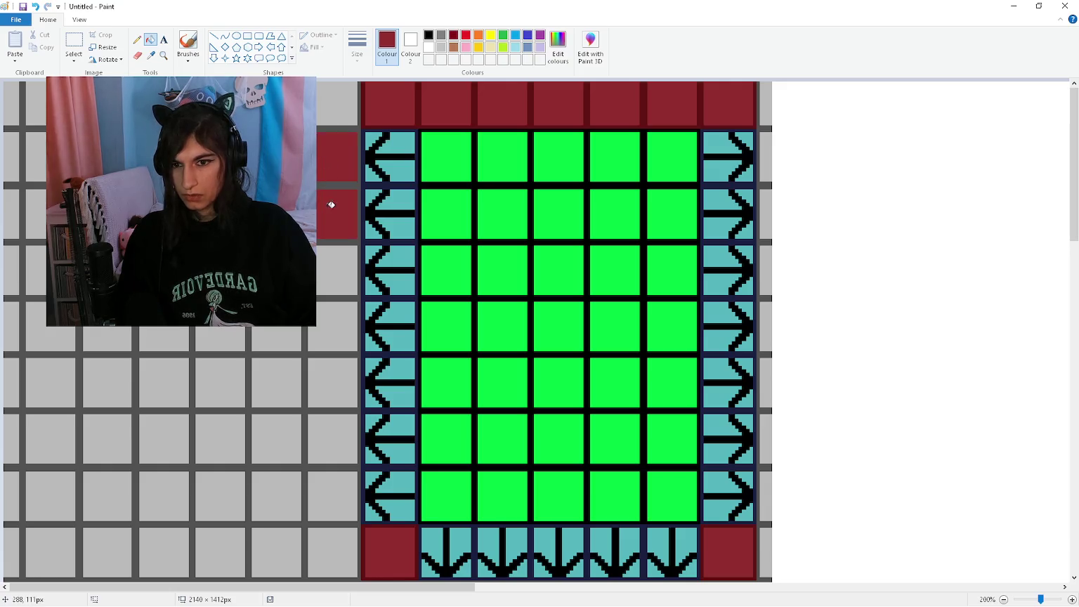
pyautogui.click(195, 209)
pyautogui.hotkey('ctrl', 'z')
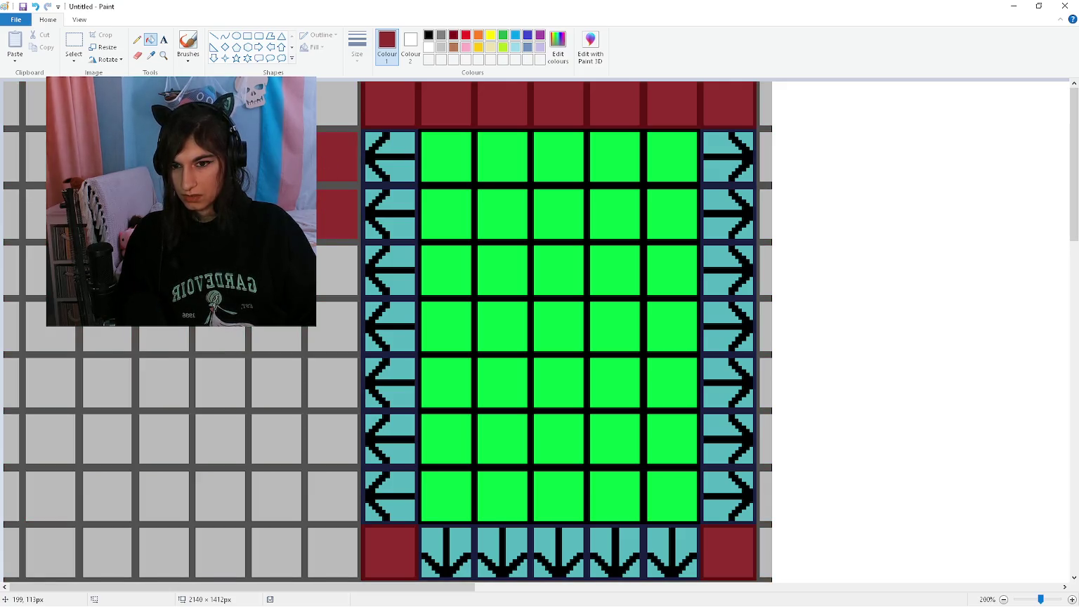
# Sketch a light-blue row extending leftward from the room, then undo the last three fills
pyautogui.scroll(-3, 320, 246)
pyautogui.click(516, 47)
pyautogui.click(320, 247)
pyautogui.scroll(3, 320, 247)
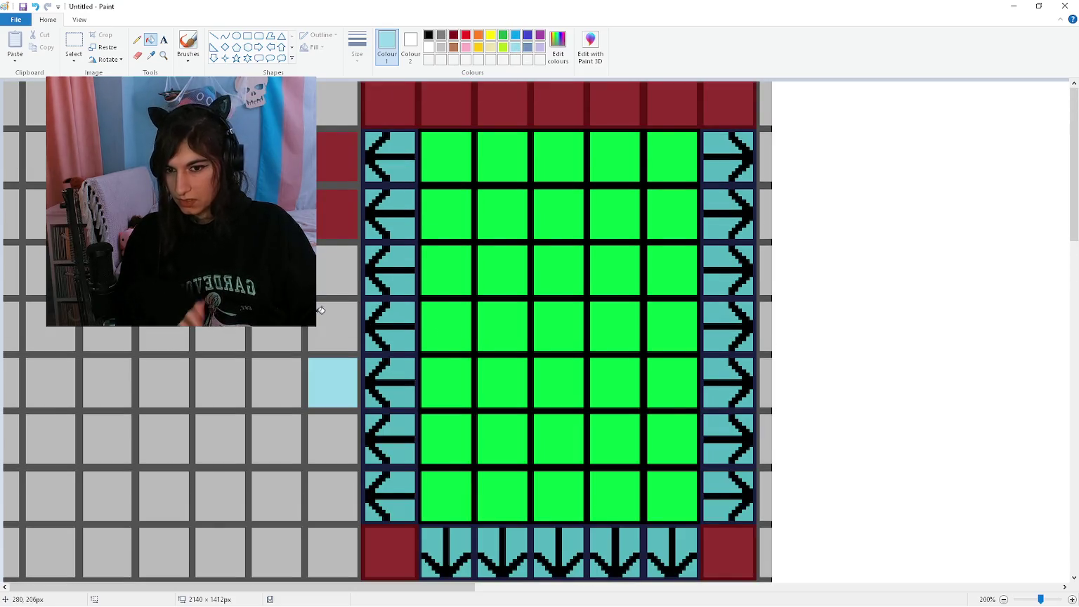
pyautogui.click(277, 383)
pyautogui.click(220, 385)
pyautogui.click(165, 383)
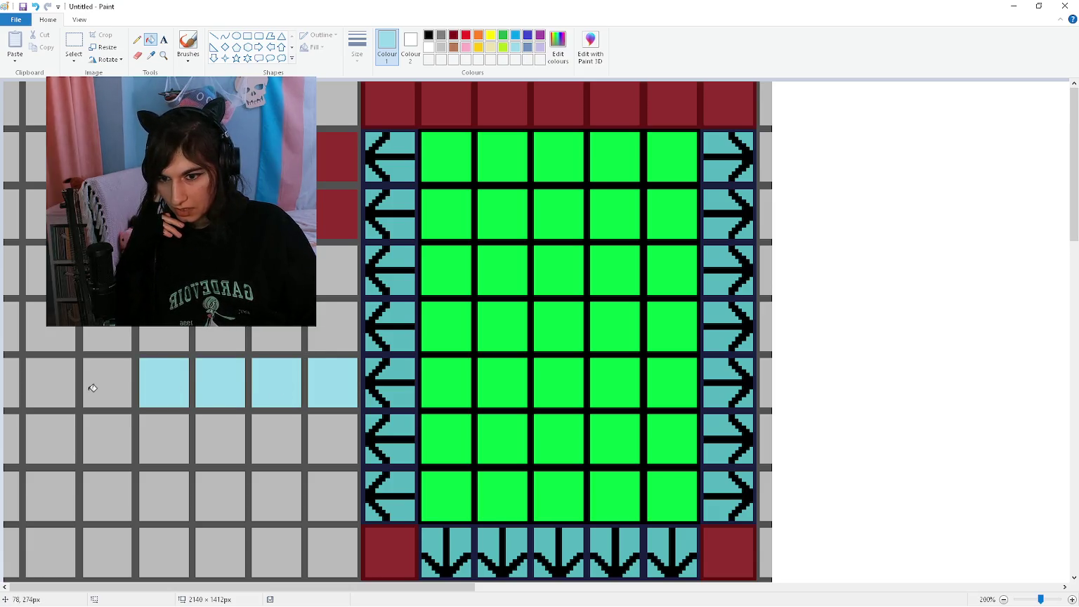
pyautogui.click(106, 382)
pyautogui.click(111, 329)
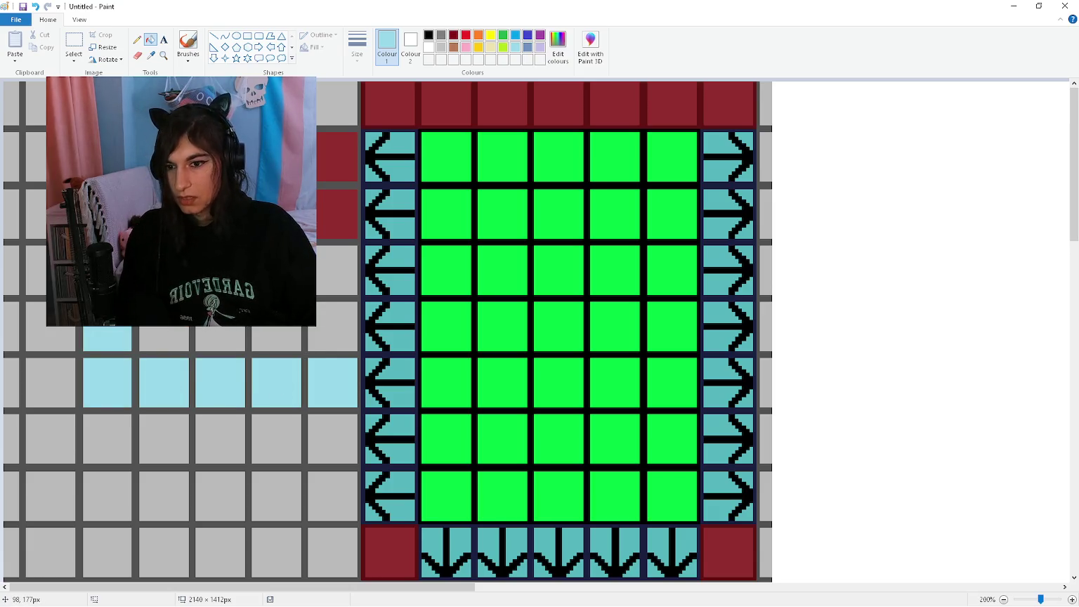
pyautogui.hotkey('ctrl', 'z')
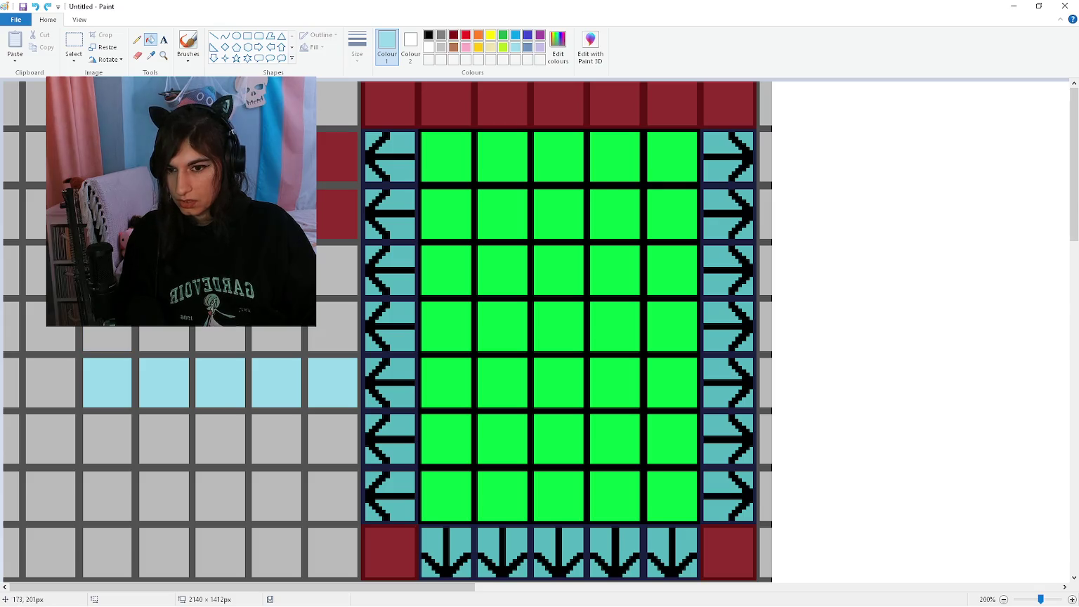
pyautogui.hotkey('ctrl', 'z')
pyautogui.hotkey('ctrl', 'z')
pyautogui.hotkey('ctrl', 'z')
pyautogui.hotkey('ctrl', 'z')
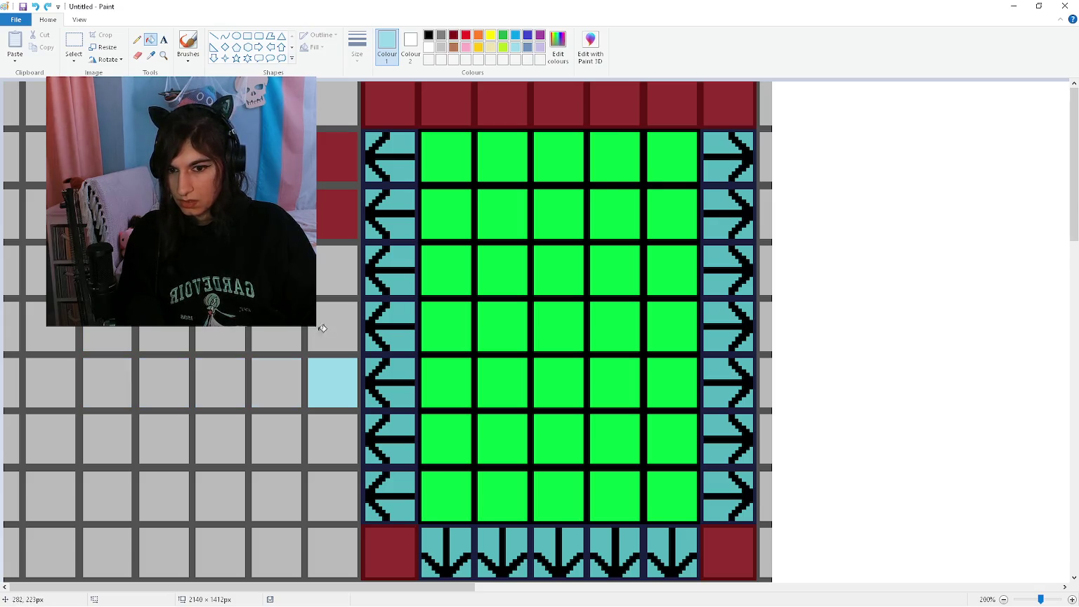
# Trial a two-row block of light-blue cells beside the room, then undo it
pyautogui.click(337, 335)
pyautogui.click(335, 274)
pyautogui.click(286, 381)
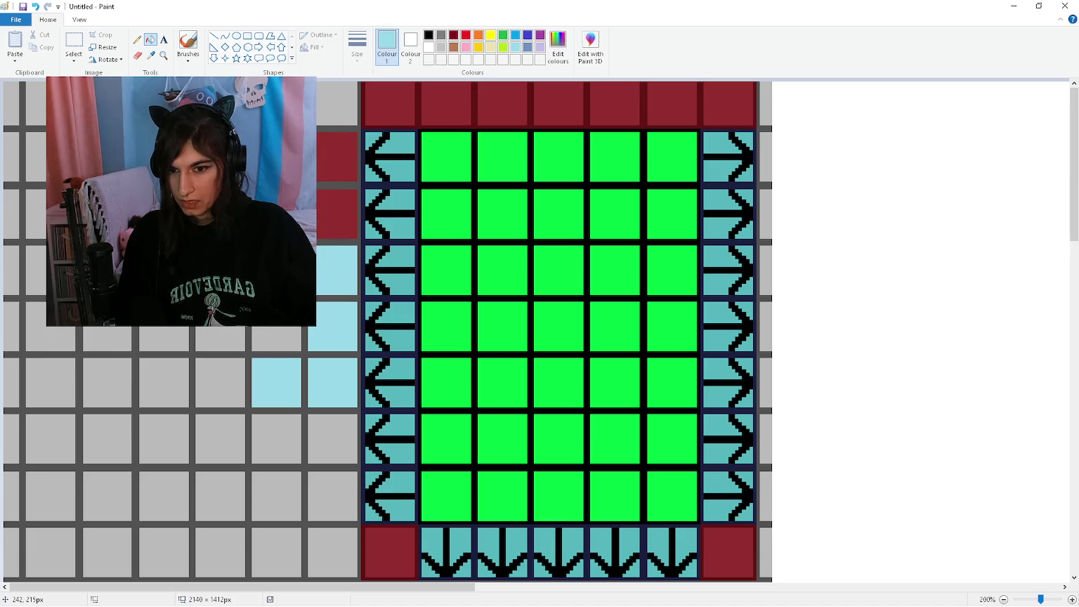
pyautogui.click(277, 339)
pyautogui.click(224, 383)
pyautogui.click(221, 339)
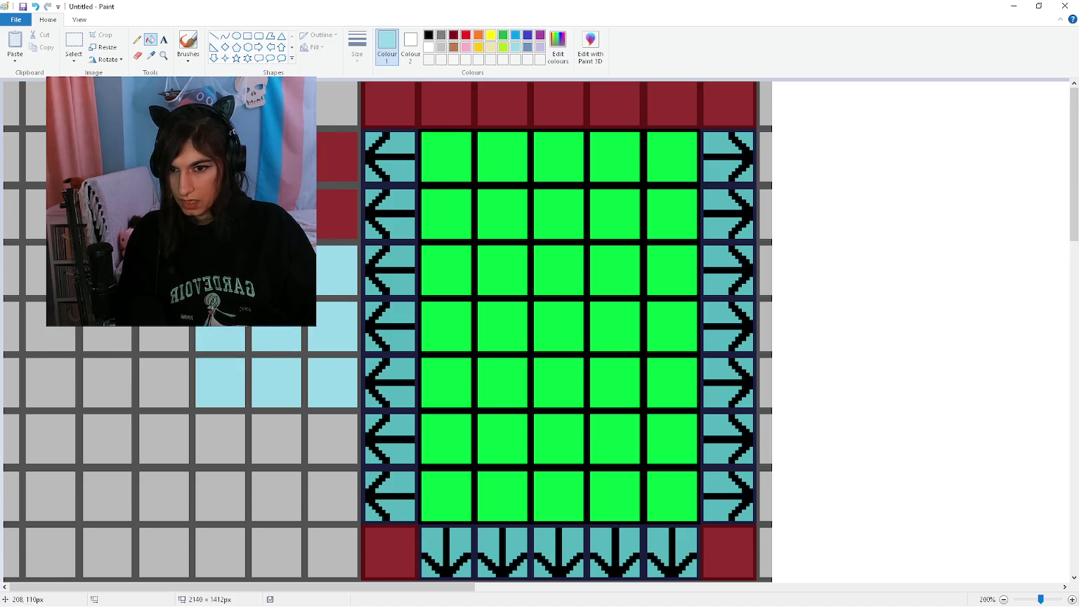
pyautogui.hotkey('ctrl', 'z')
pyautogui.hotkey('ctrl', 'z')
pyautogui.hotkey('ctrl', 'z')
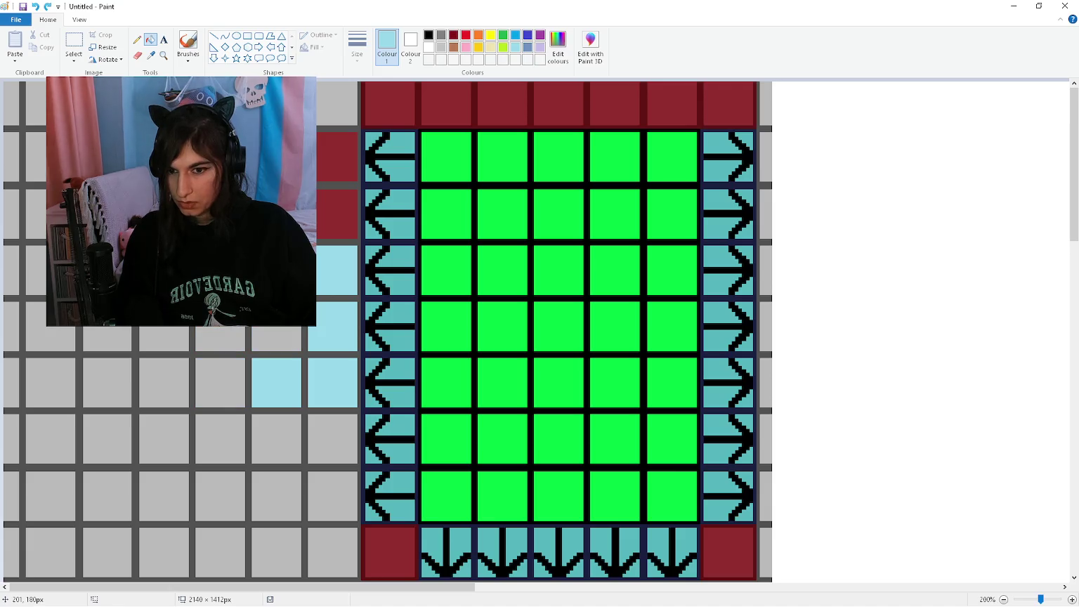
pyautogui.hotkey('ctrl', 'z')
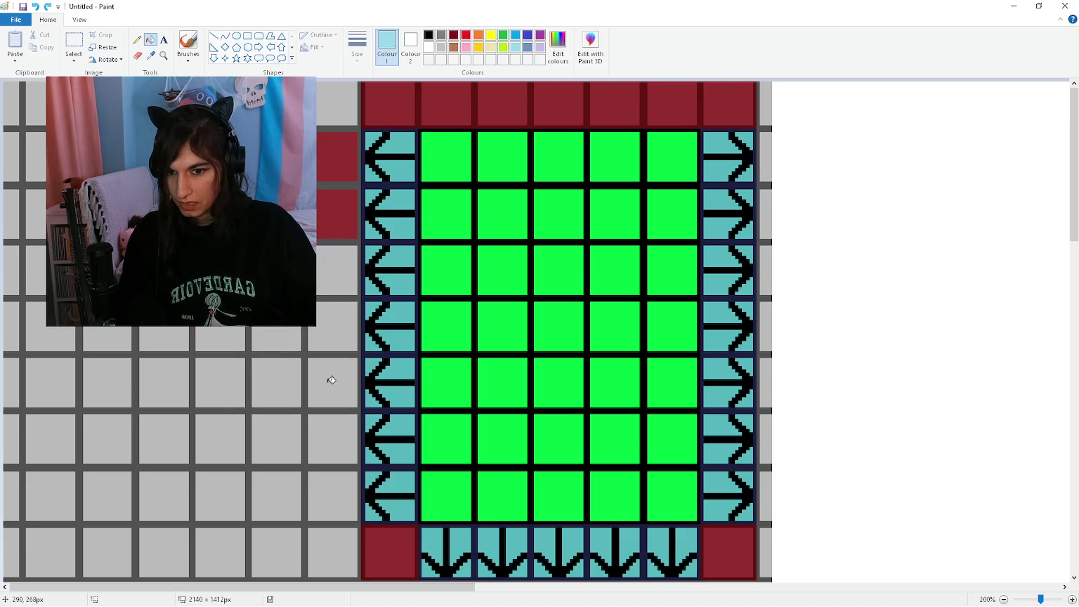
# Fill a row of five light-blue cells running left from the room
pyautogui.click(328, 378)
pyautogui.click(271, 379)
pyautogui.click(210, 379)
pyautogui.click(178, 381)
pyautogui.click(109, 374)
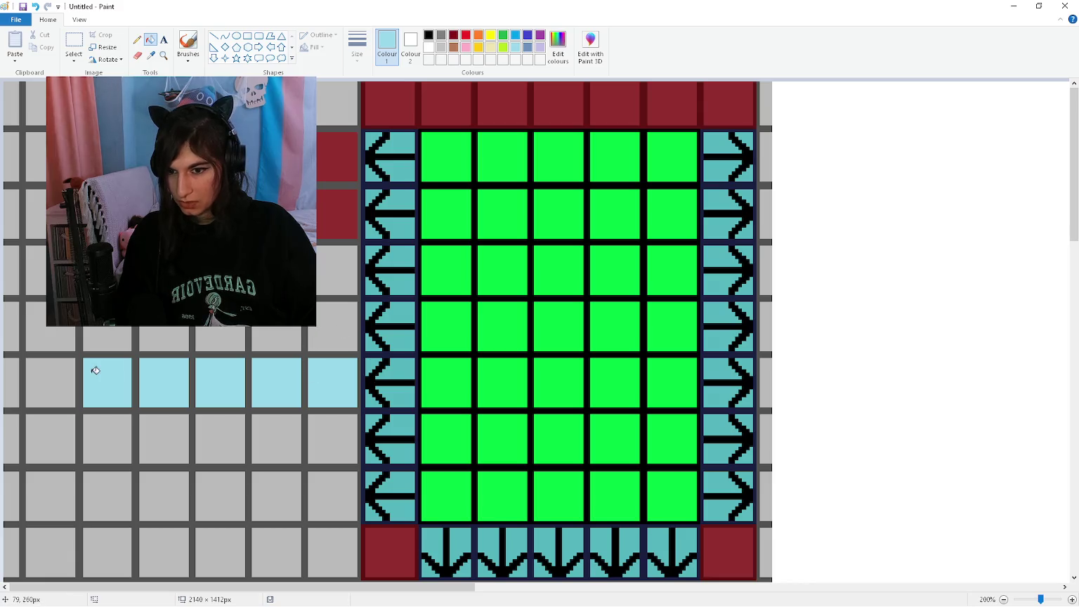
# Add a second five-cell light-blue row above plus one more cell, undoing the last fill
pyautogui.click(340, 327)
pyautogui.click(275, 338)
pyautogui.click(220, 339)
pyautogui.click(165, 339)
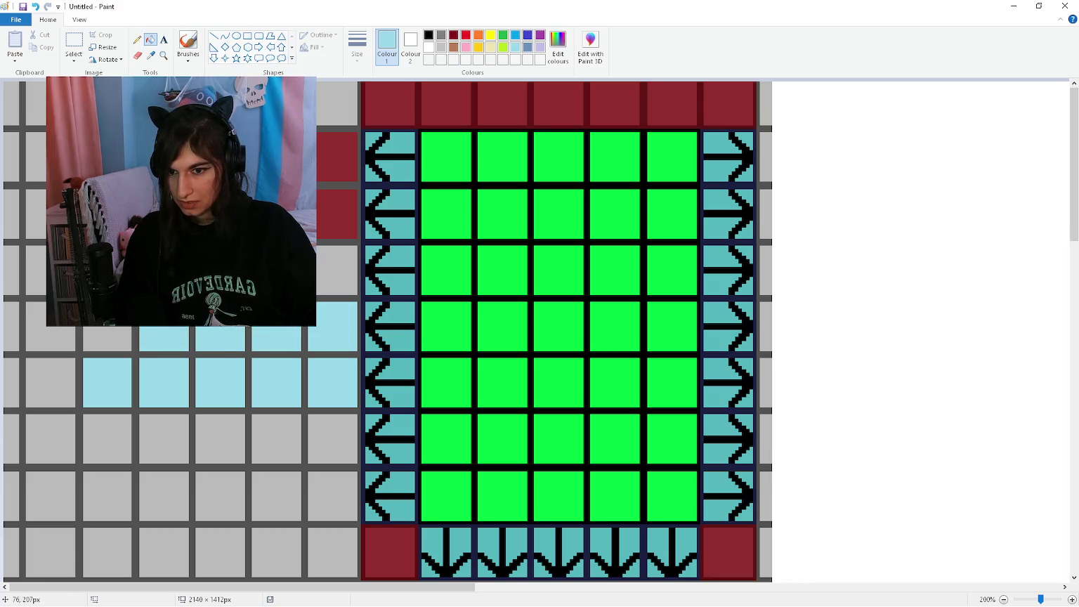
pyautogui.click(107, 338)
pyautogui.click(338, 279)
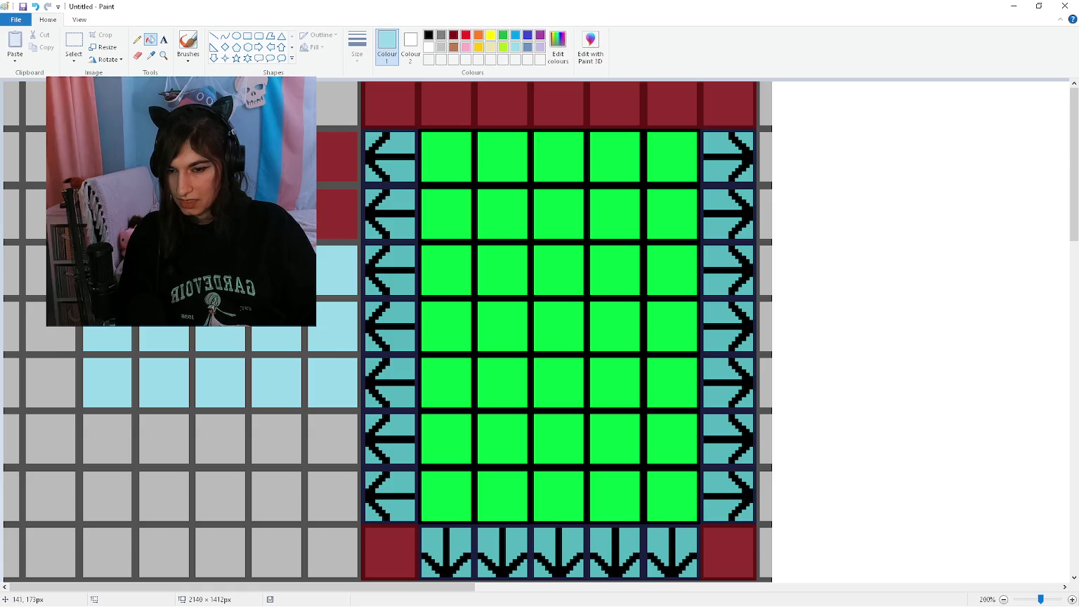
pyautogui.scroll(-3, 127, 316)
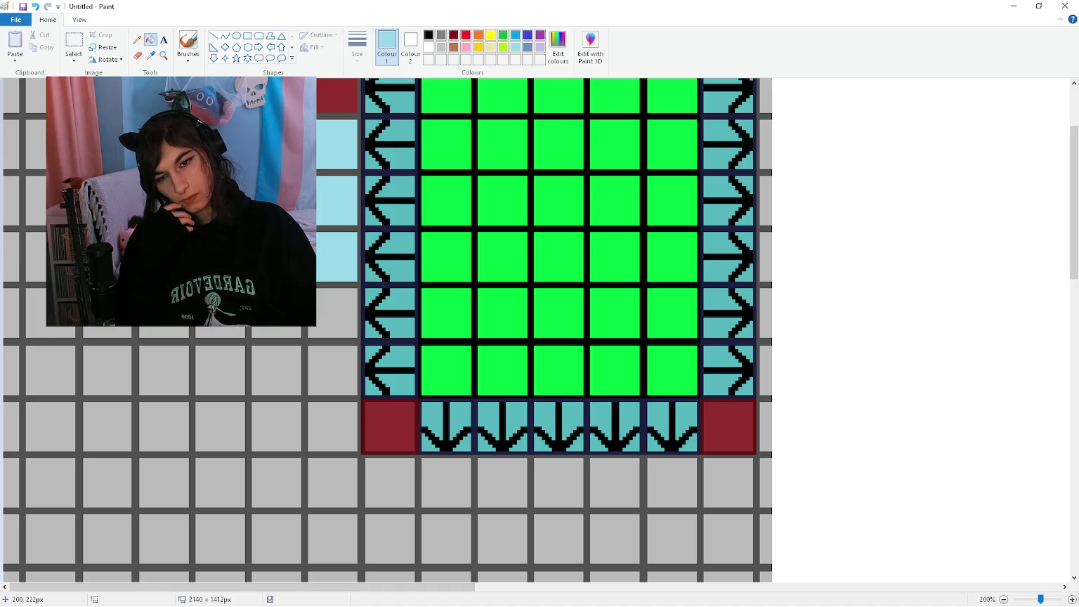
pyautogui.scroll(3, 127, 309)
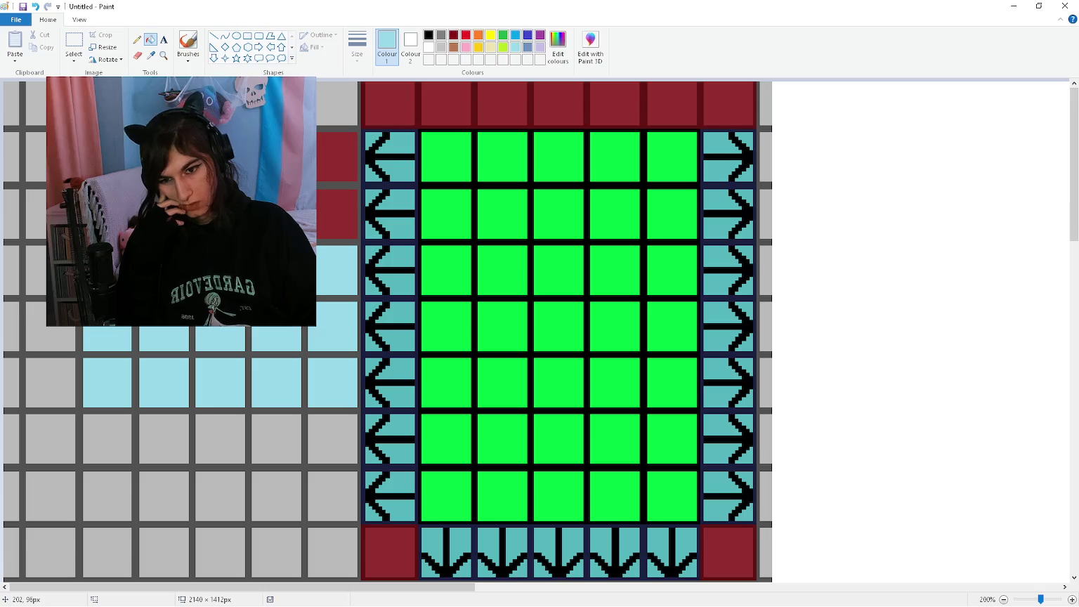
pyautogui.hotkey('ctrl', 'z')
pyautogui.hotkey('ctrl', 'z')
pyautogui.hotkey('ctrl', 'z')
pyautogui.hotkey('ctrl', 'z')
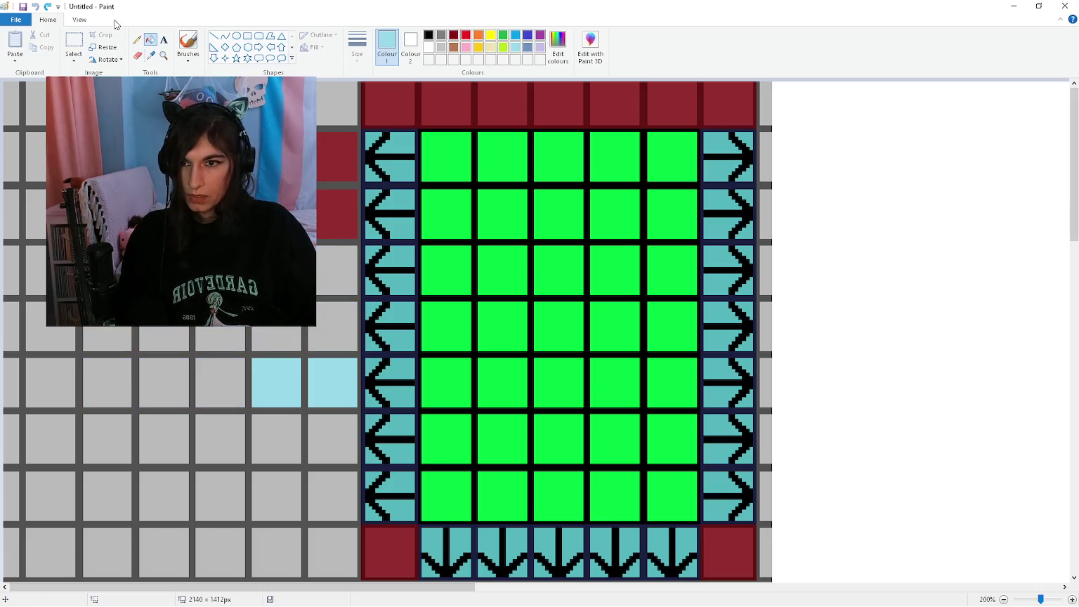
# Sample the grey grid colour, repaint two light-blue cells grey, and minimize Paint
pyautogui.click(150, 54)
pyautogui.click(217, 383)
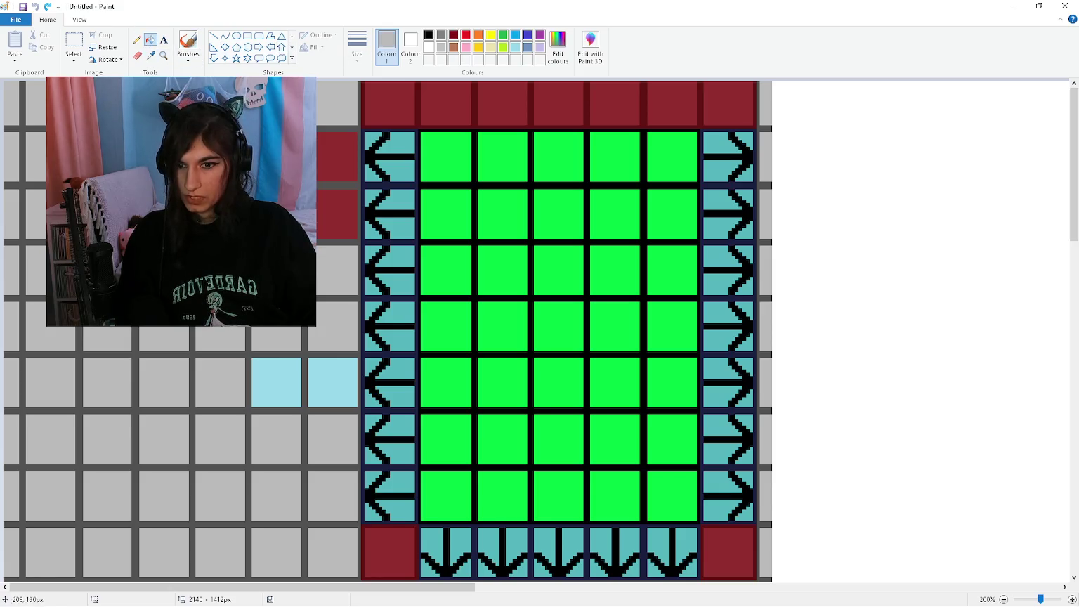
pyautogui.click(289, 394)
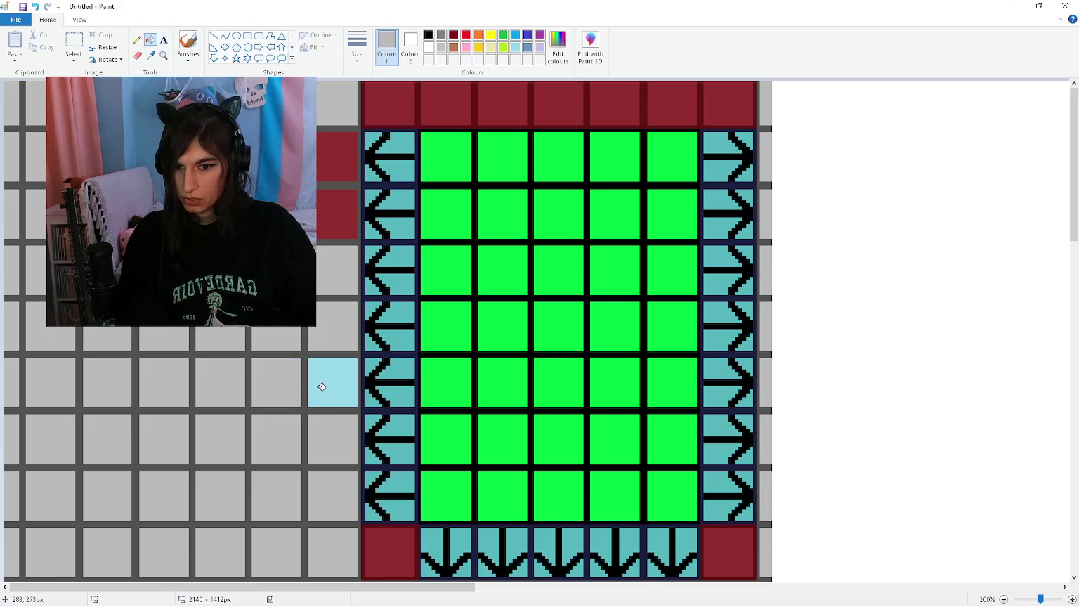
pyautogui.click(335, 371)
pyautogui.scroll(-3, 280, 402)
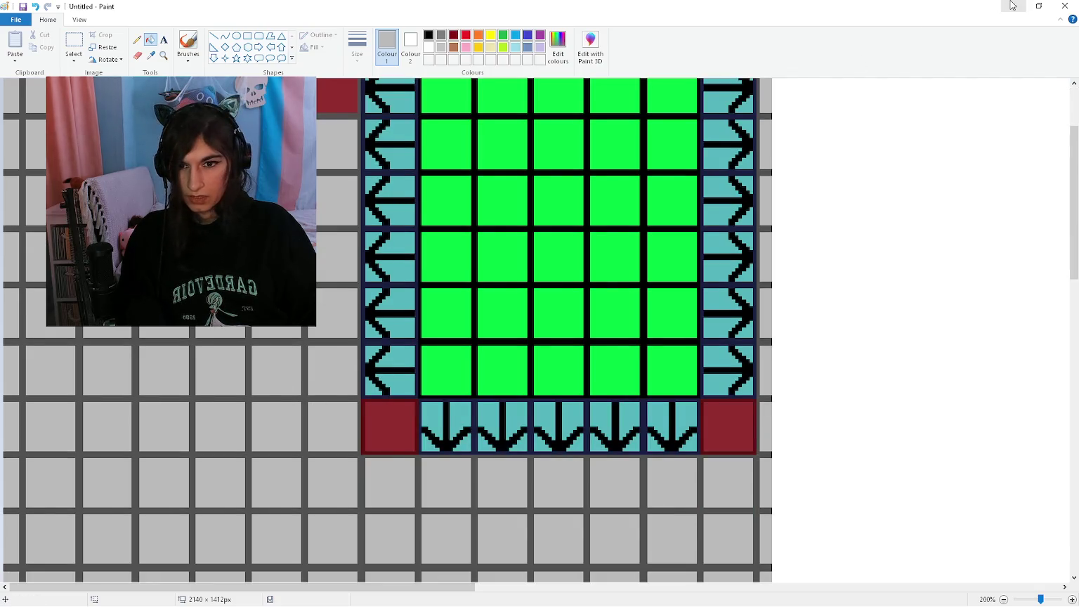
pyautogui.click(1012, 6)
# Declare 'var min_y : Vector2i' and 'var min_x : Vector2i' in select_room_dimensions
pyautogui.hotkey('alt', 'Tab')
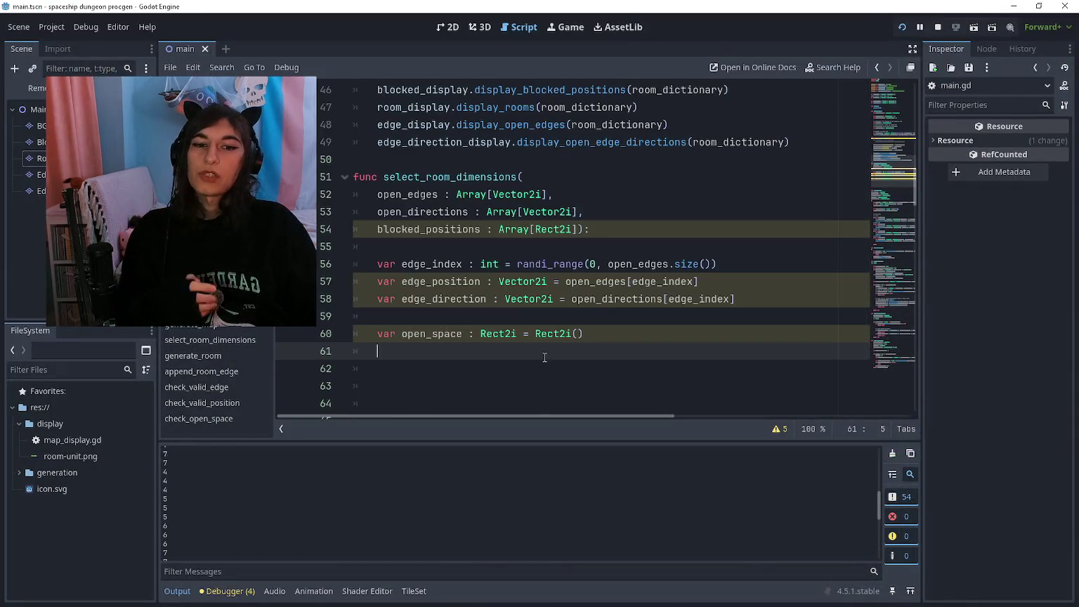
pyautogui.scroll(-1, 547, 351)
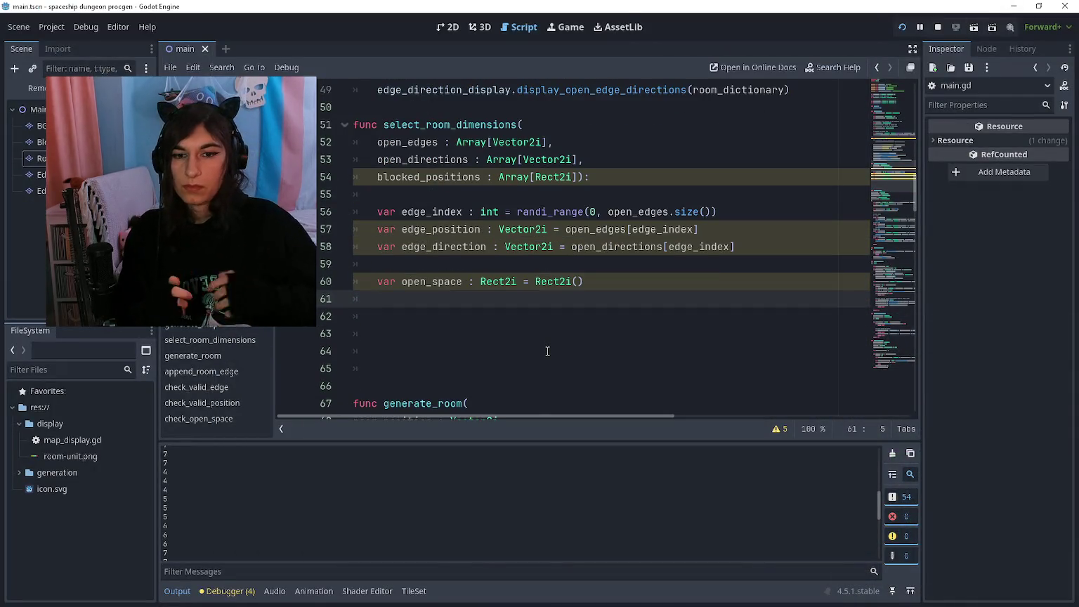
pyautogui.write('var')
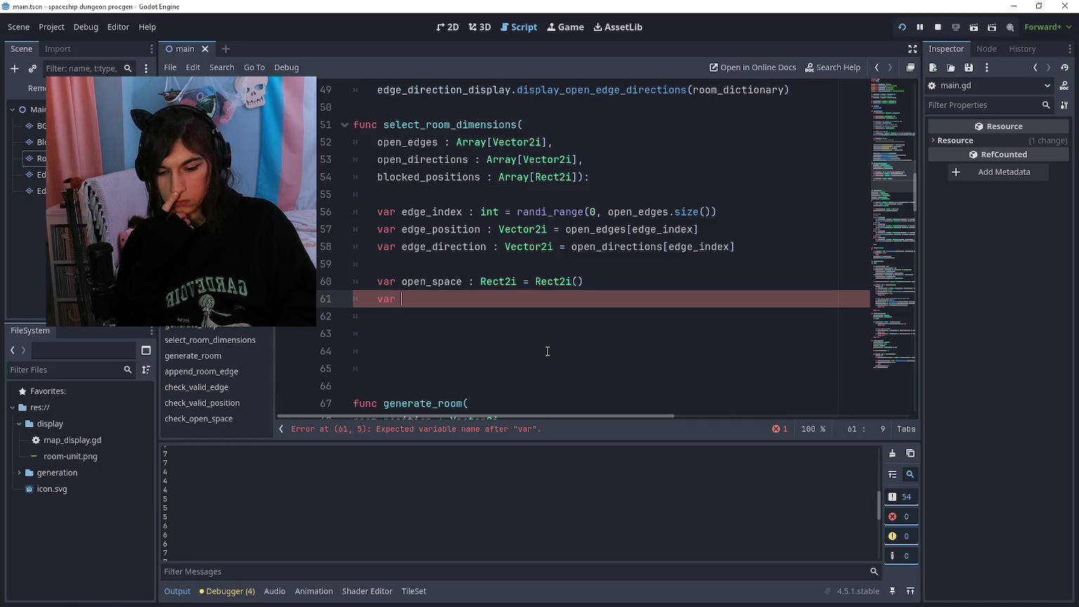
pyautogui.write('min')
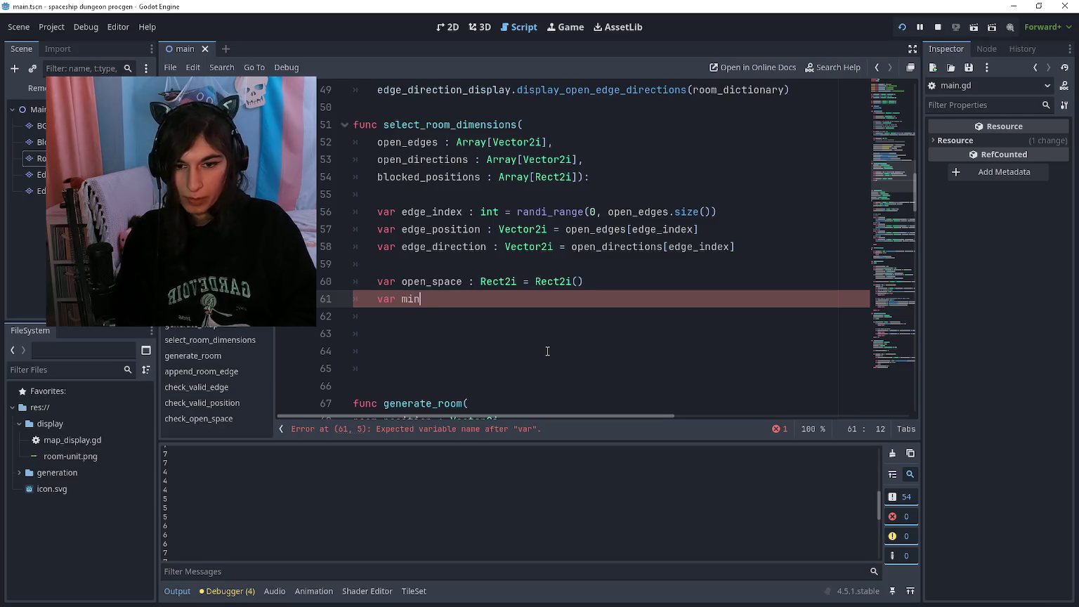
pyautogui.write('_y : Vector')
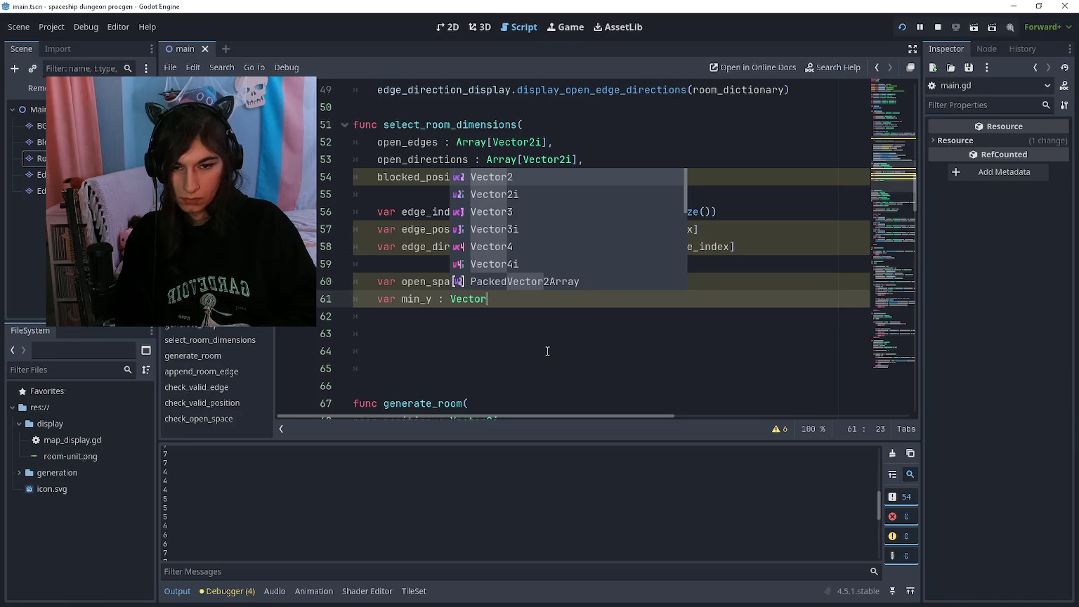
pyautogui.write('2i')
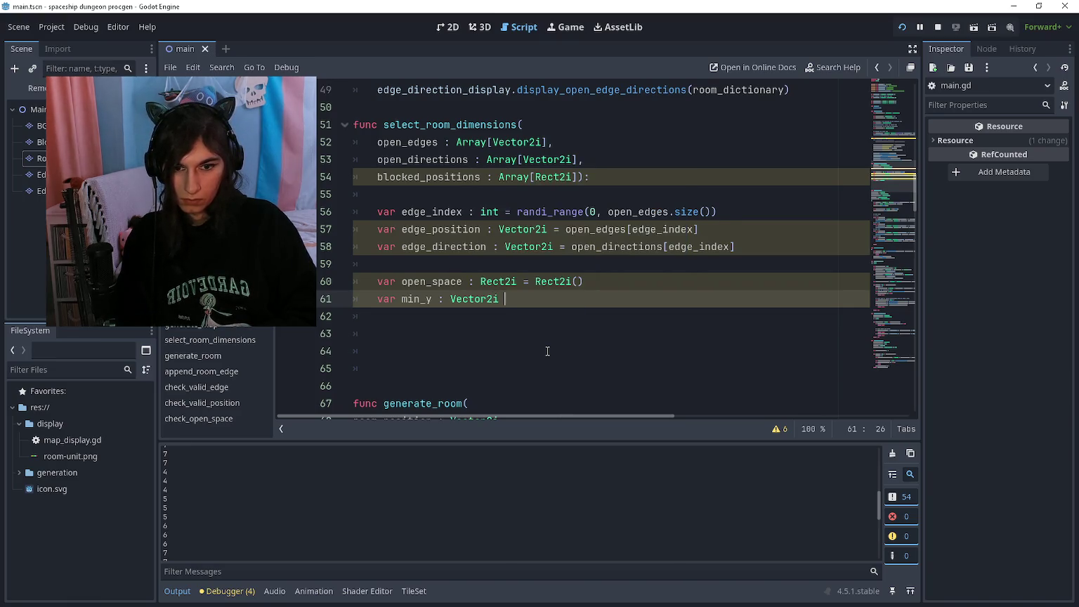
pyautogui.press('Return')
pyautogui.write('r min_')
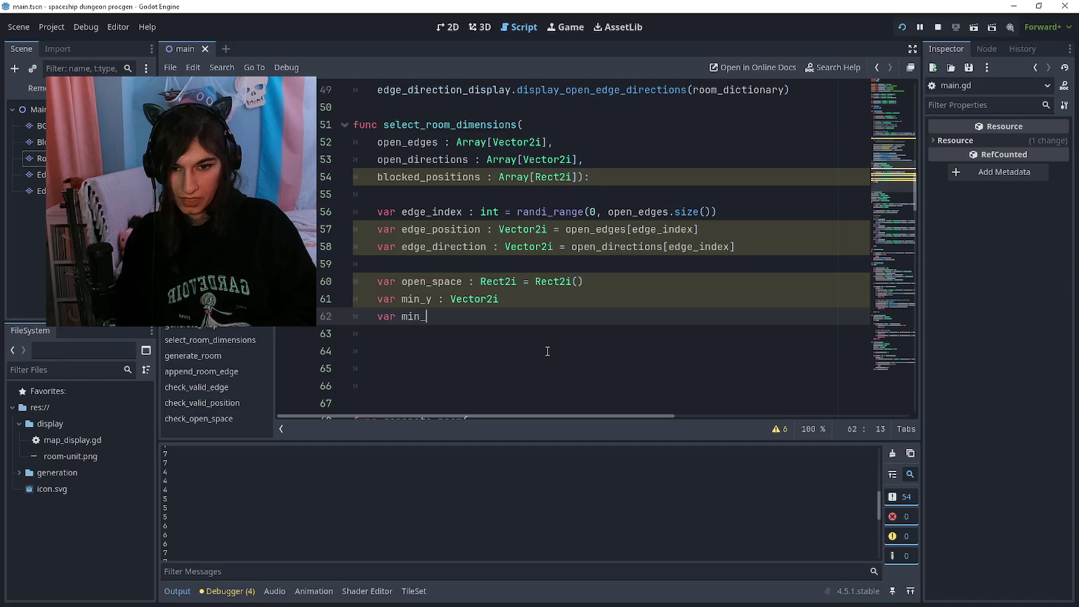
pyautogui.write('x : Vector2i')
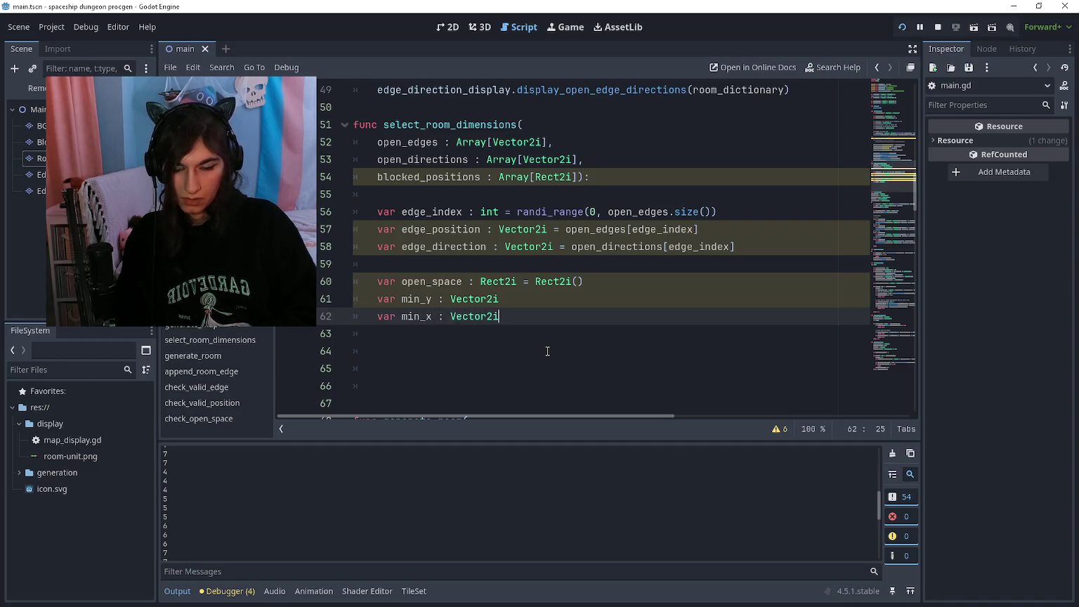
# Add an outer loop 'for size : int in max_room_size:' below the declarations
pyautogui.press('Return')
pyautogui.write('for ')
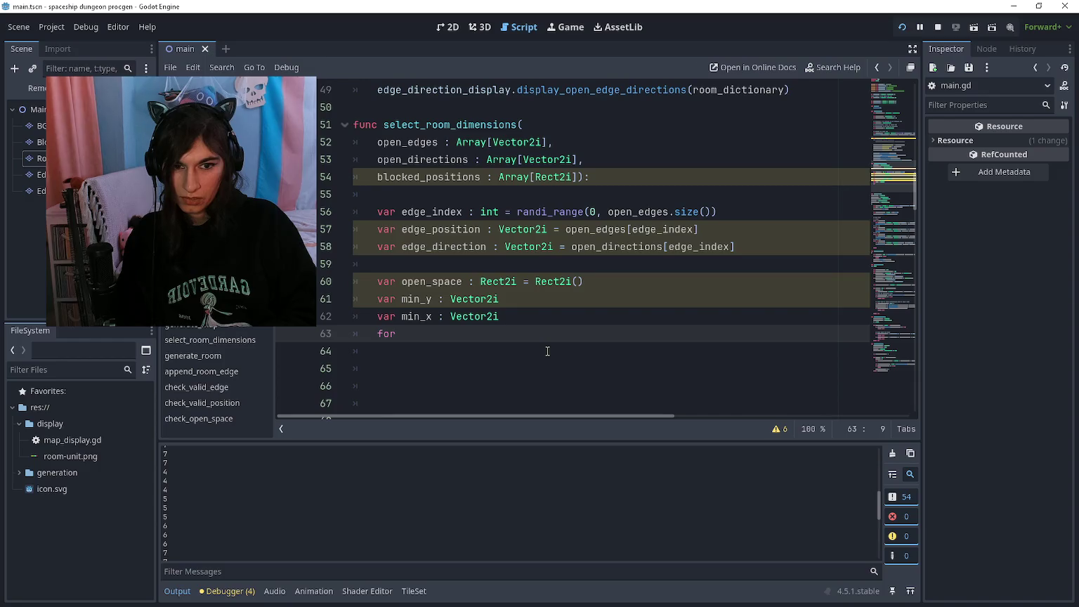
pyautogui.write('distance')
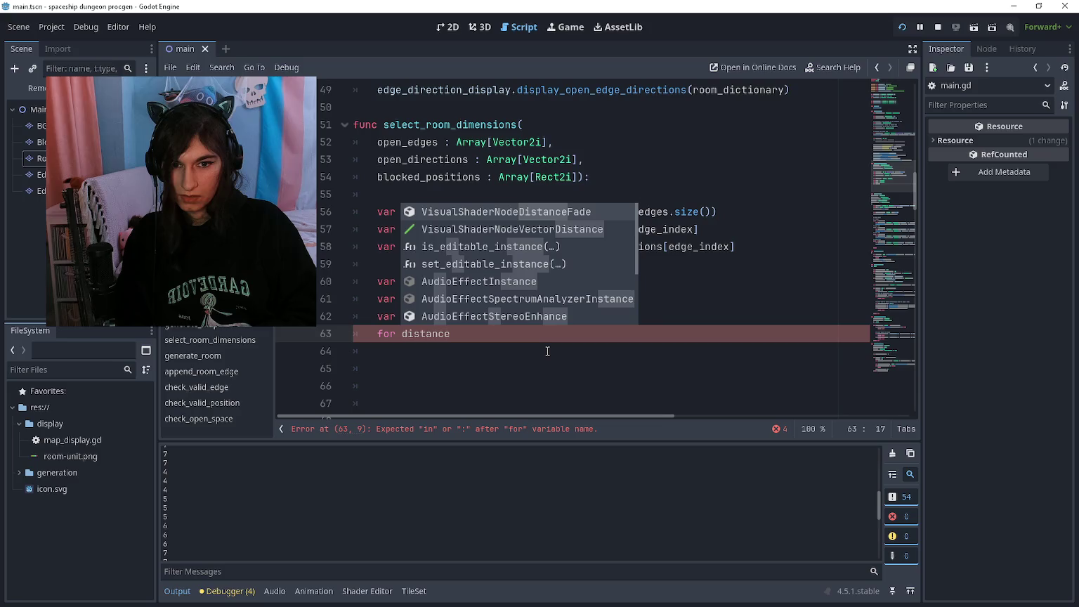
pyautogui.hotkey('ctrl', 'BackSpace')
pyautogui.write('si')
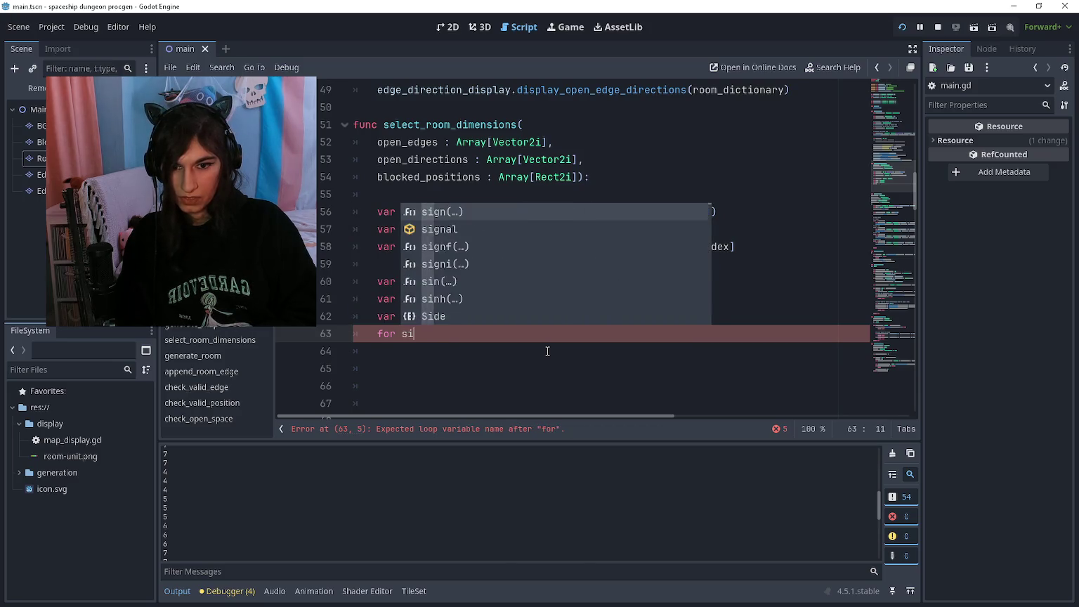
pyautogui.write('ze : int in maxim')
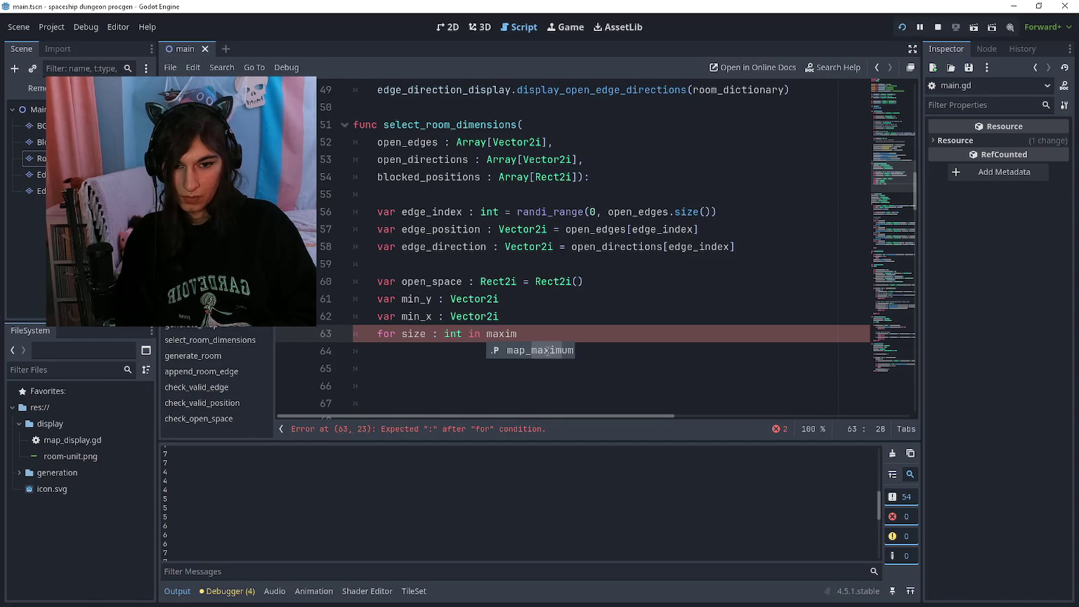
pyautogui.hotkey('ctrl', 'BackSpace')
pyautogui.write('shap')
pyautogui.hotkey('ctrl', 'BackSpace')
pyautogui.write('si')
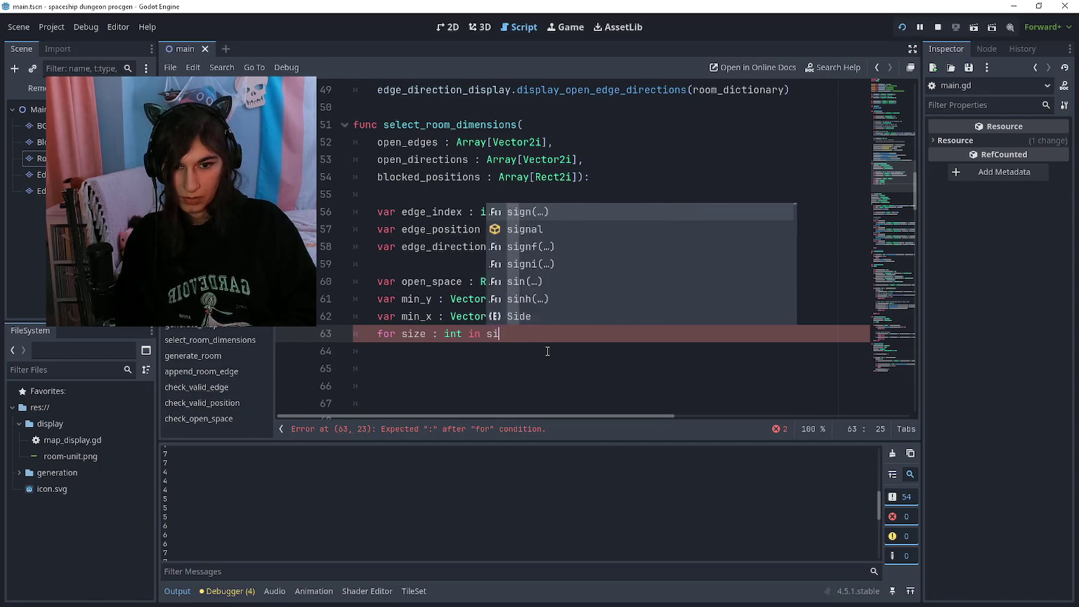
pyautogui.write('ze')
pyautogui.press('Return')
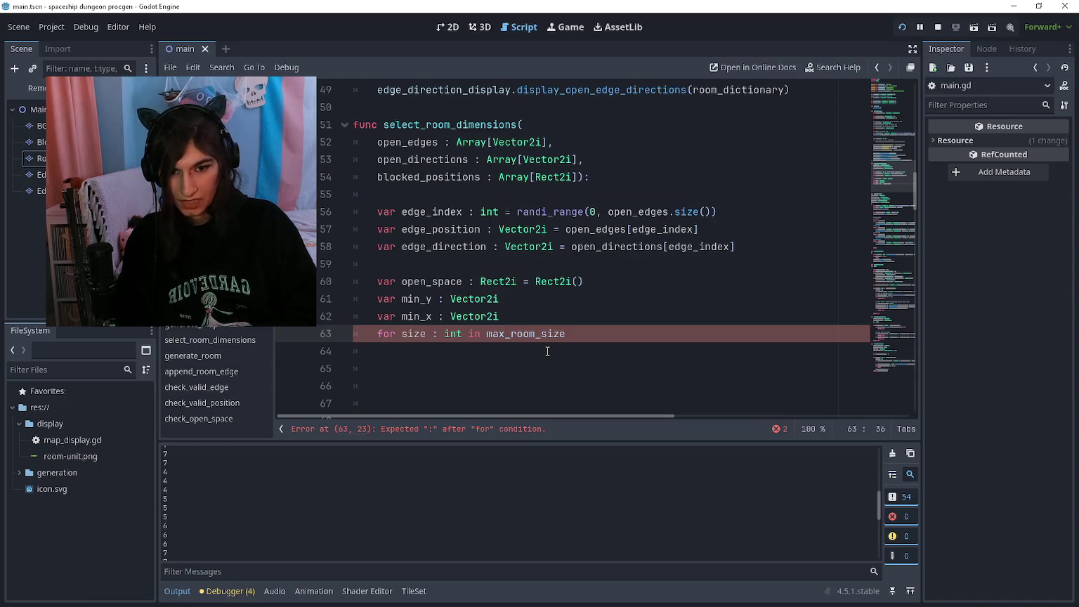
pyautogui.write(':')
pyautogui.press('Return')
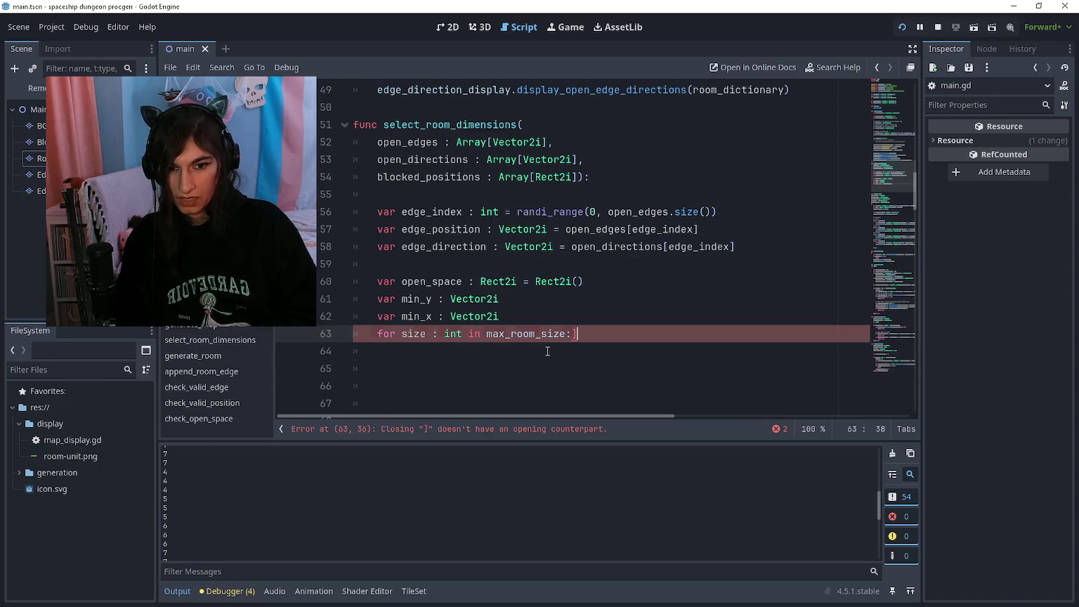
# Make the outer loop 'size_x in max_room_size.x', nest 'size_y in max_room_size.y', and run the game
pyautogui.write('for s')
pyautogui.press('Escape')
pyautogui.press('Up')
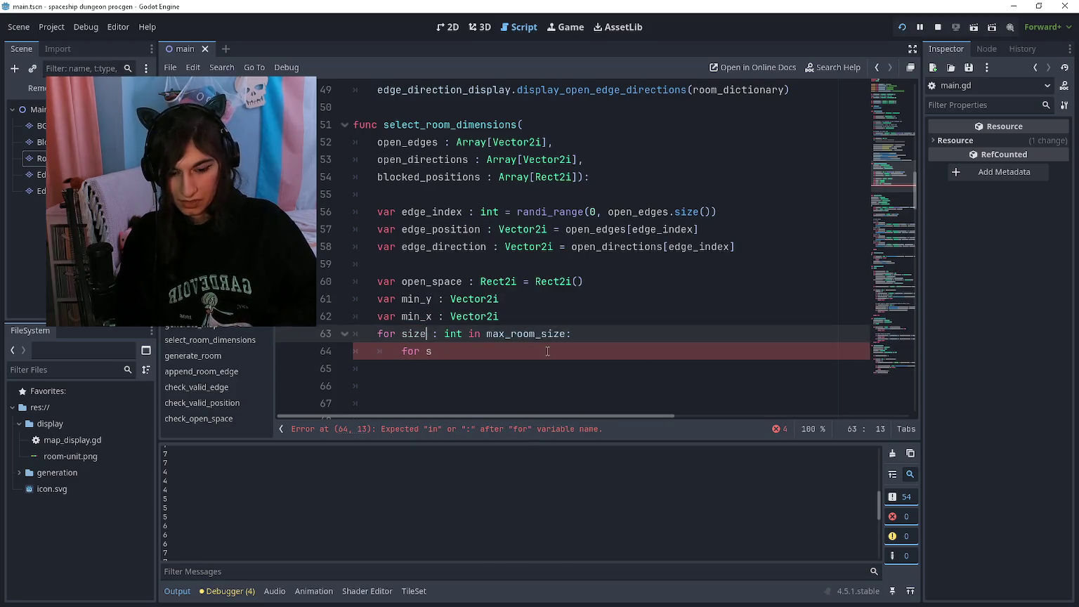
pyautogui.write('_x')
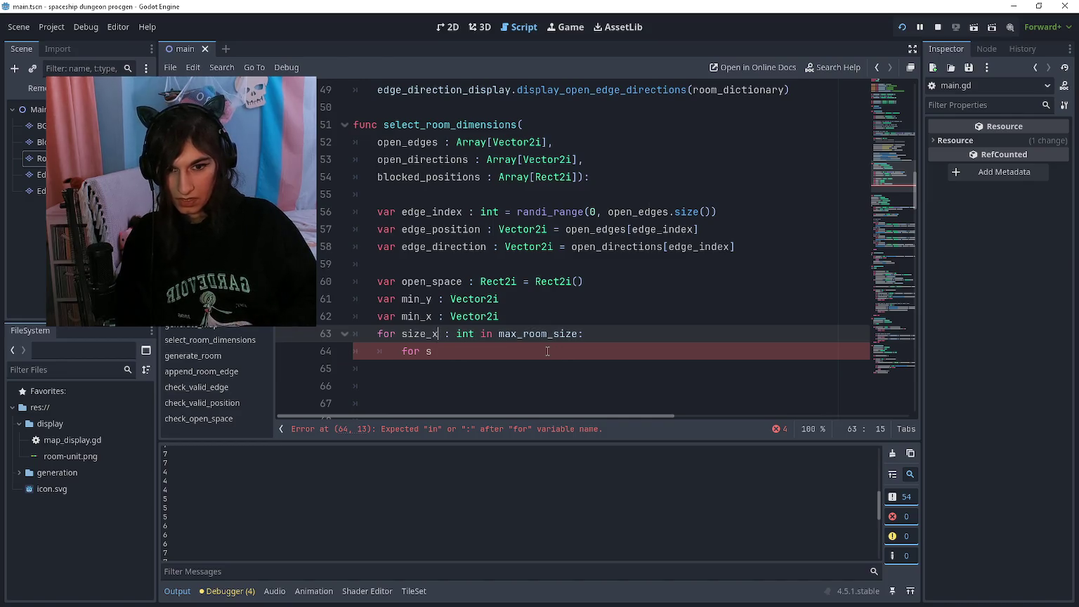
pyautogui.press('End')
pyautogui.press('Left')
pyautogui.write('.x')
pyautogui.press('Down')
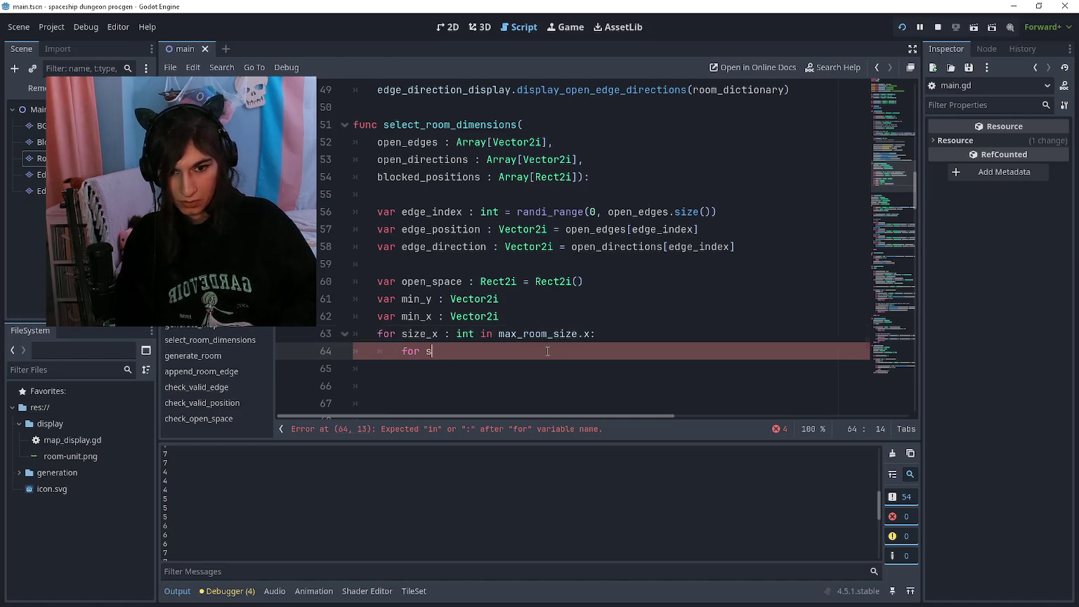
pyautogui.write('ize')
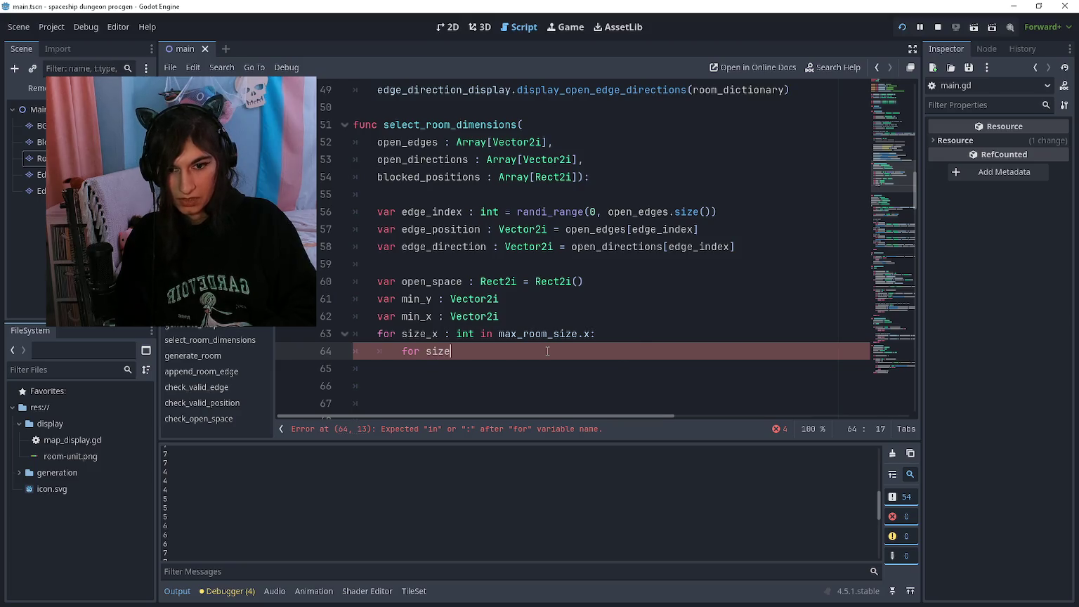
pyautogui.write('_y : int in max_room')
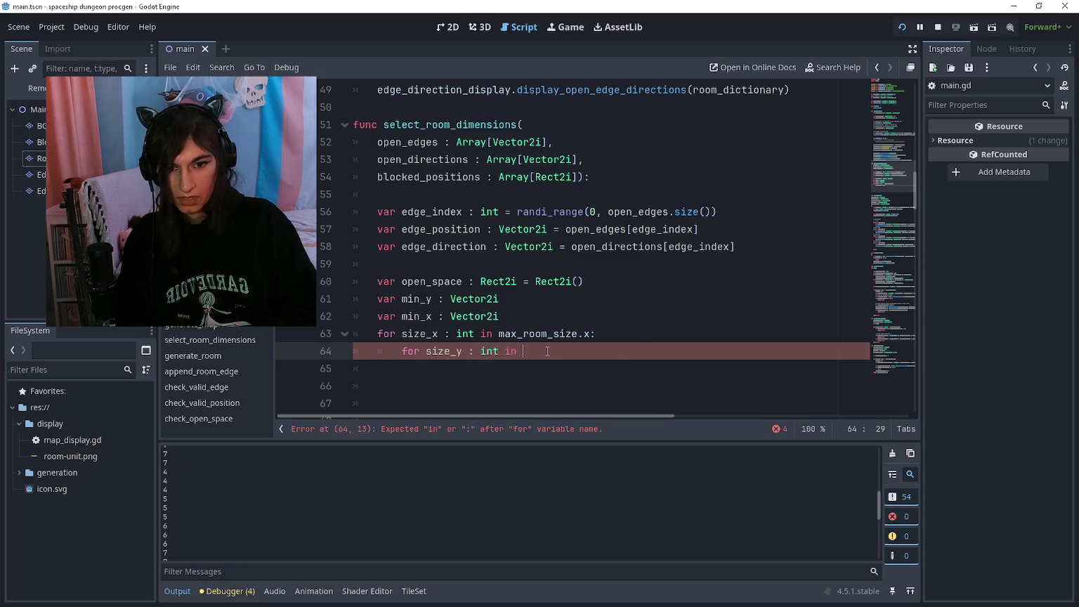
pyautogui.press('Return')
pyautogui.write('.y:')
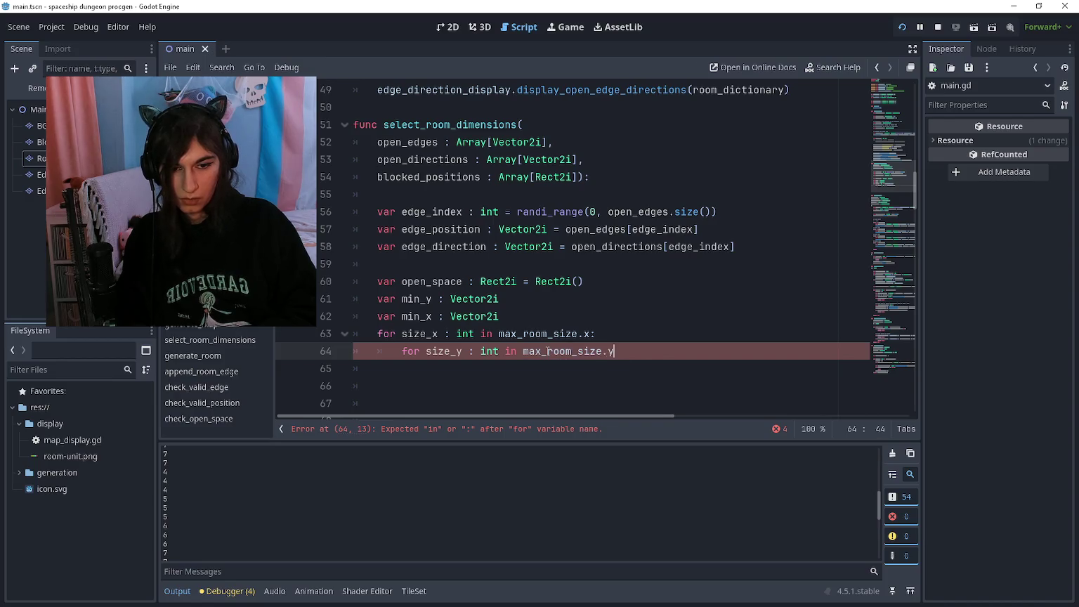
pyautogui.press('Return')
pyautogui.press('F5')
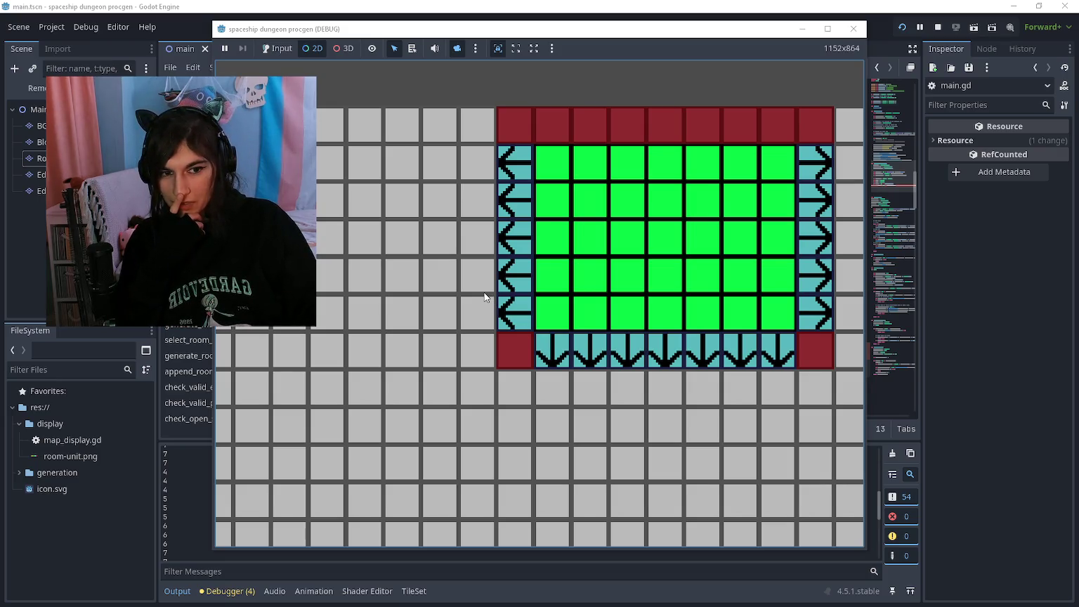
# Zoom around the running dungeon preview, then stop it with F8 to return to main.gd
pyautogui.scroll(-3, 451, 302)
pyautogui.scroll(1, 450, 302)
pyautogui.scroll(3, 466, 286)
pyautogui.scroll(1, 584, 370)
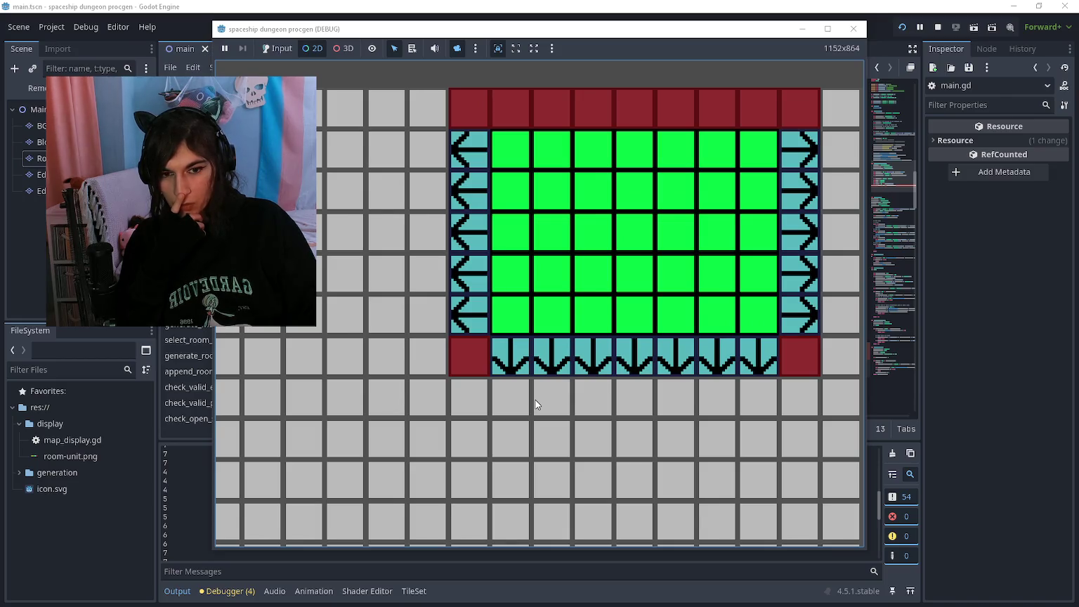
pyautogui.scroll(-2, 449, 352)
pyautogui.scroll(2, 623, 428)
pyautogui.scroll(-2, 490, 351)
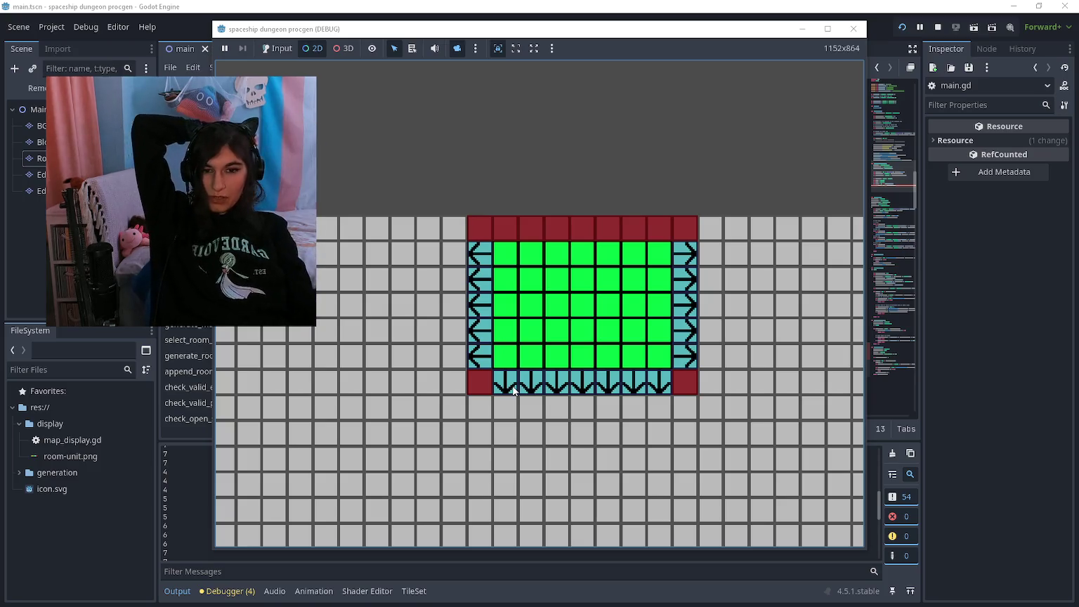
pyautogui.scroll(2, 418, 289)
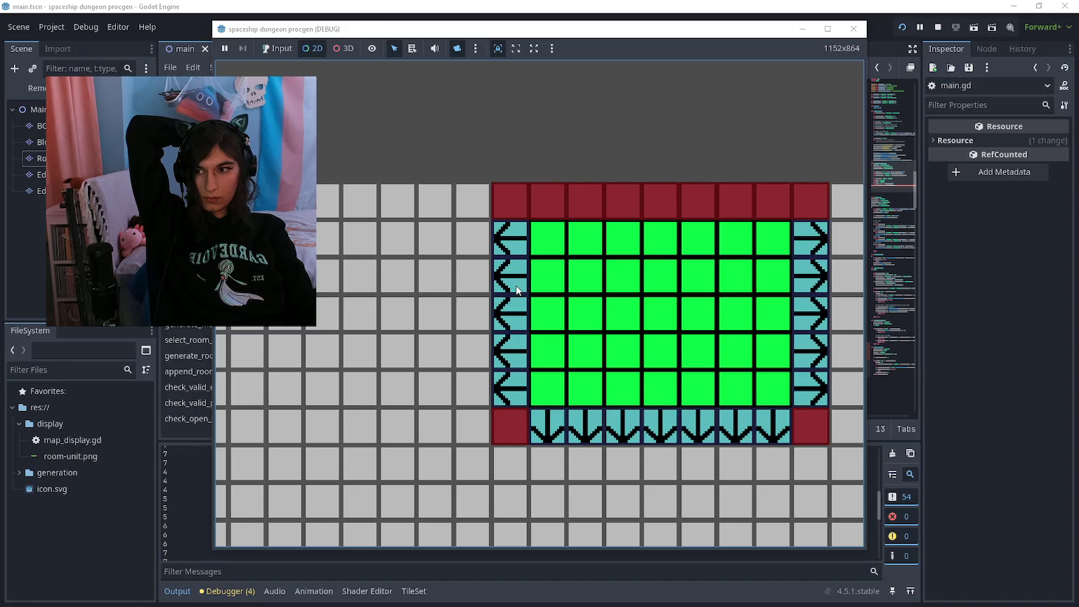
pyautogui.scroll(-1, 563, 271)
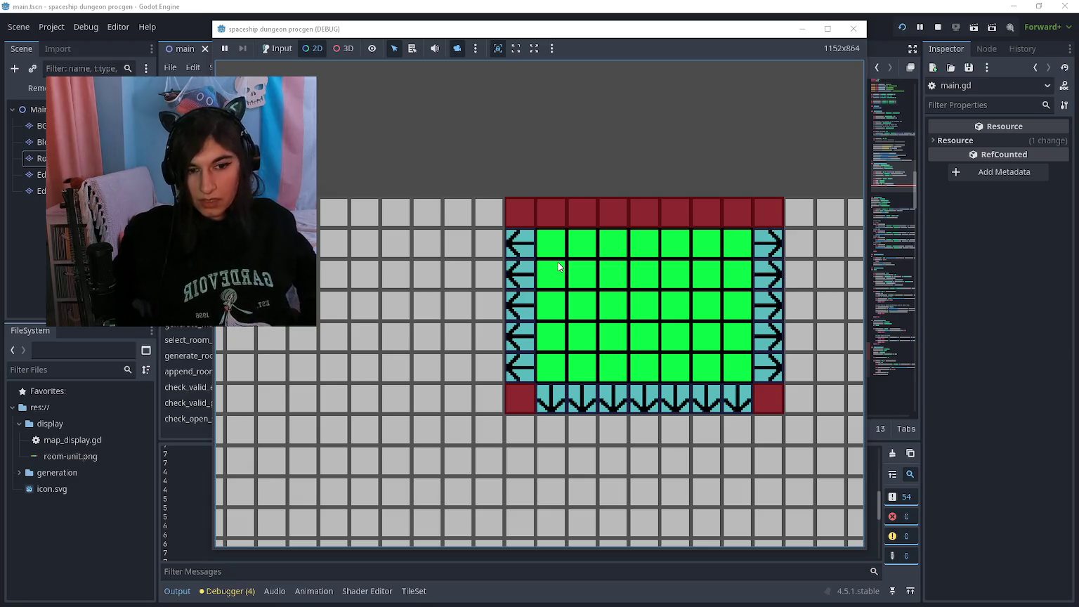
pyautogui.press('F8')
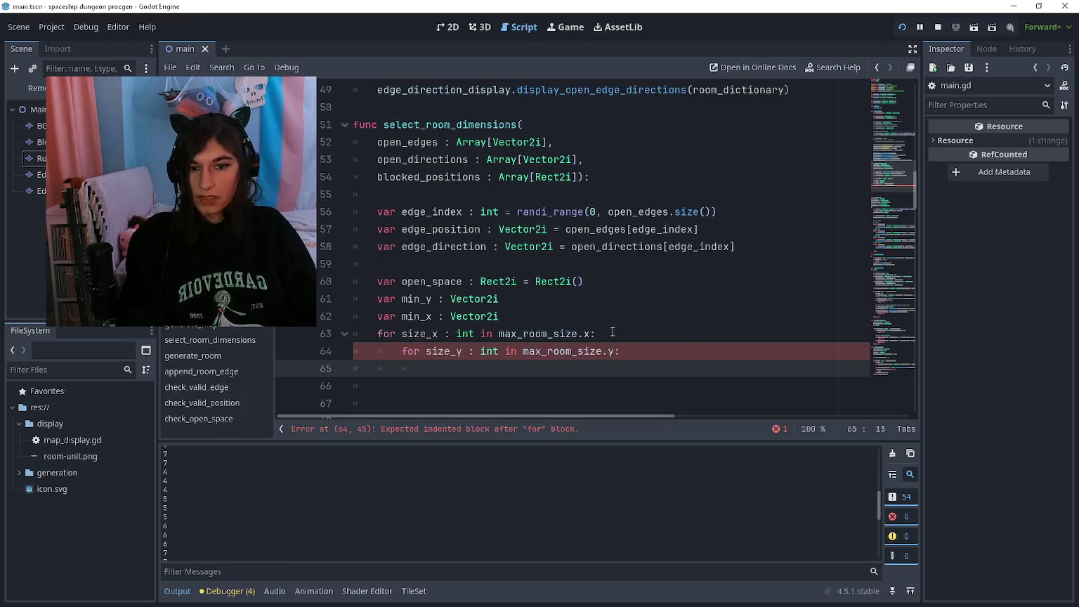
# Declare var perpendicular_direction : Vector2i = Vector2i(edge_direction.y, edge_direction.x)
pyautogui.click(635, 317)
pyautogui.press('Return')
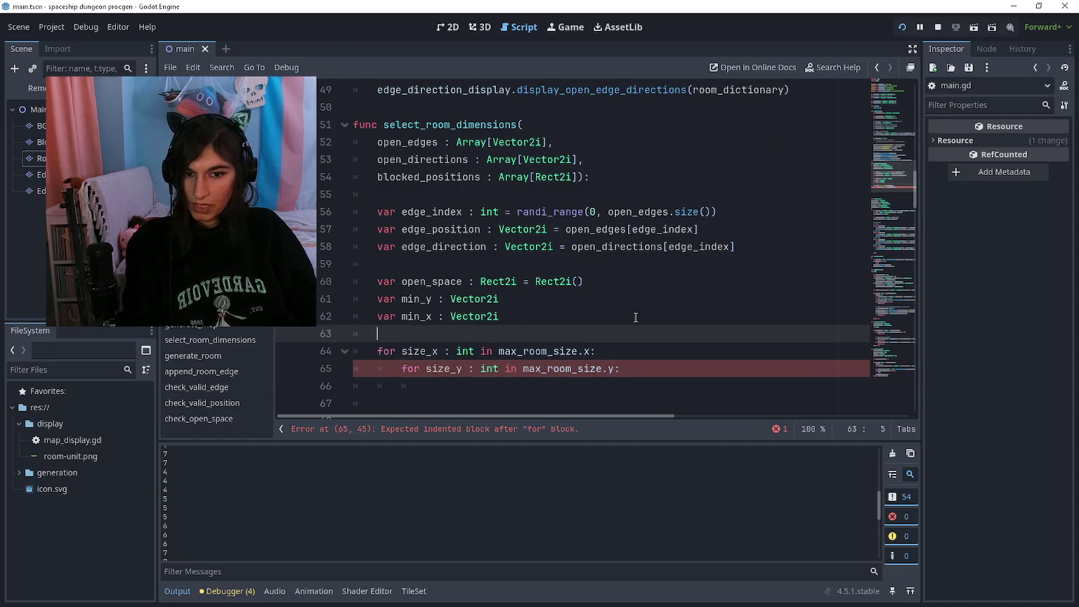
pyautogui.press('Return')
pyautogui.write('v')
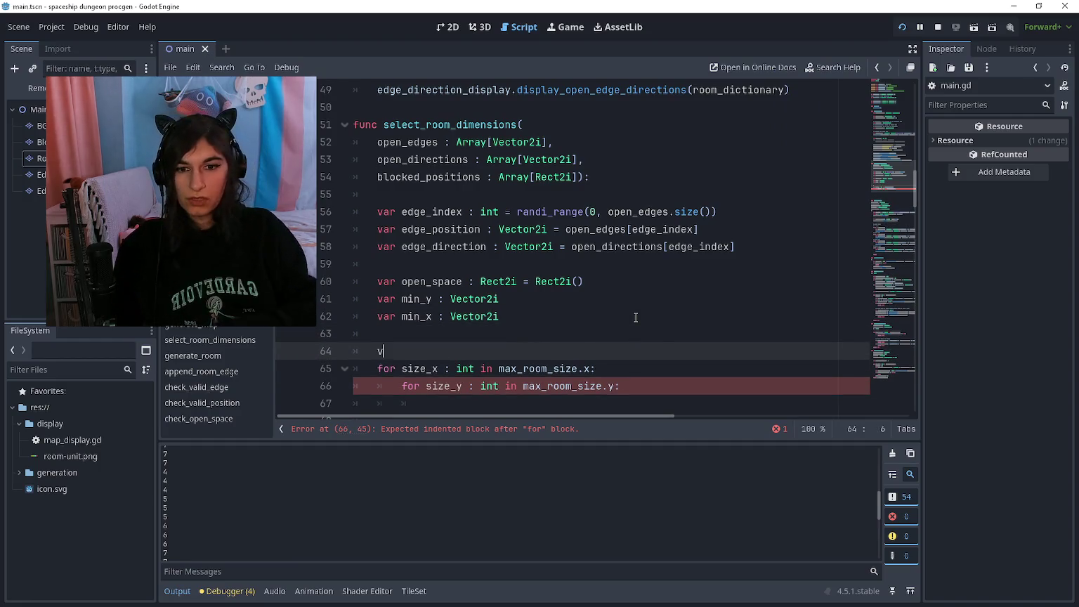
pyautogui.write('ar perpendicular_')
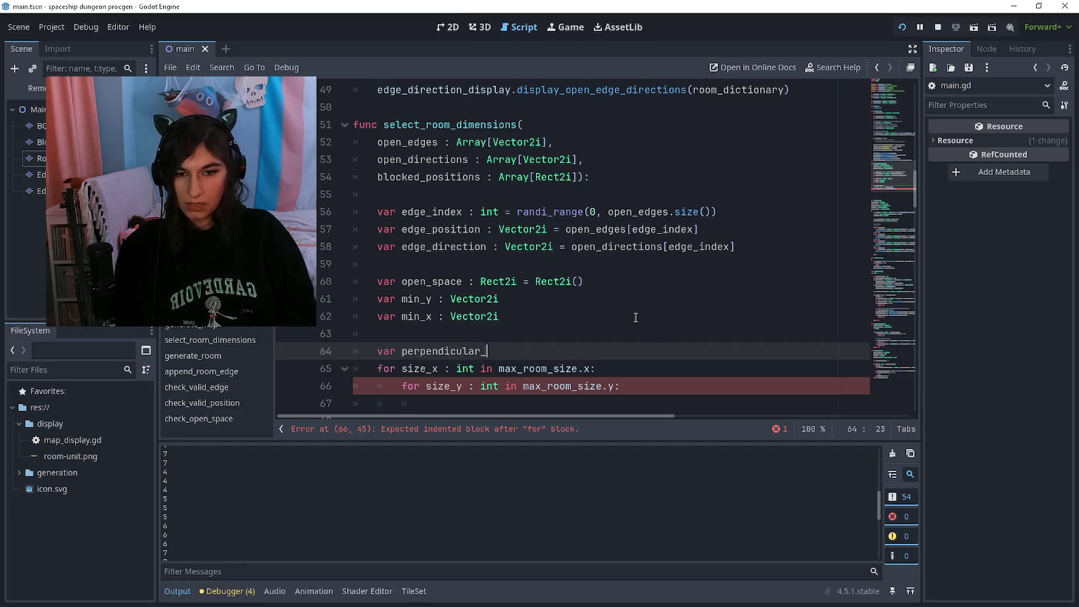
pyautogui.write('direction : Vector2i')
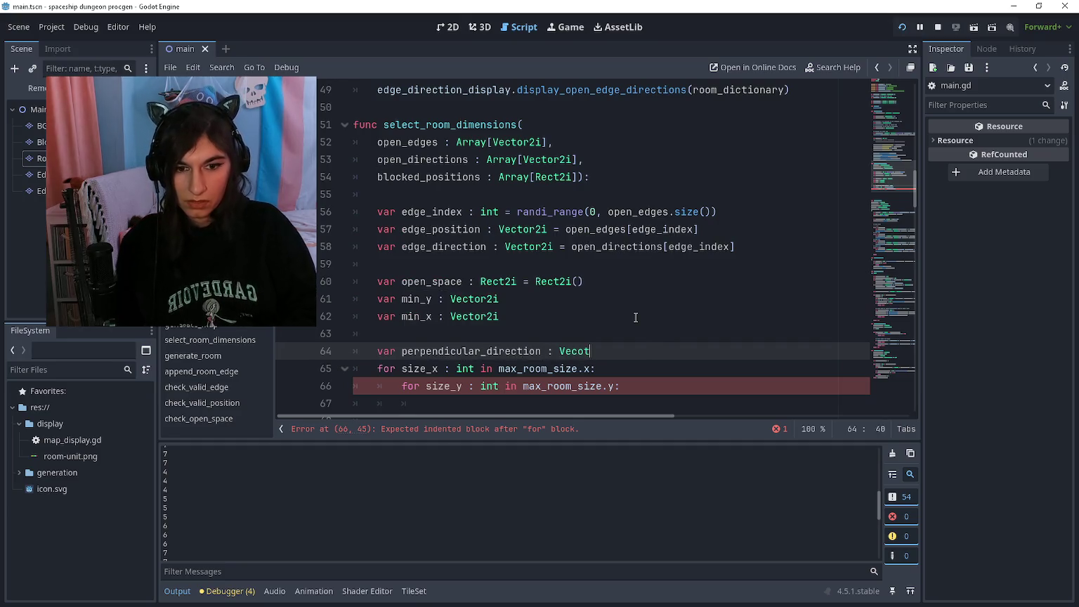
pyautogui.write(' = edge_')
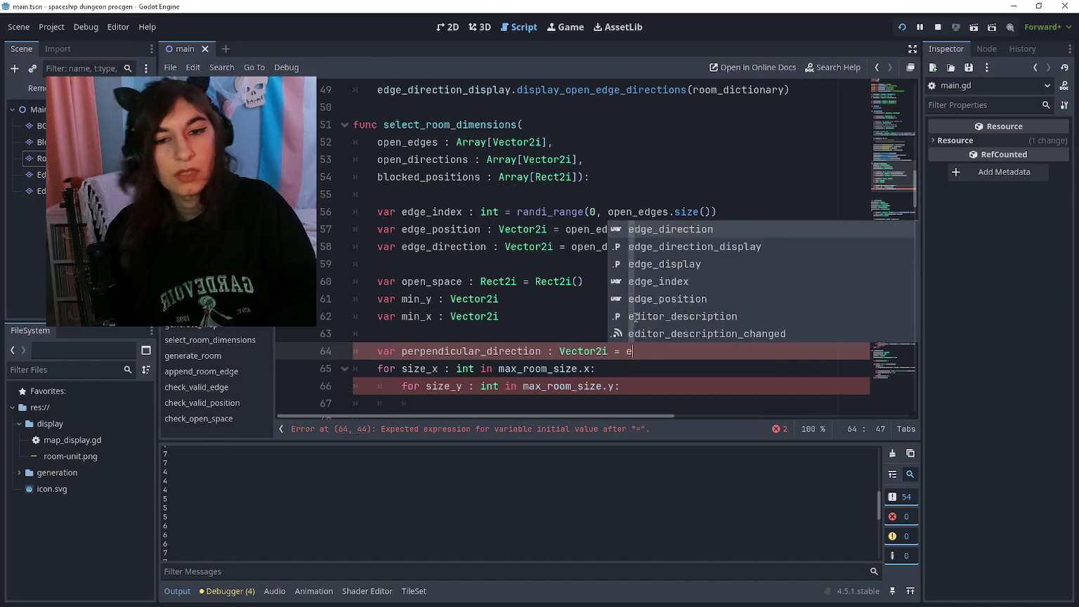
pyautogui.press('Return')
pyautogui.hotkey('ctrl', 'BackSpace')
pyautogui.write('Vector2i(')
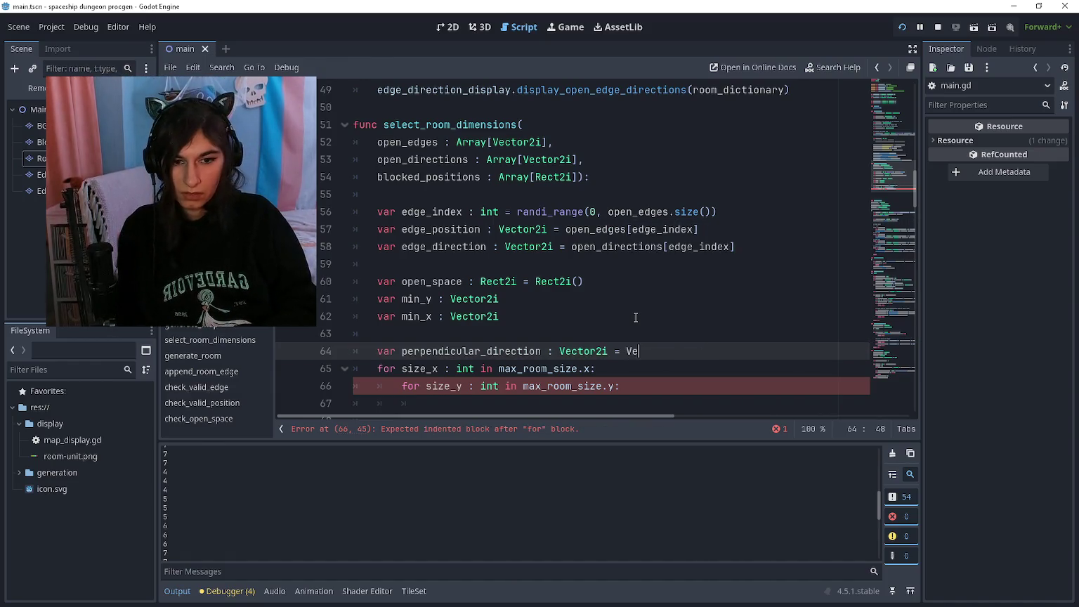
pyautogui.write('edge_direciton')
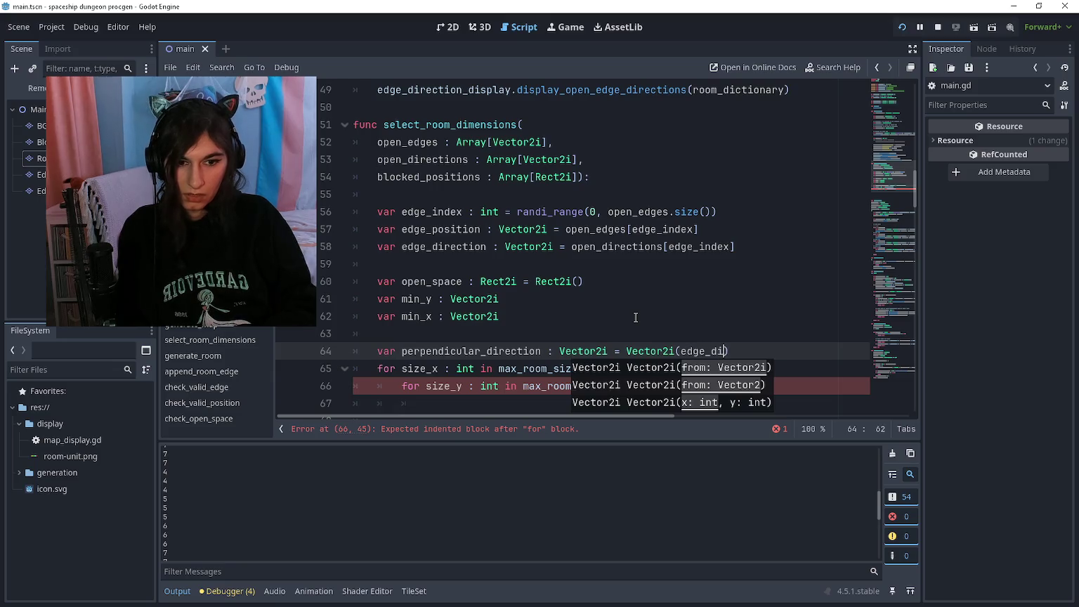
pyautogui.press('BackSpace')
pyautogui.press('BackSpace')
pyautogui.press('BackSpace')
pyautogui.write('tion.')
pyautogui.write('y, edge_dir')
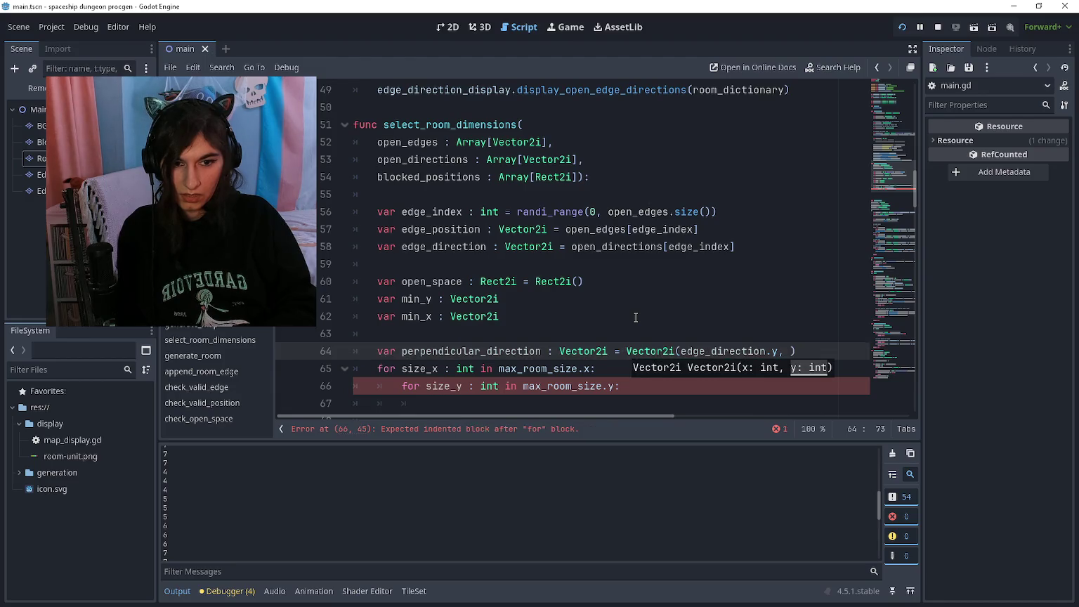
pyautogui.write('ection.x)')
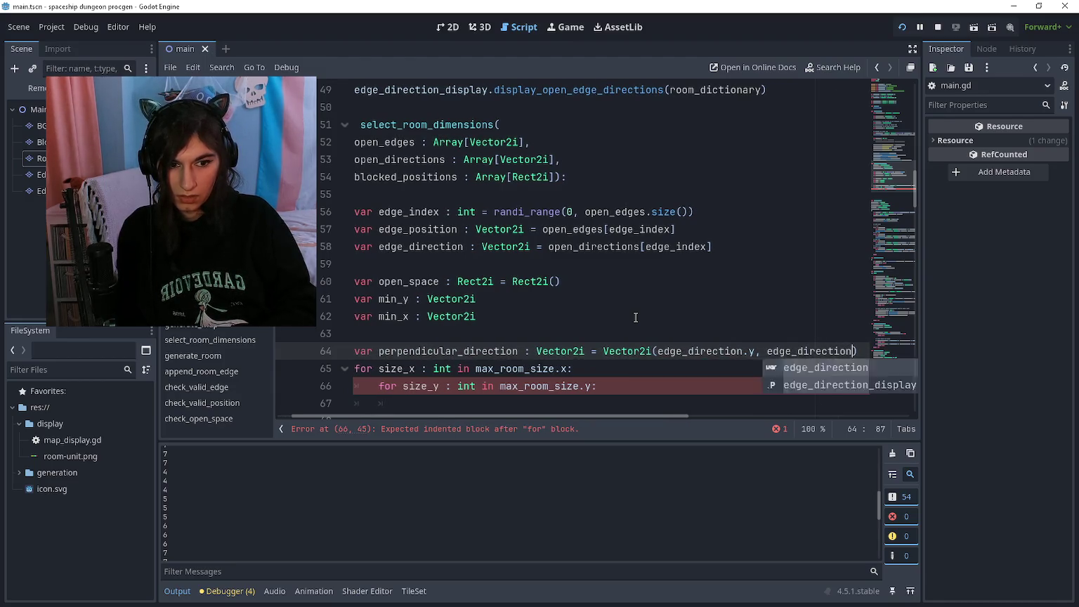
# Move that declaration just below edge_direction, remove the nested size loops, and run the game
pyautogui.hotkey('ctrl', 'x')
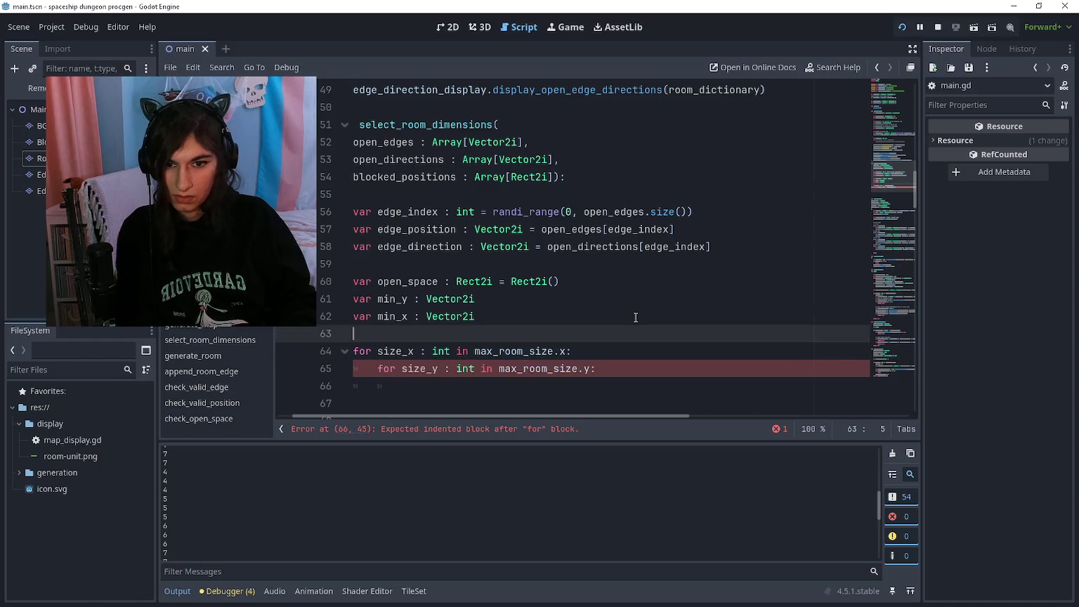
pyautogui.press('Up')
pyautogui.press('Up')
pyautogui.press('Up')
pyautogui.hotkey('ctrl', 'v')
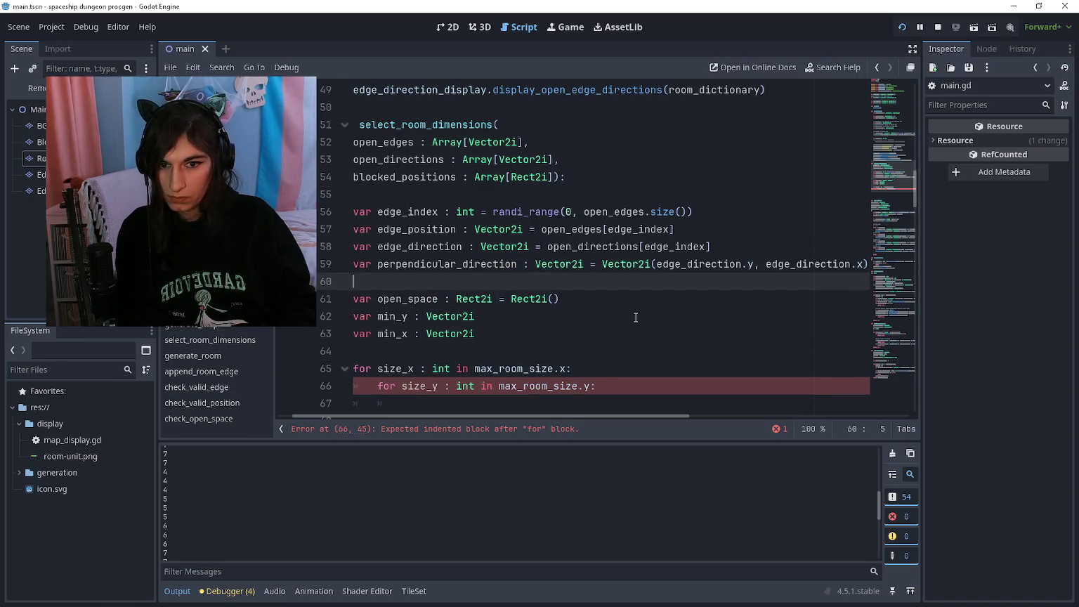
pyautogui.scroll(-1, 635, 318)
pyautogui.press('Down')
pyautogui.press('Down')
pyautogui.press('Down')
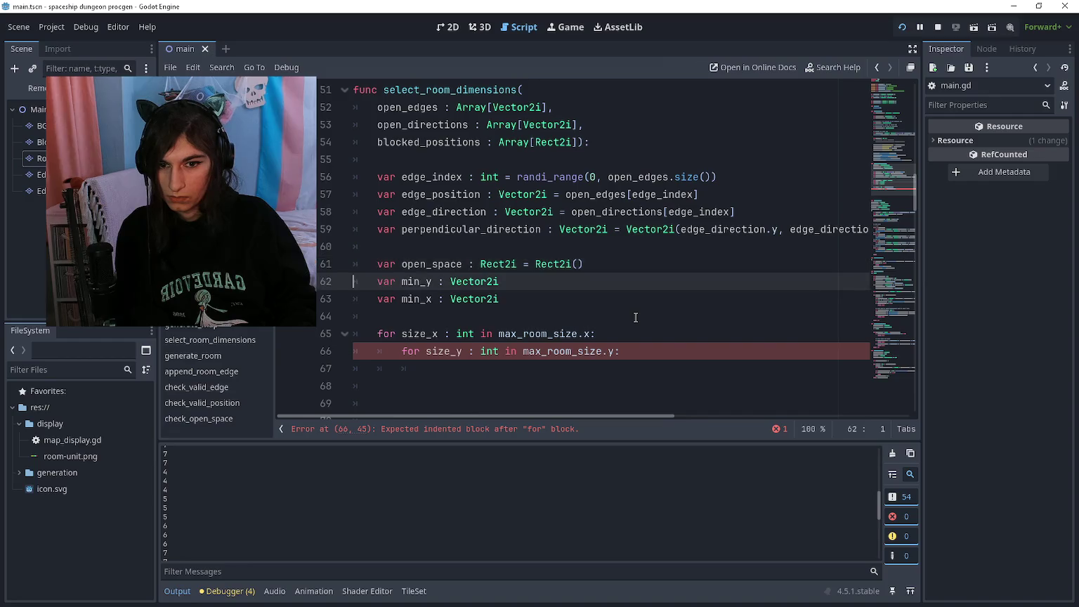
pyautogui.press('Down')
pyautogui.press('End')
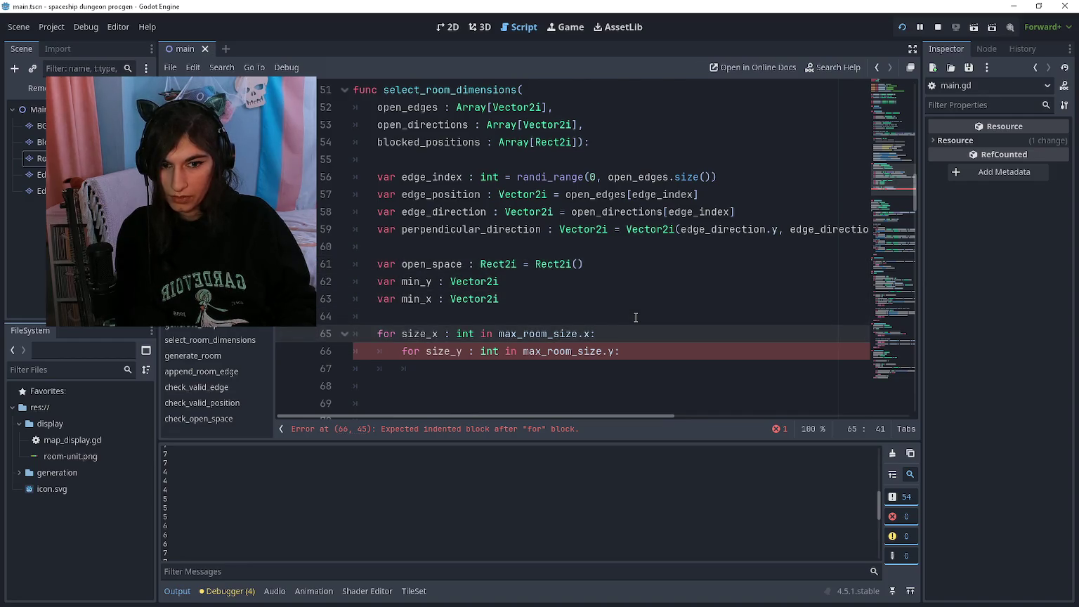
pyautogui.hotkey('ctrl', 'z')
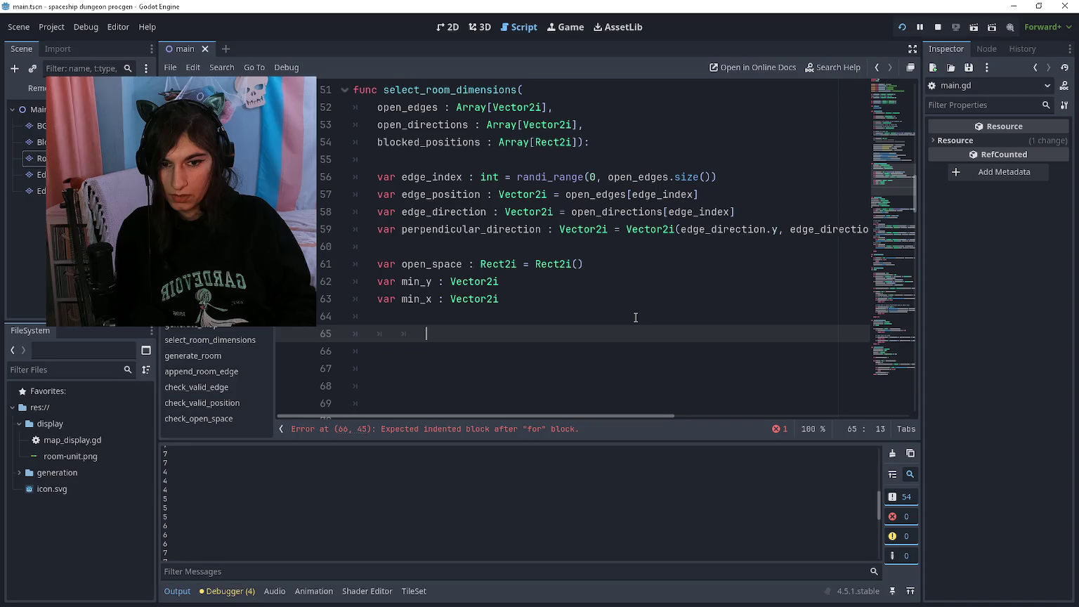
pyautogui.press('F5')
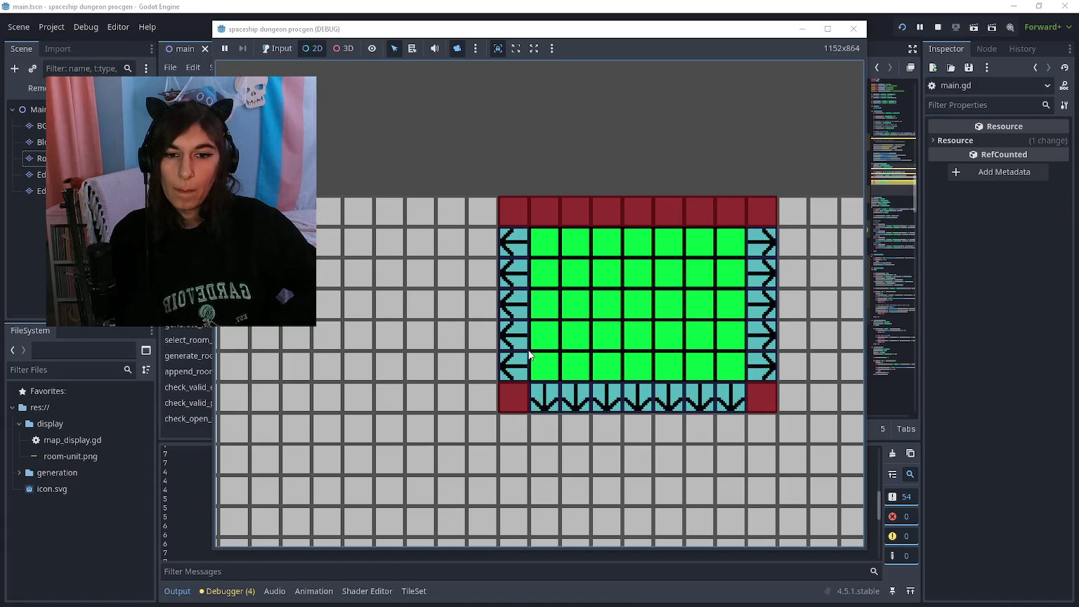
# Stop the test run with F8 after checking the single green room
pyautogui.press('F8')
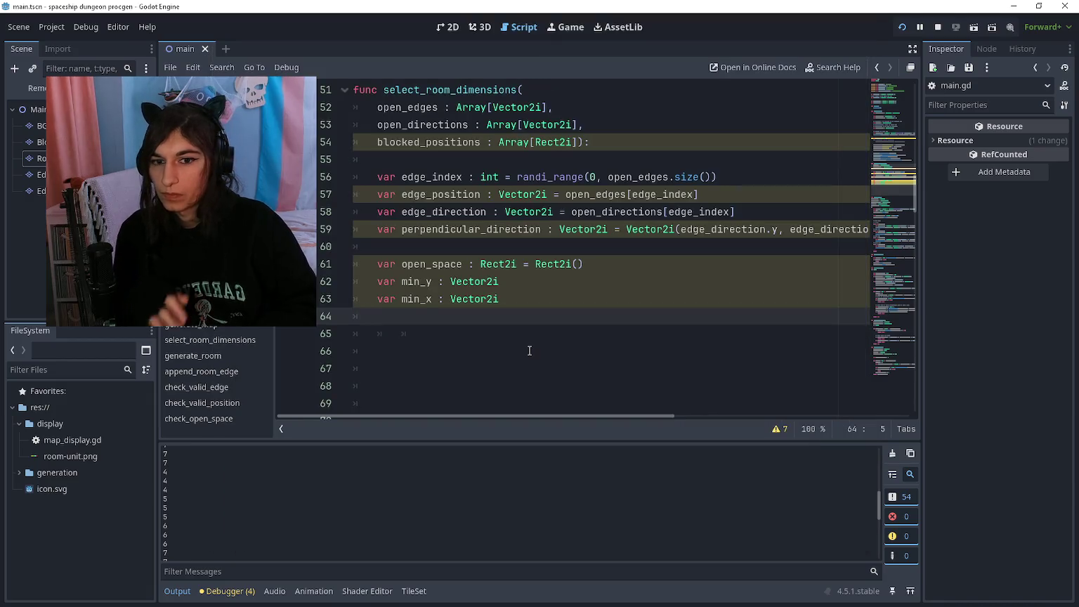
# Delete the open_space, min_y and min_x lines plus leftover blanks, then rerun the generator
pyautogui.click(531, 301)
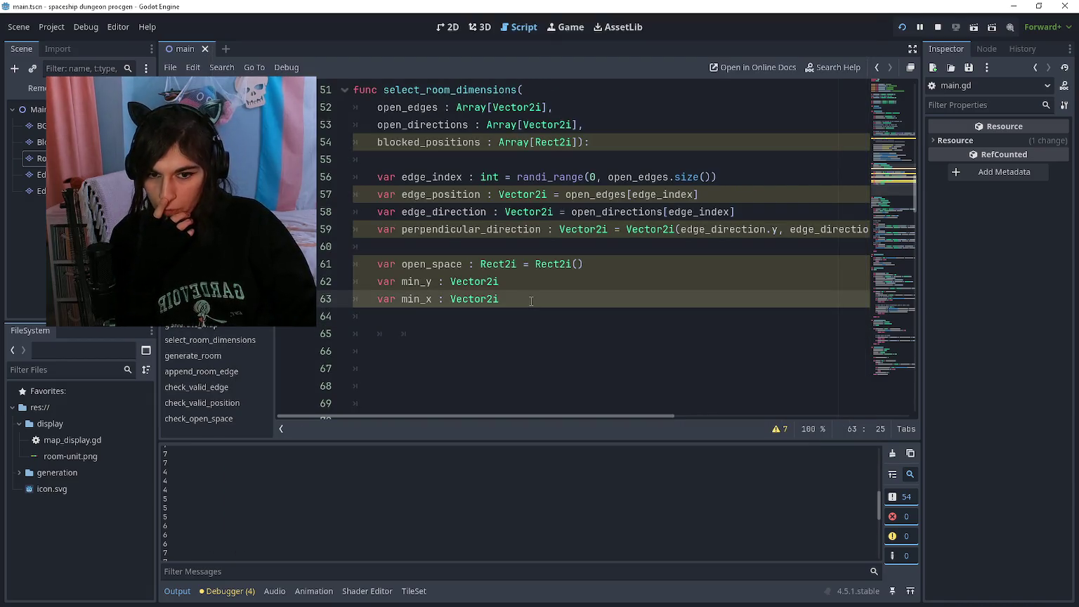
pyautogui.click(527, 317)
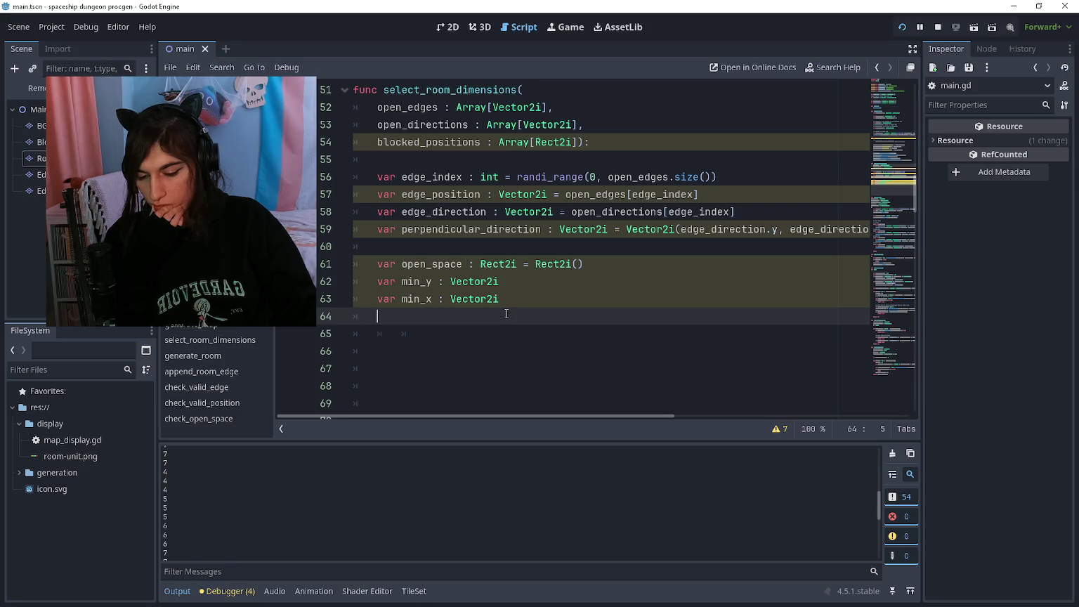
pyautogui.moveTo(500, 300); pyautogui.dragTo(378, 265)
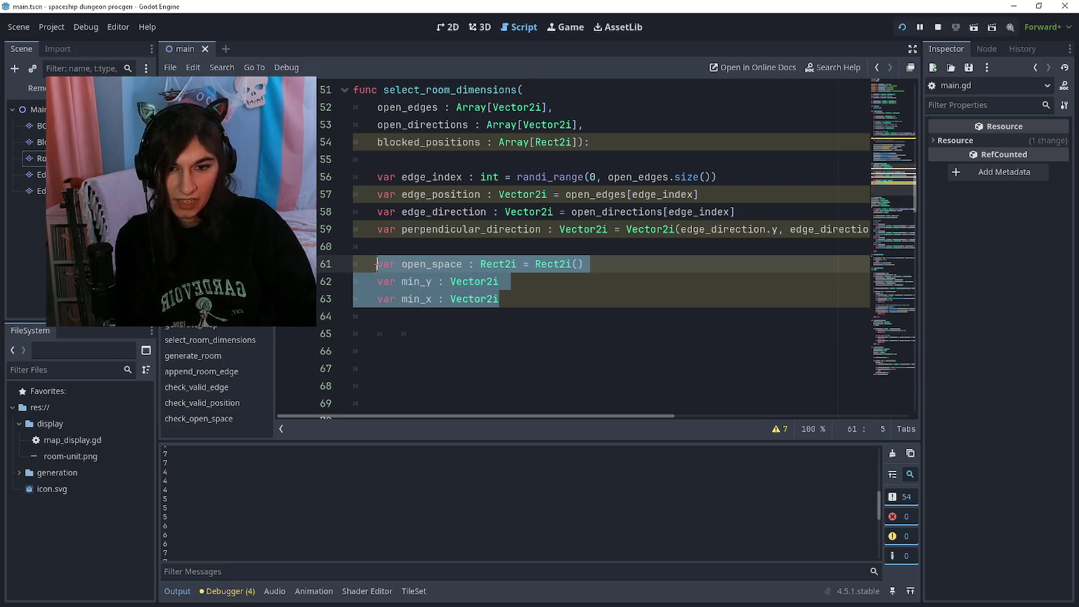
pyautogui.press('BackSpace')
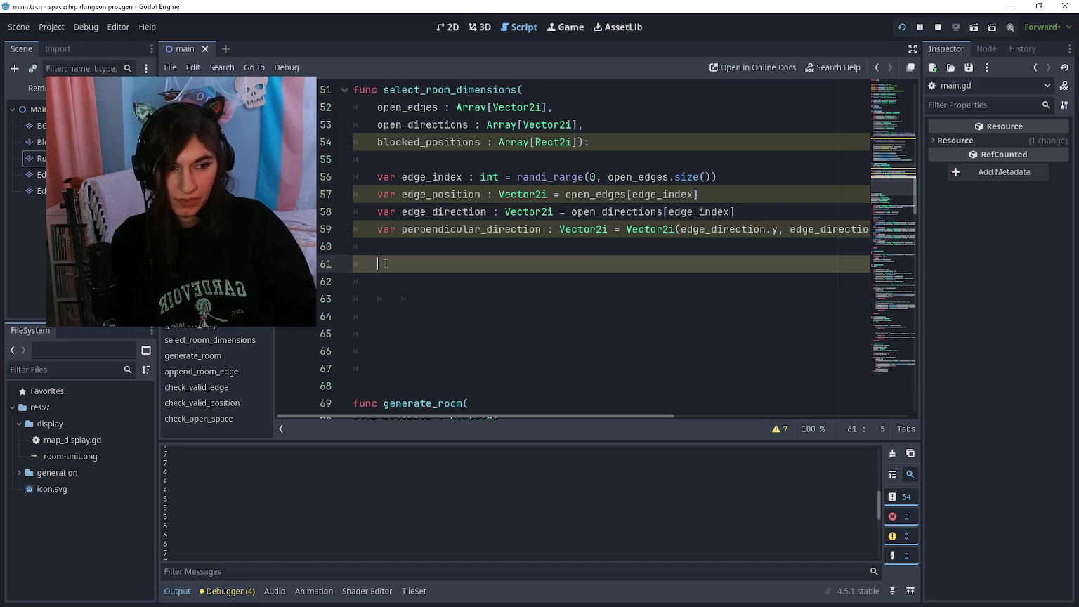
pyautogui.press('Delete')
pyautogui.press('Delete')
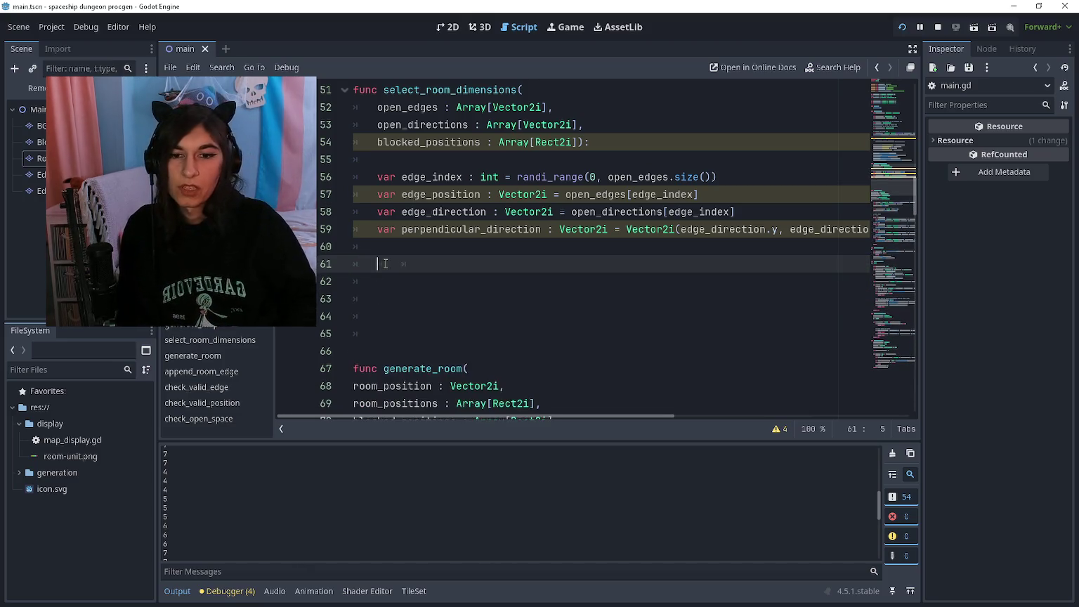
pyautogui.press('F5')
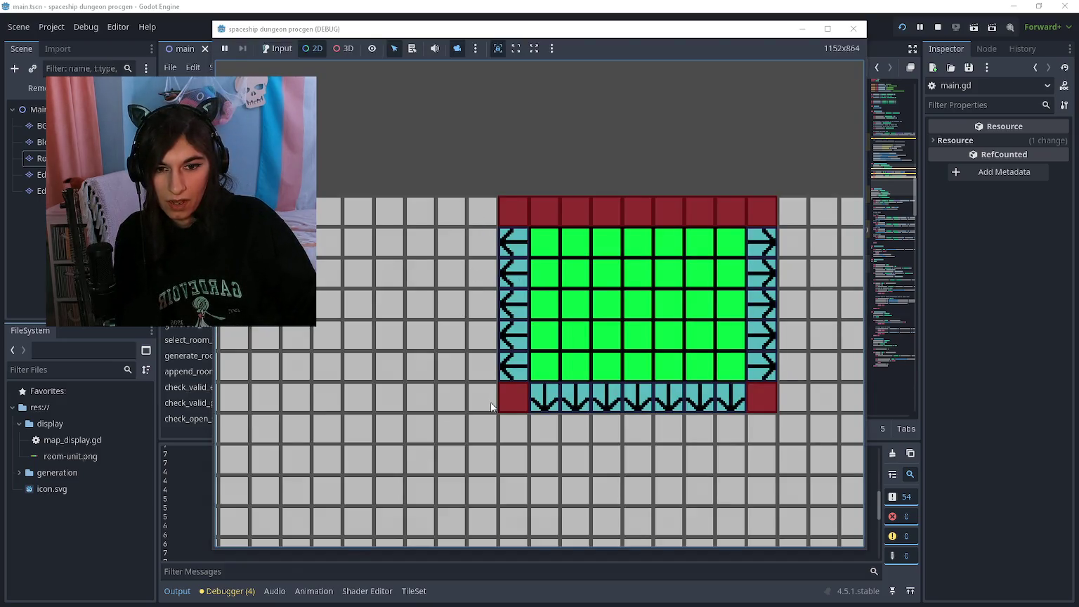
pyautogui.click(534, 5)
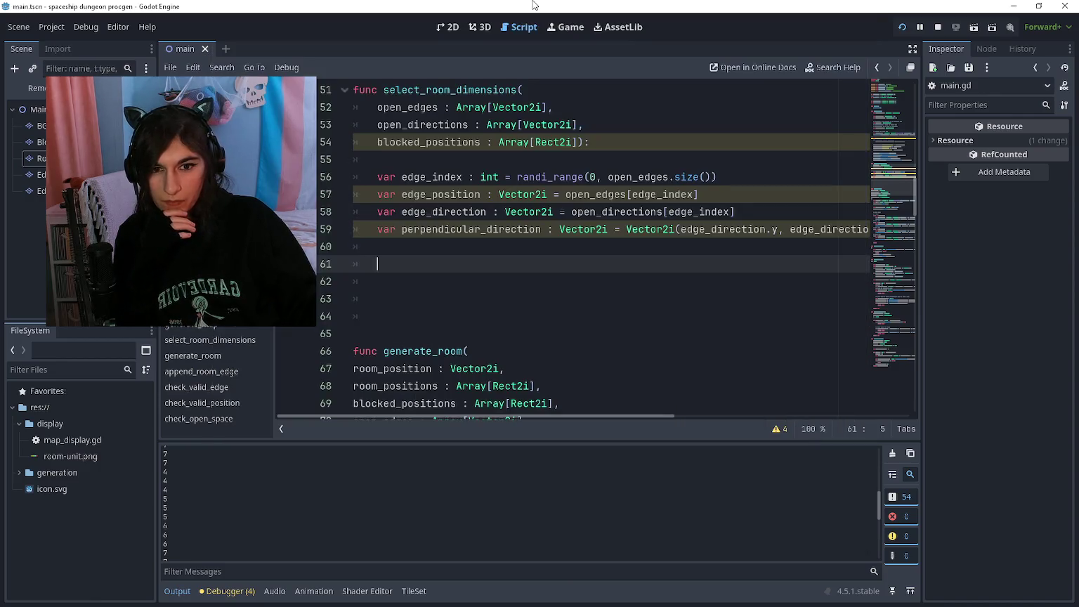
# Look up the Vector2i class documentation from the perpendicular_direction declaration
pyautogui.click(566, 248)
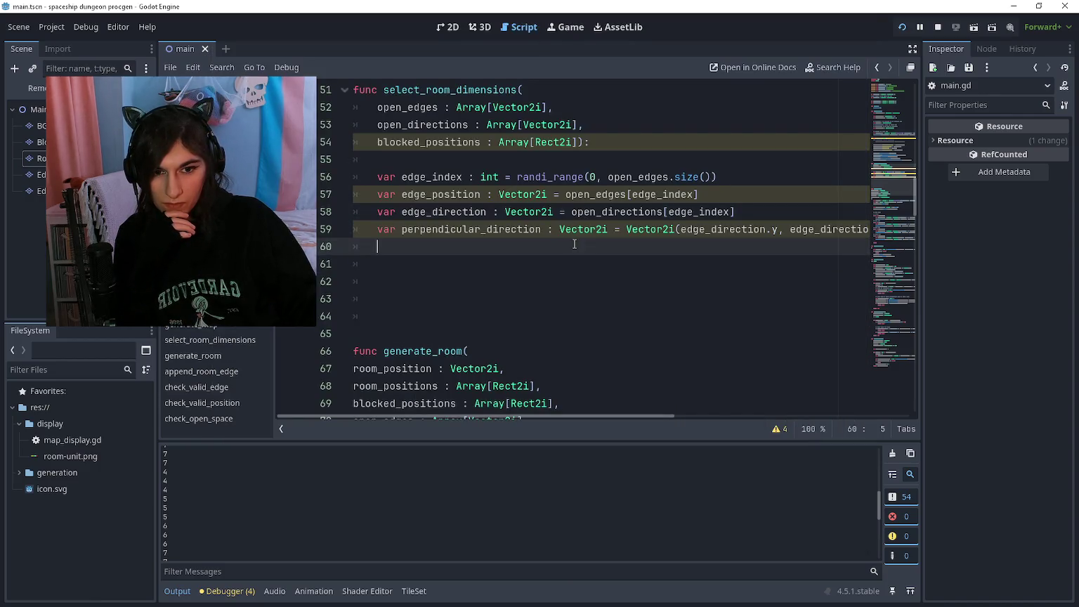
pyautogui.keyDown('ctrl'); pyautogui.click(651, 230); pyautogui.keyUp('ctrl')
pyautogui.scroll(-10, 541, 281)
pyautogui.scroll(-1, 542, 274)
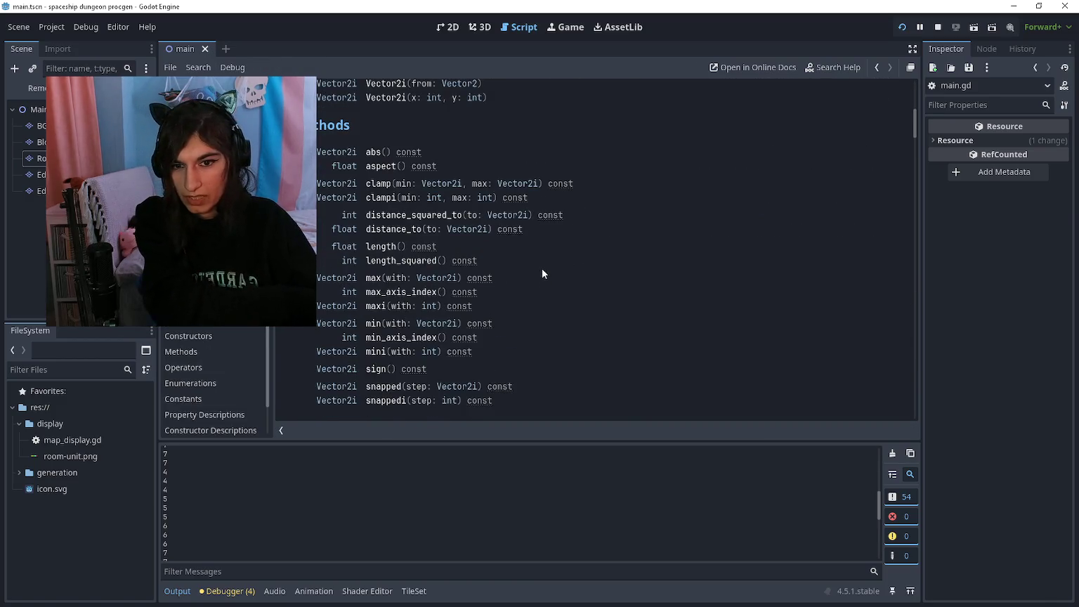
pyautogui.scroll(-8, 563, 301)
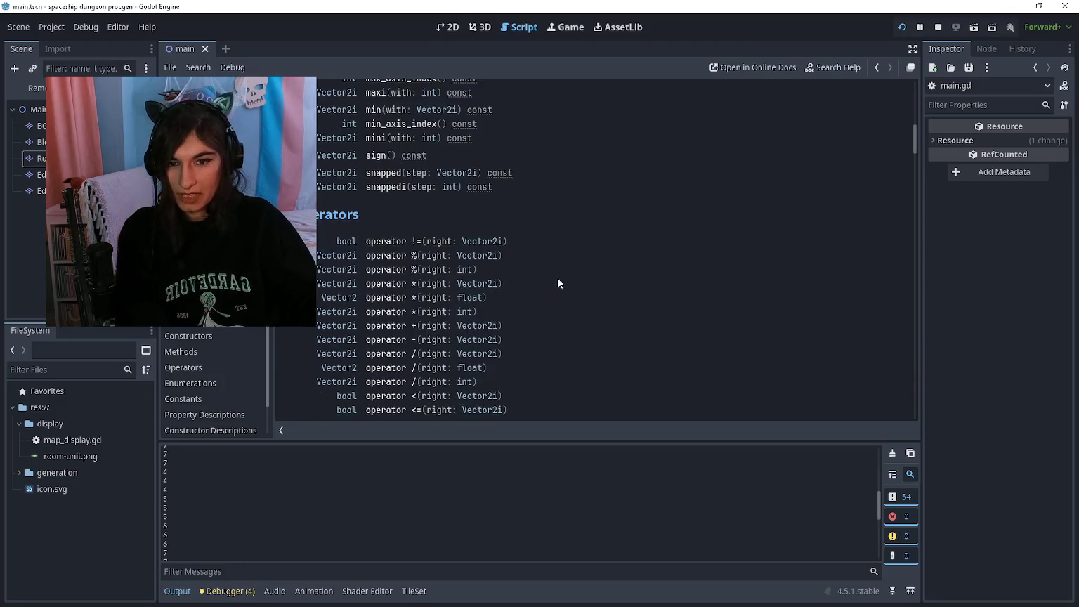
pyautogui.scroll(6, 587, 232)
pyautogui.scroll(3, 591, 212)
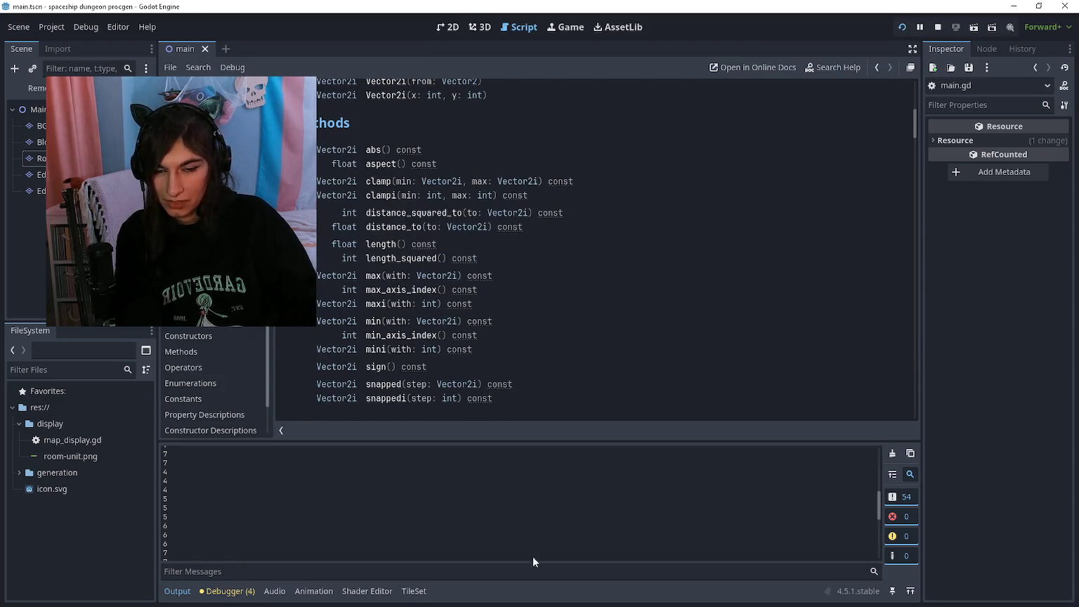
# Return to main.gd at empty line 61 and run the project
pyautogui.hotkey('alt', 'Left')
pyautogui.click(453, 261)
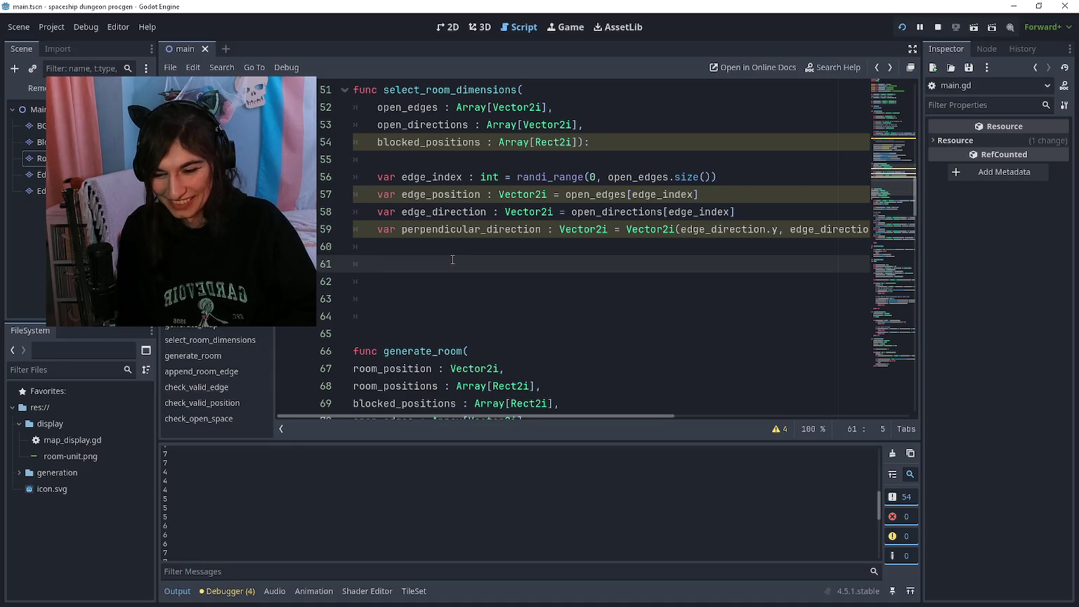
pyautogui.press('F5')
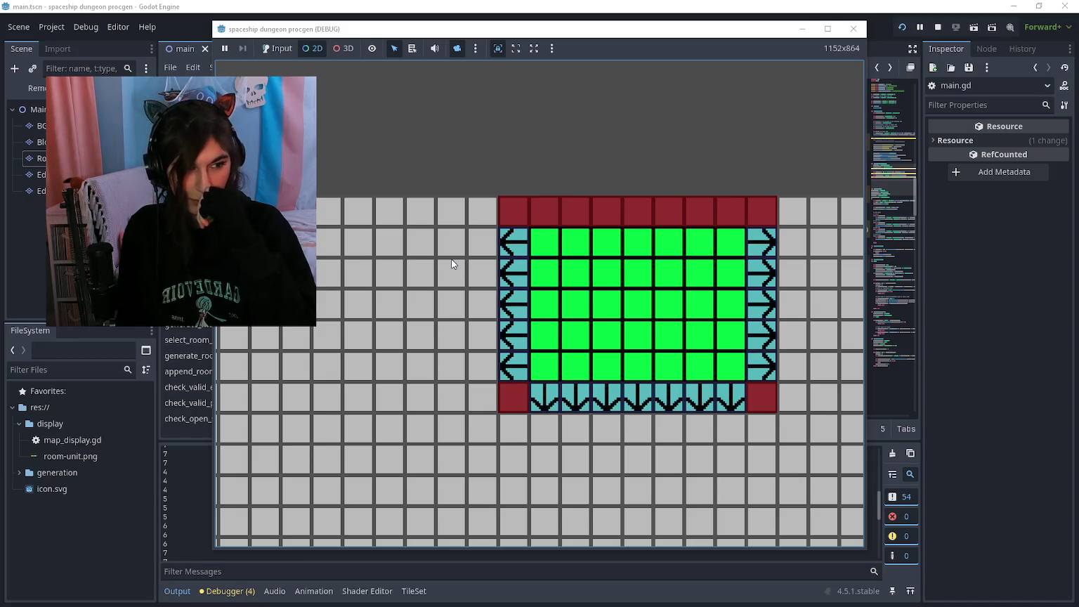
pyautogui.press('F8')
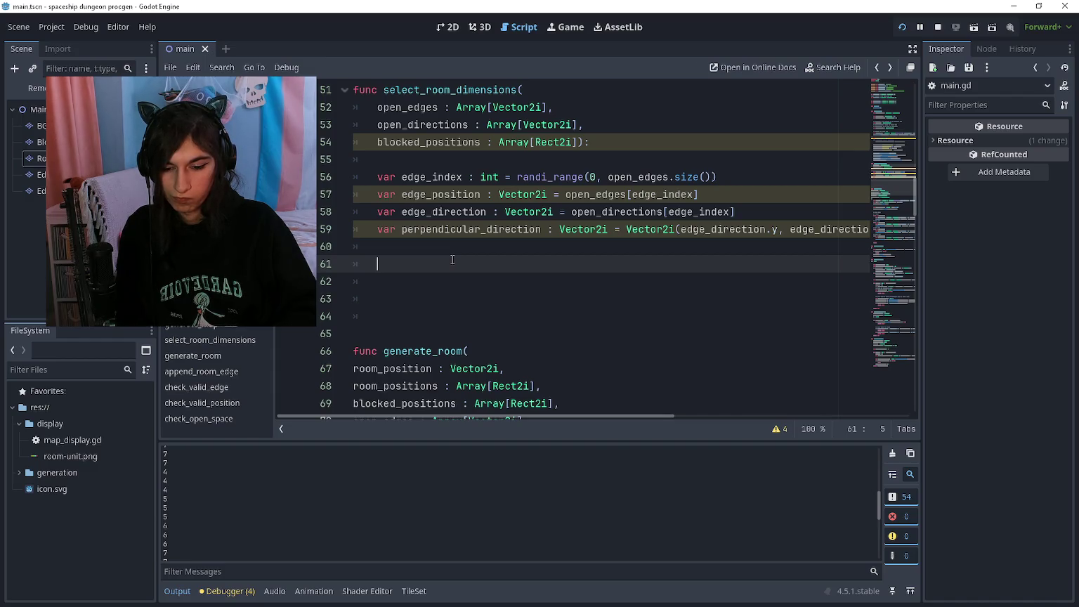
pyautogui.write('for')
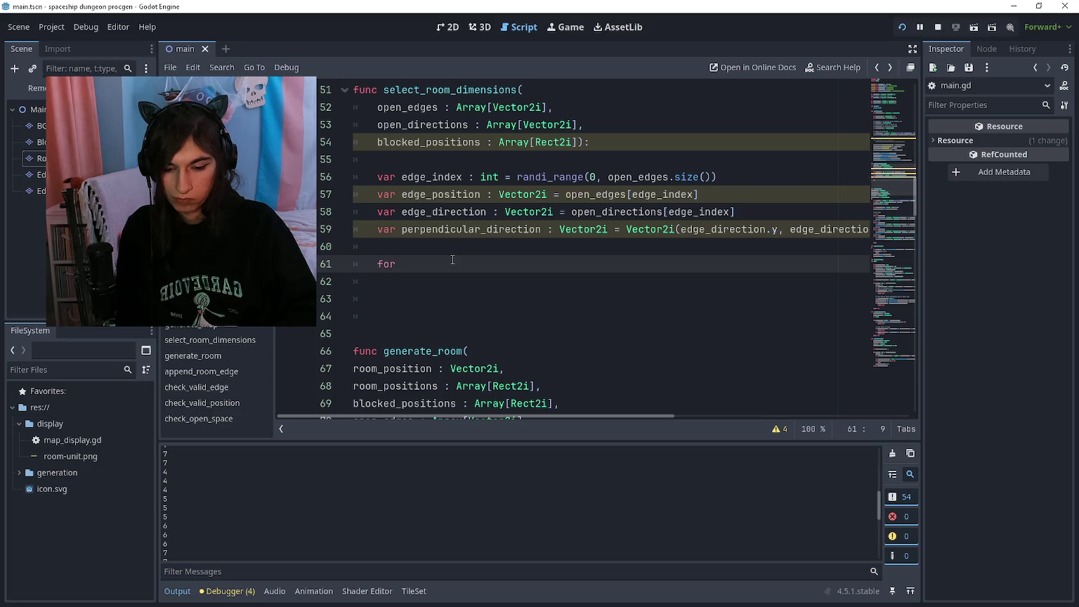
# On line 61 type 'var perpendicular_max_distance = perpendicular_direction *' with no multiplier yet
pyautogui.press('BackSpace')
pyautogui.press('BackSpace')
pyautogui.press('BackSpace')
pyautogui.write('var')
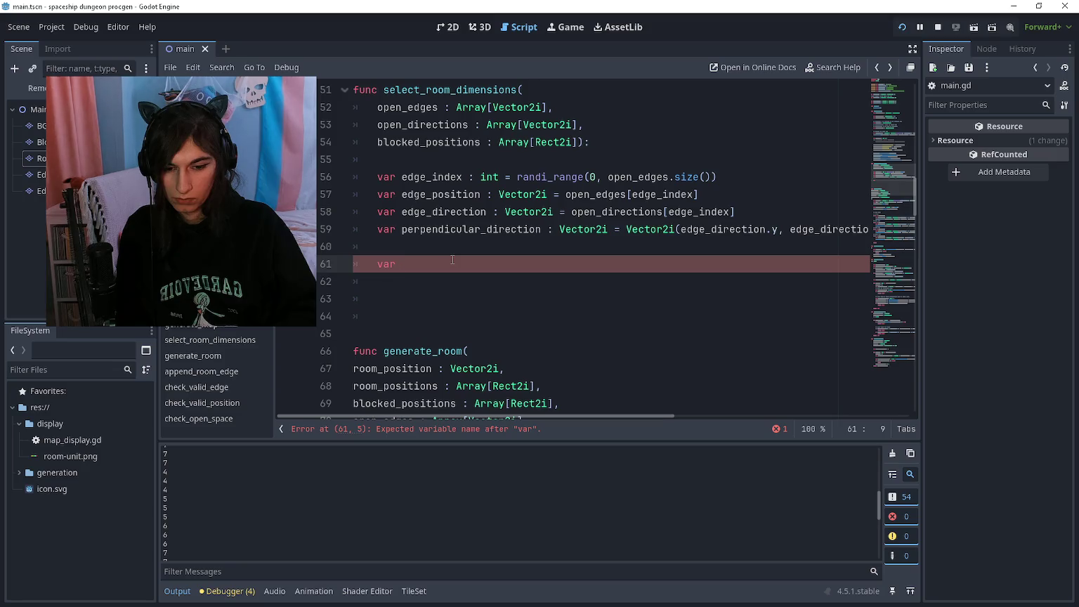
pyautogui.write(' max_perp')
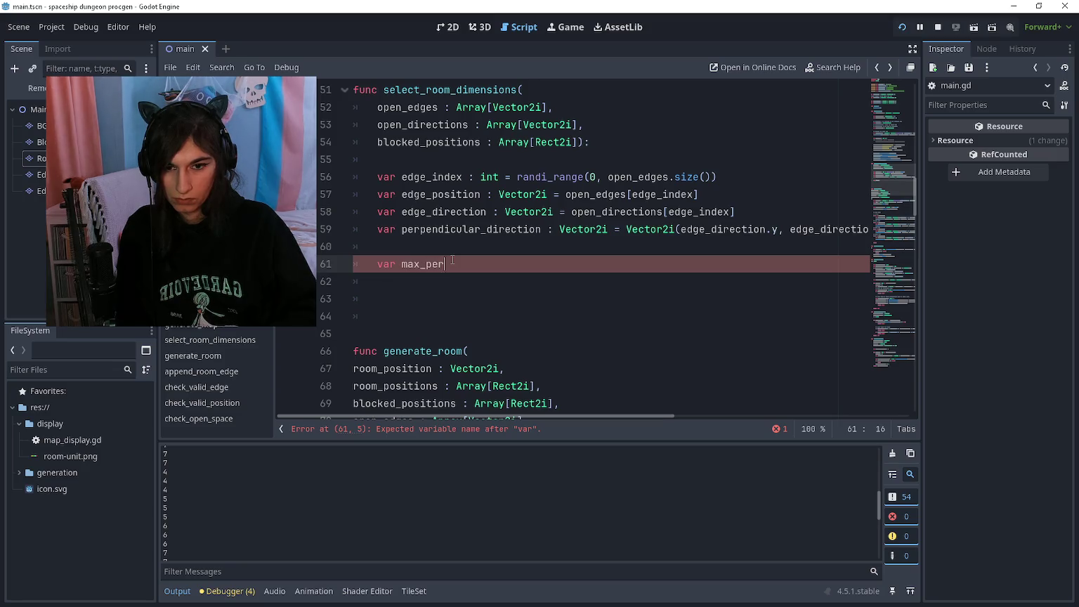
pyautogui.hotkey('ctrl', 'BackSpace')
pyautogui.write('perpendicular_max_distance ')
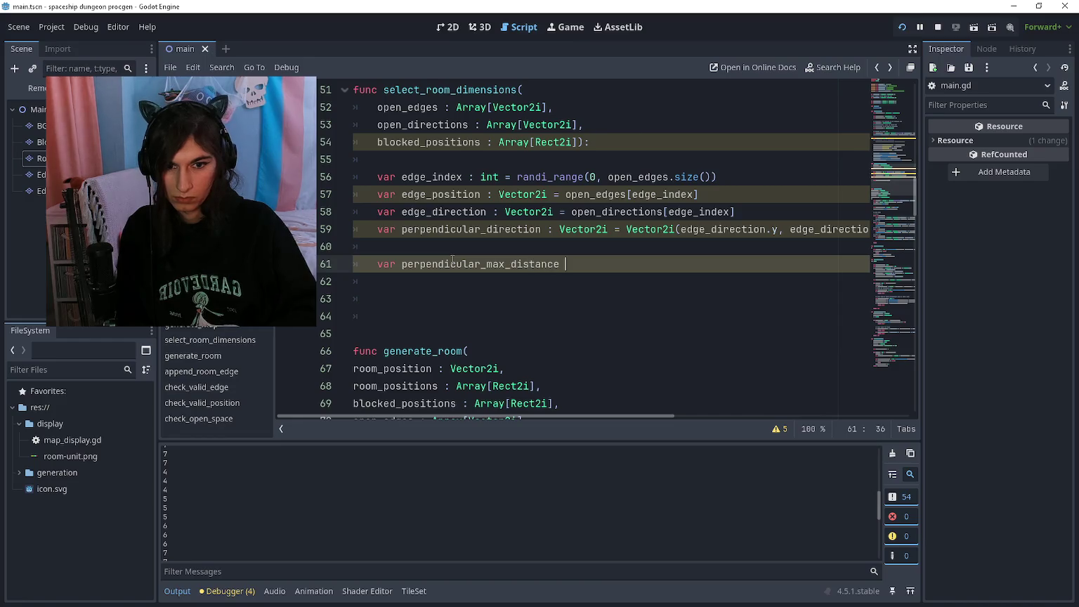
pyautogui.write('= perp')
pyautogui.press('Return')
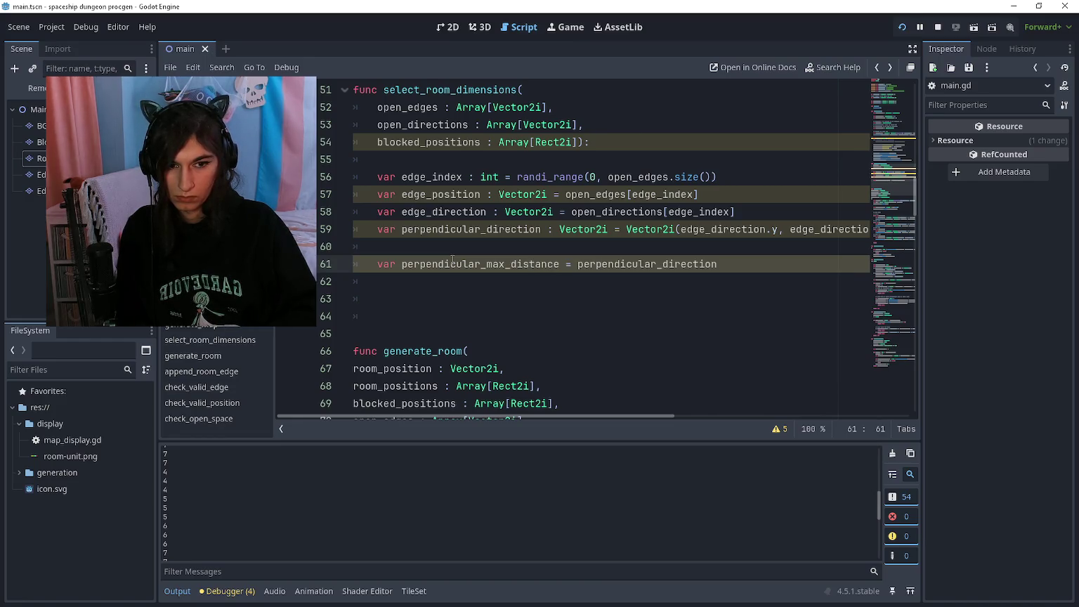
pyautogui.write('*')
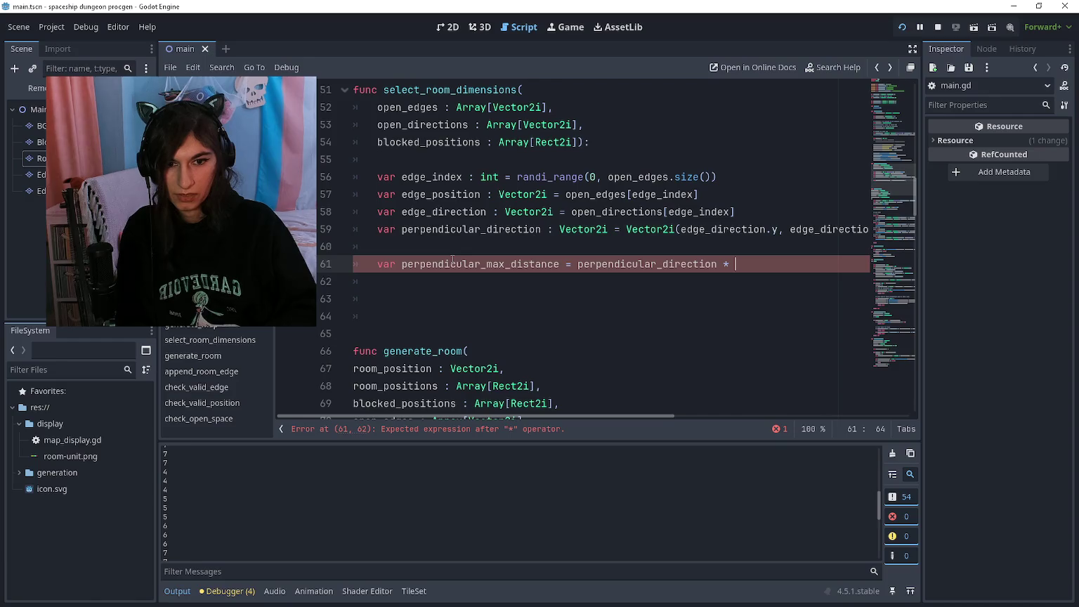
# Read the Vector2i operator docs on multiplying by an int, then return to main.gd
pyautogui.keyDown('ctrl'); pyautogui.click(672, 229); pyautogui.keyUp('ctrl')
pyautogui.scroll(-15, 597, 251)
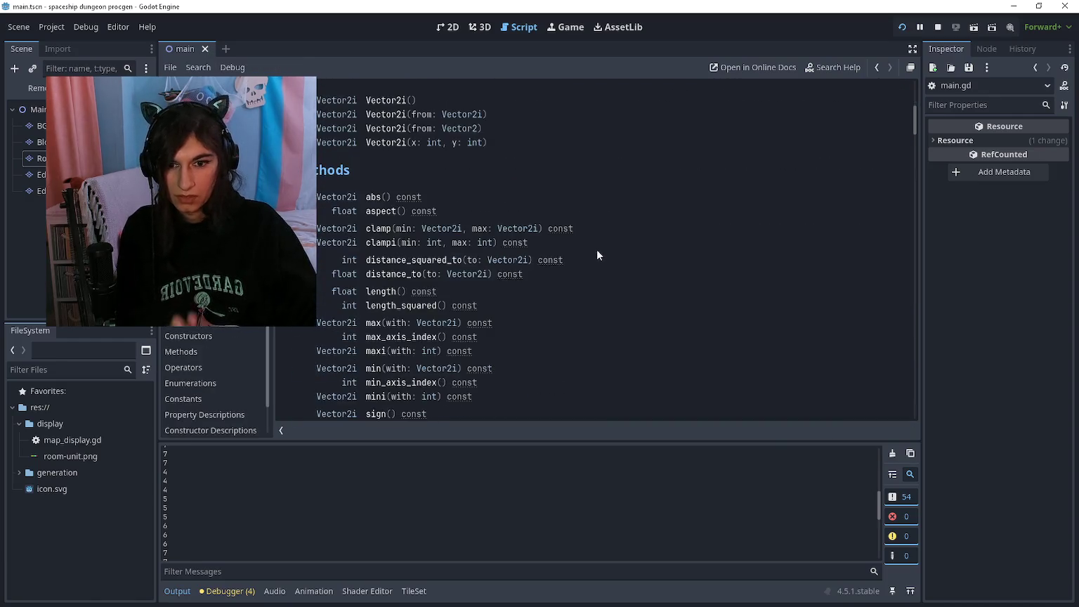
pyautogui.scroll(-1, 504, 241)
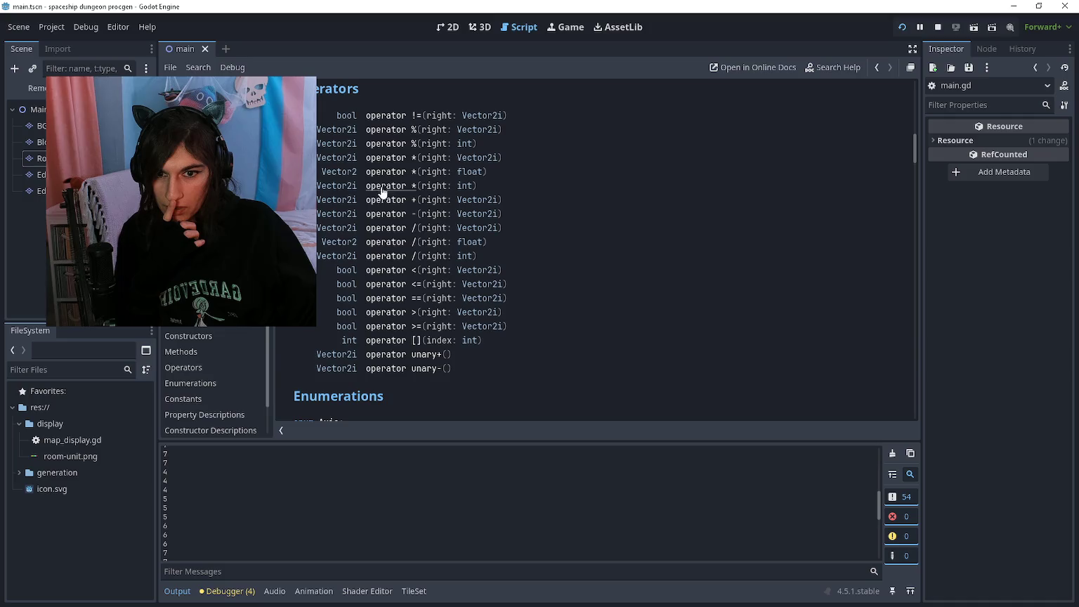
pyautogui.click(402, 163)
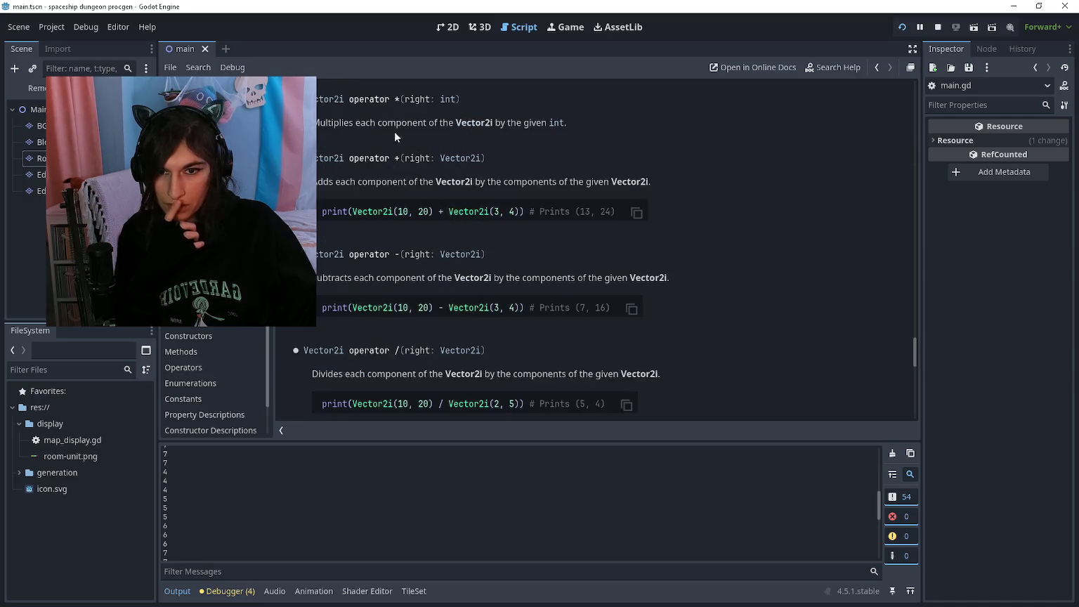
pyautogui.moveTo(342, 122); pyautogui.dragTo(574, 123)
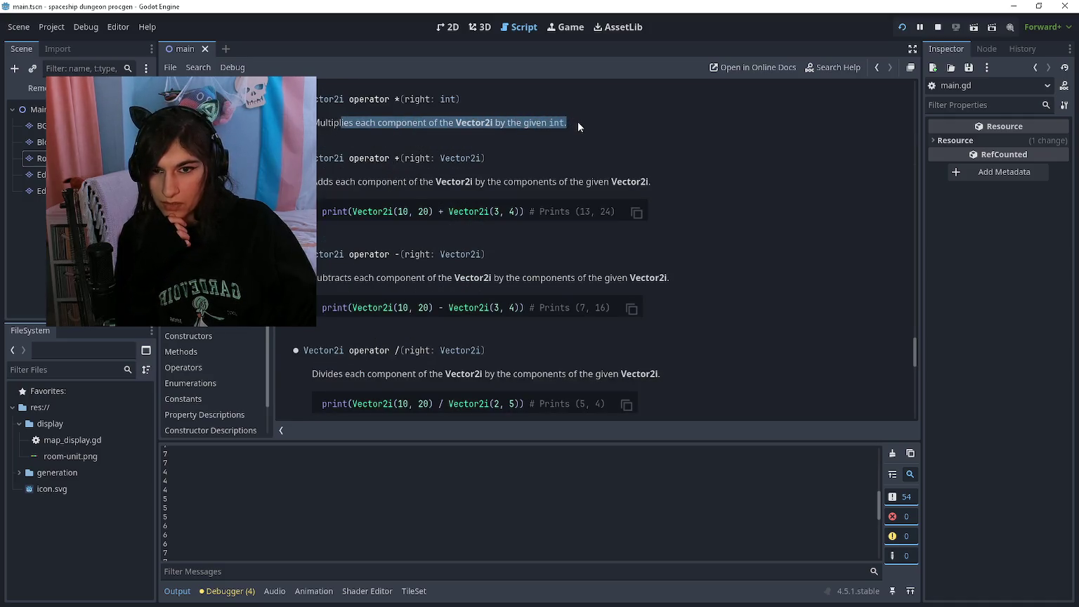
pyautogui.scroll(1, 597, 162)
pyautogui.click(605, 191)
pyautogui.moveTo(403, 224); pyautogui.dragTo(488, 226)
pyautogui.click(501, 231)
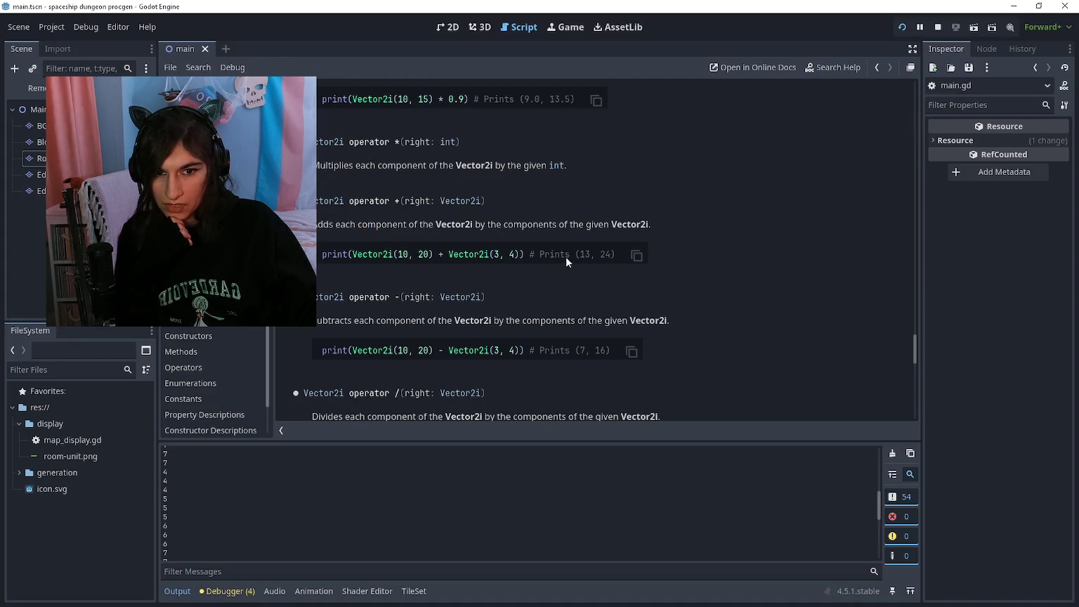
pyautogui.scroll(2, 577, 254)
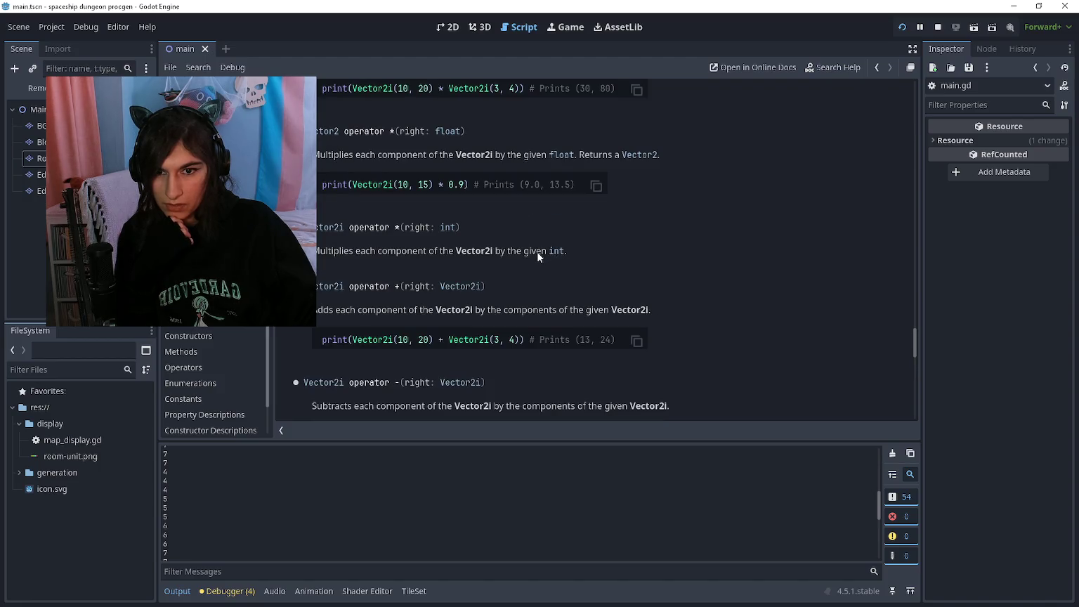
pyautogui.scroll(1, 537, 251)
pyautogui.scroll(1, 517, 249)
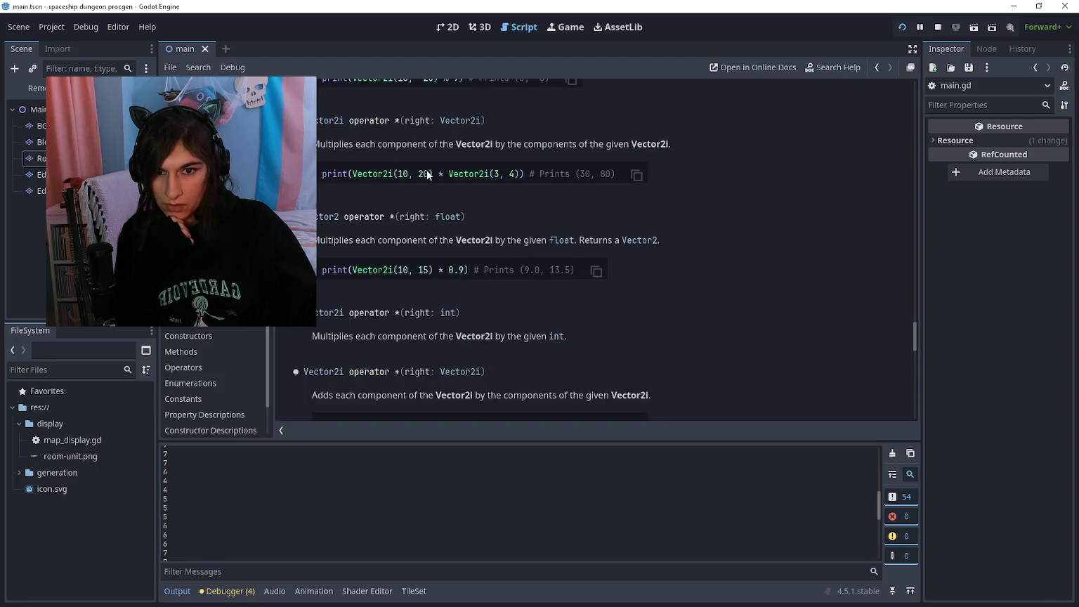
pyautogui.hotkey('alt', 'Left')
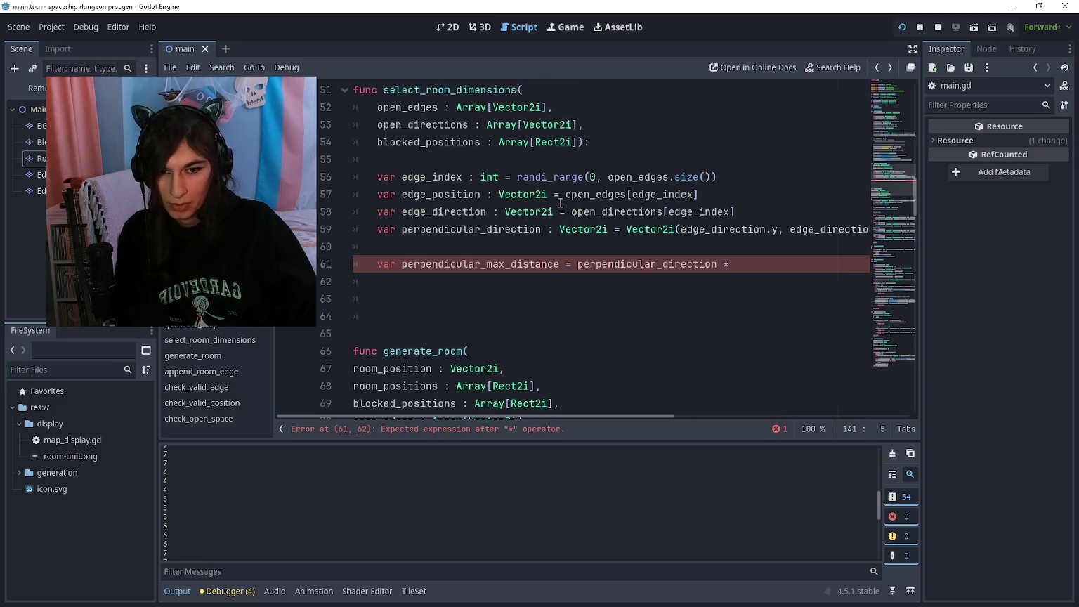
# Finish line 61 as perpendicular_direction * max_room_size
pyautogui.click(762, 267)
pyautogui.write('max_r')
pyautogui.press('Return')
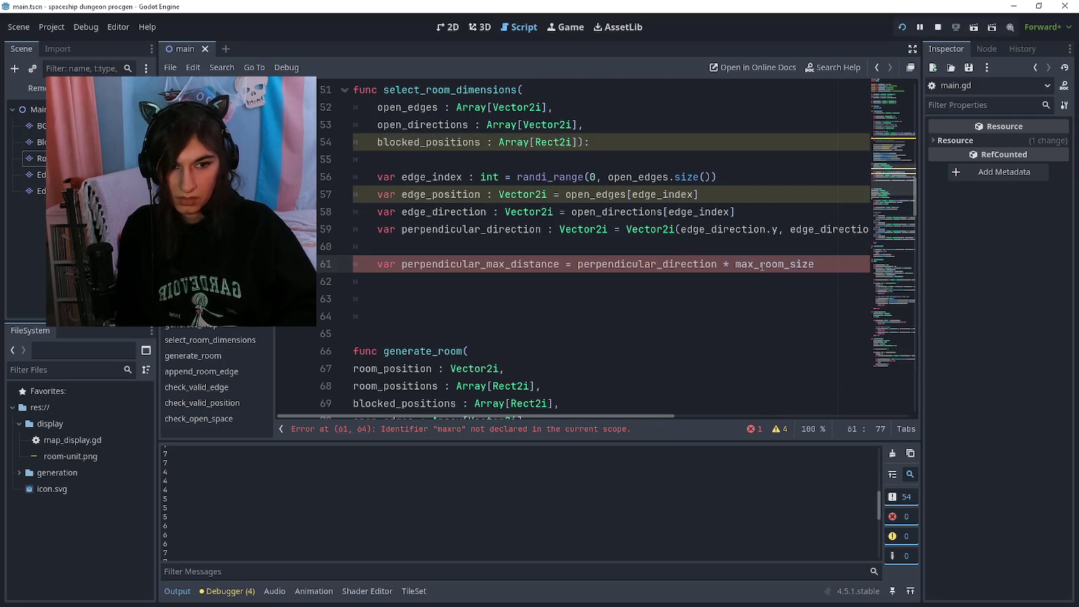
pyautogui.press('Down')
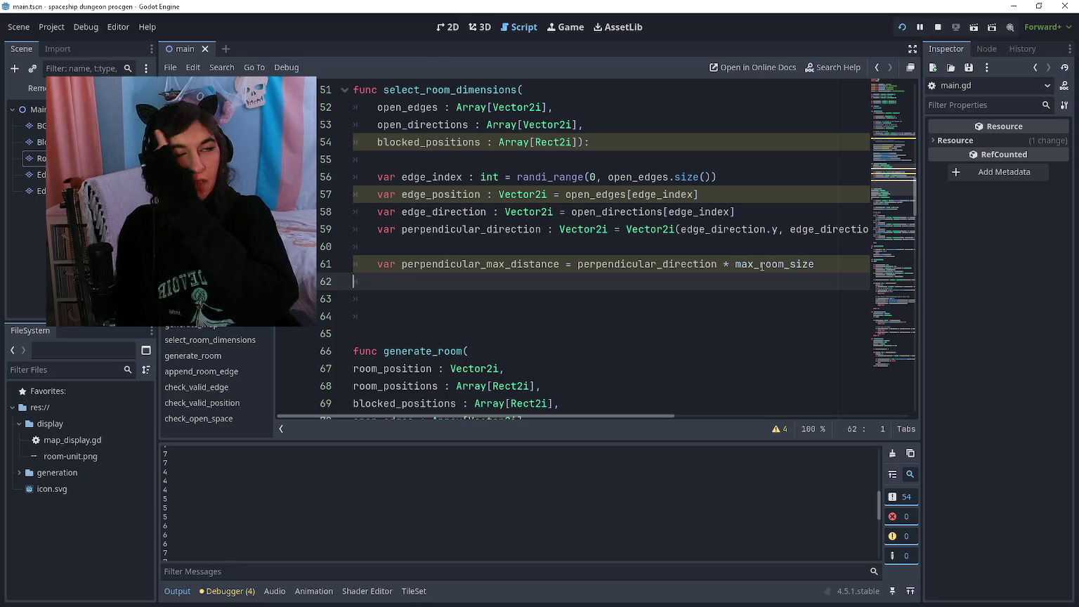
# Add 'var max_distance : Vector2' above perpendicular_max_distance, then switch to the online GlobalScope docs
pyautogui.press('End')
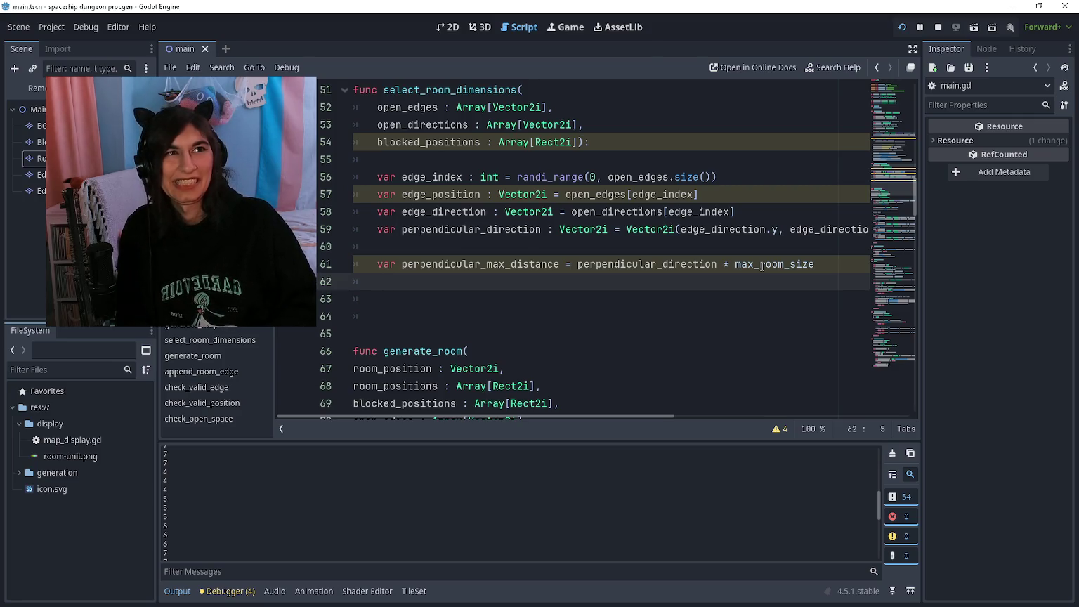
pyautogui.hotkey('alt', 'Up')
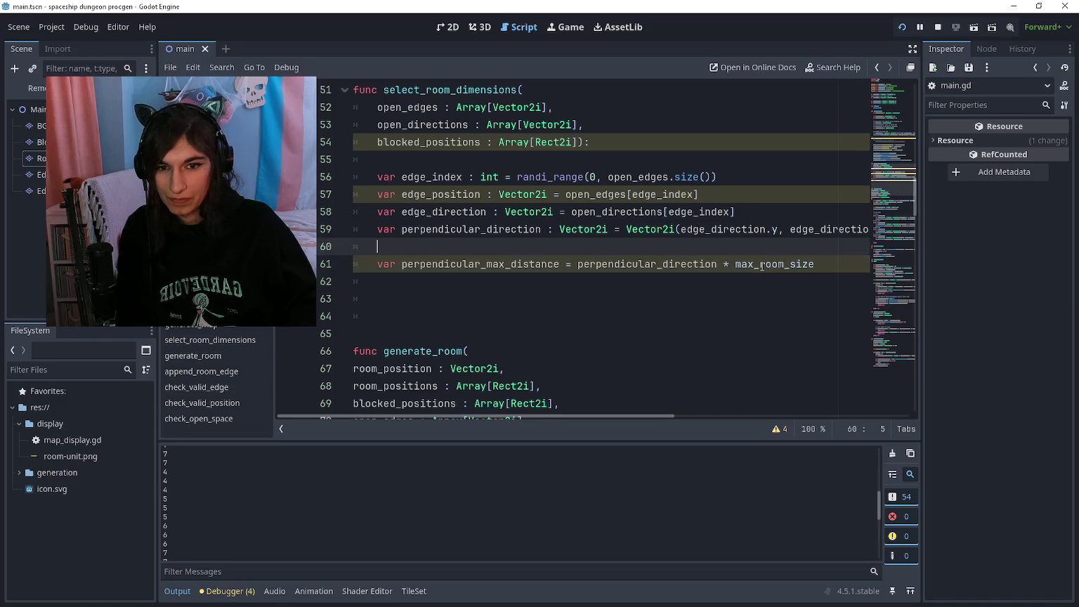
pyautogui.write('var max_distance : Vec')
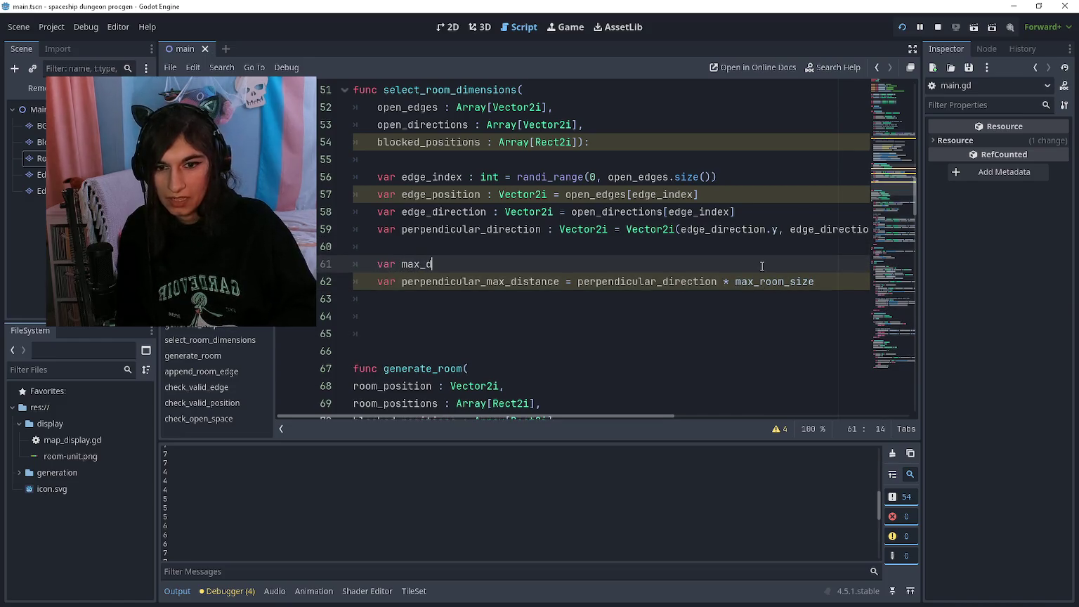
pyautogui.write('tor1')
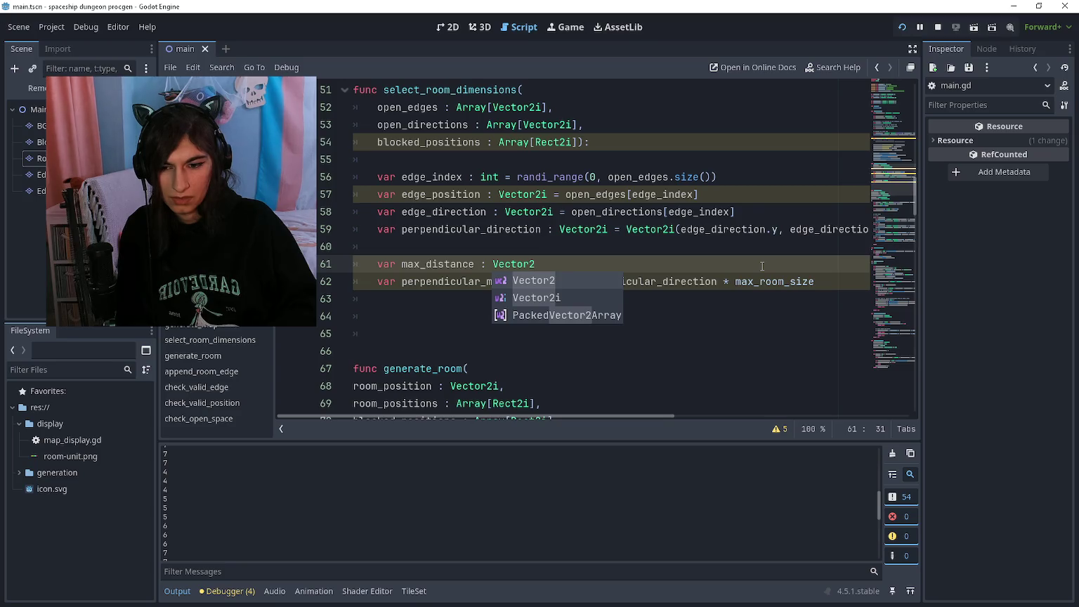
pyautogui.press('Escape')
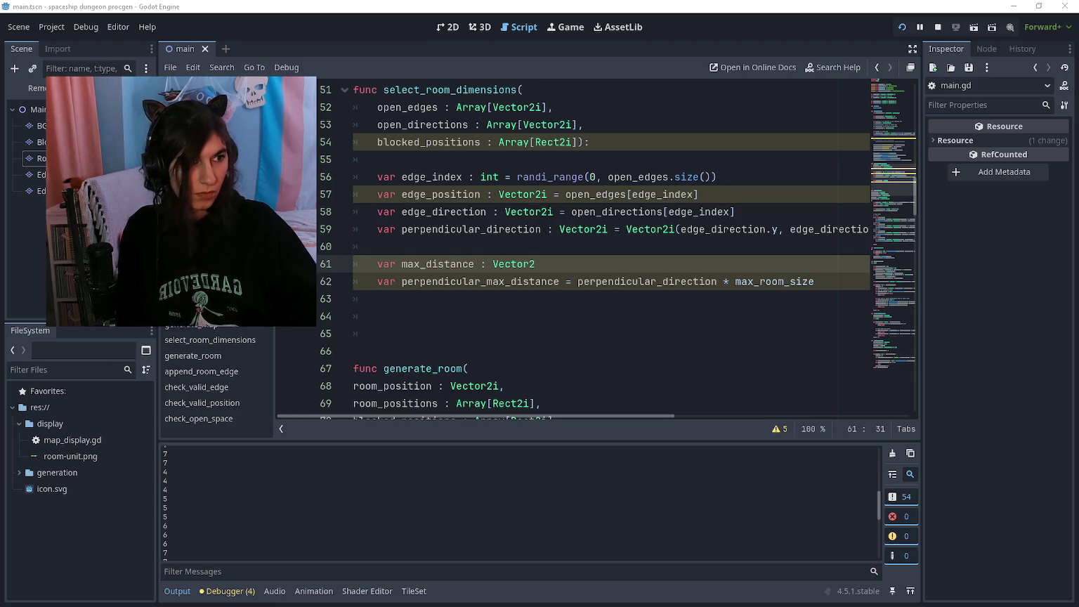
pyautogui.hotkey('alt', 'Tab')
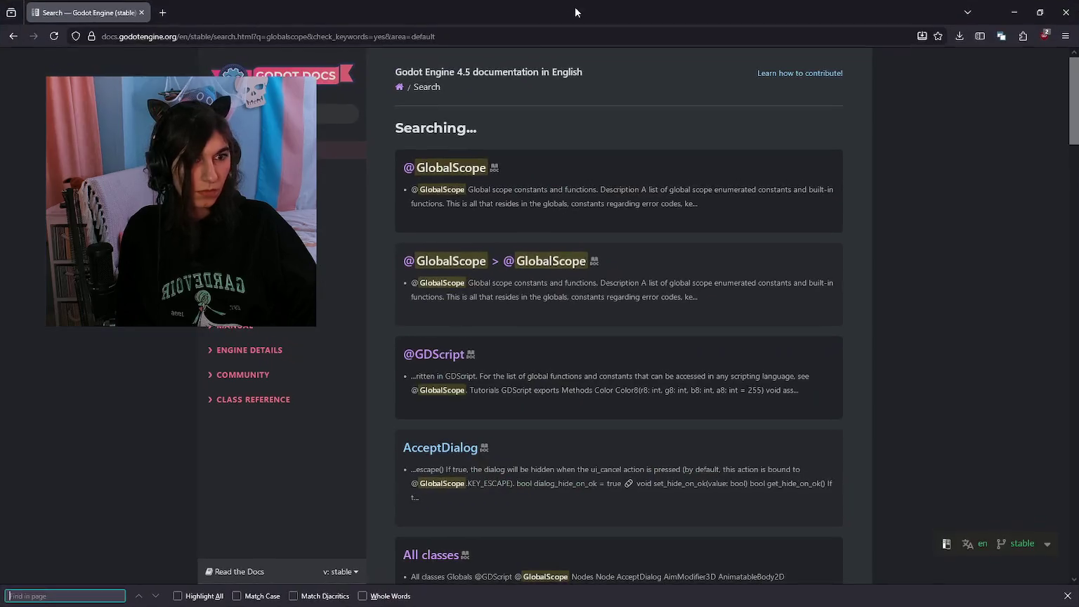
pyautogui.click(454, 167)
pyautogui.scroll(-12, 630, 331)
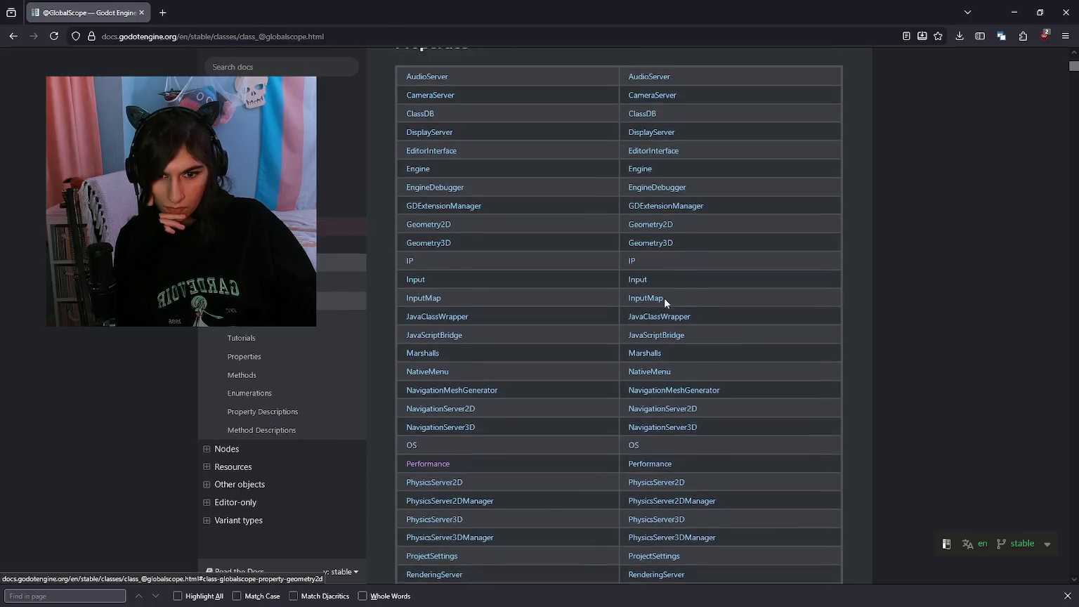
pyautogui.scroll(-6, 615, 289)
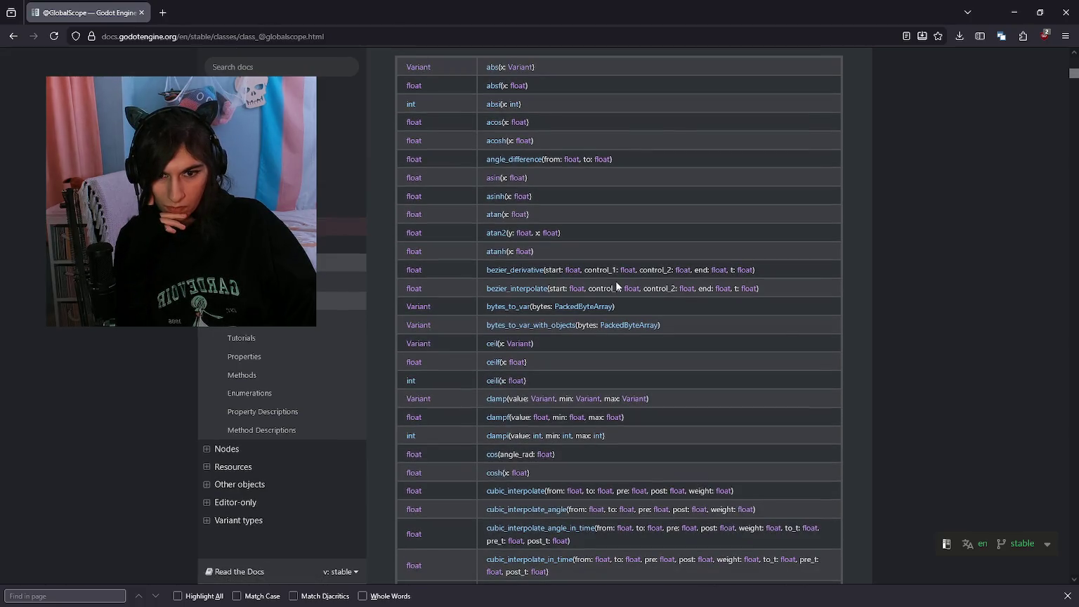
pyautogui.scroll(-5, 617, 285)
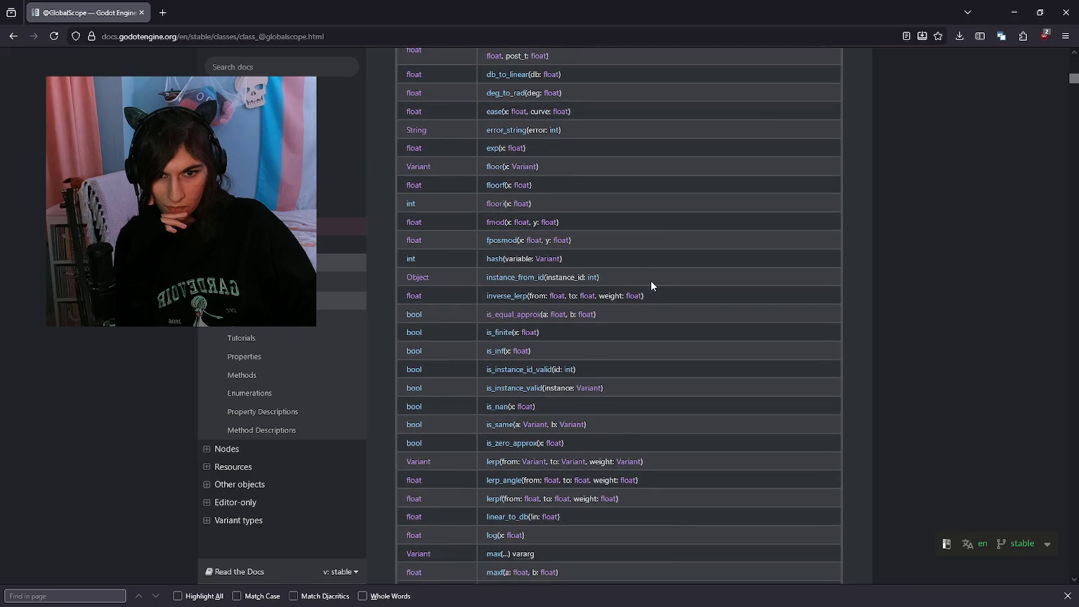
pyautogui.scroll(-12, 664, 253)
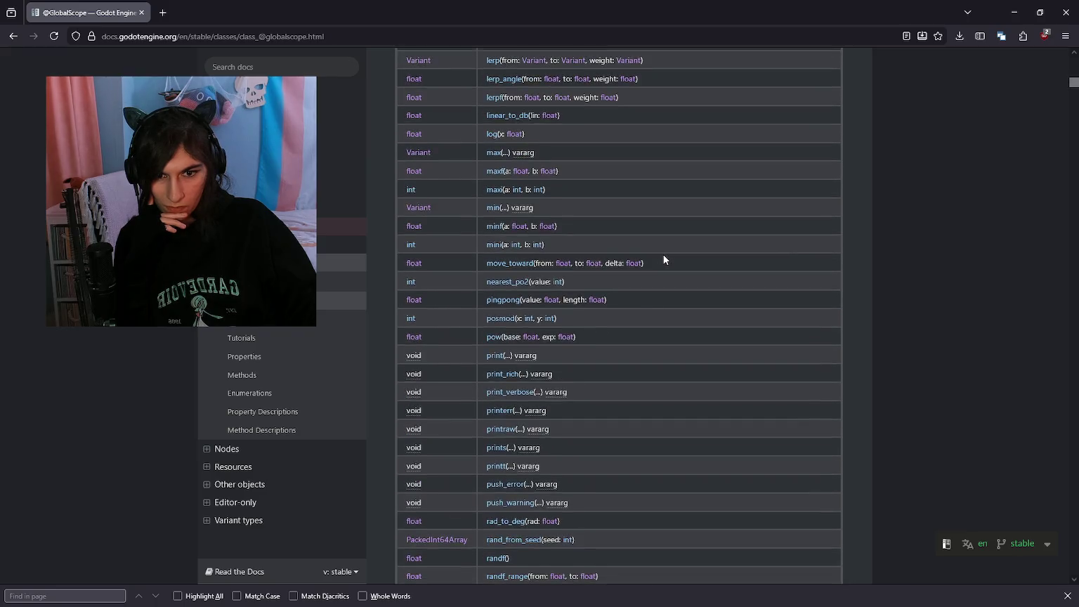
pyautogui.scroll(-6, 664, 260)
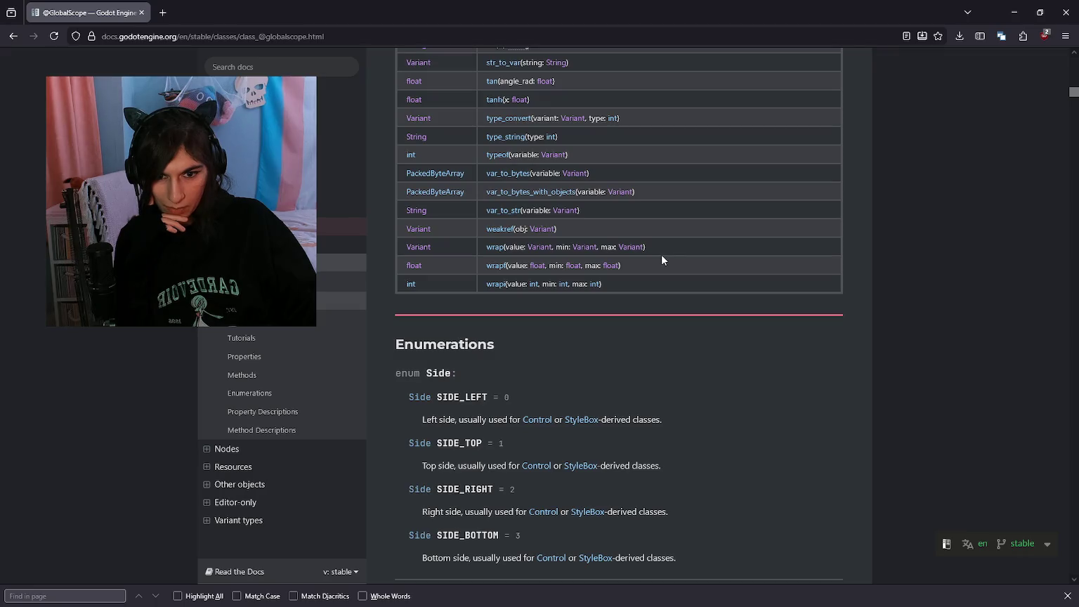
pyautogui.scroll(-6, 662, 259)
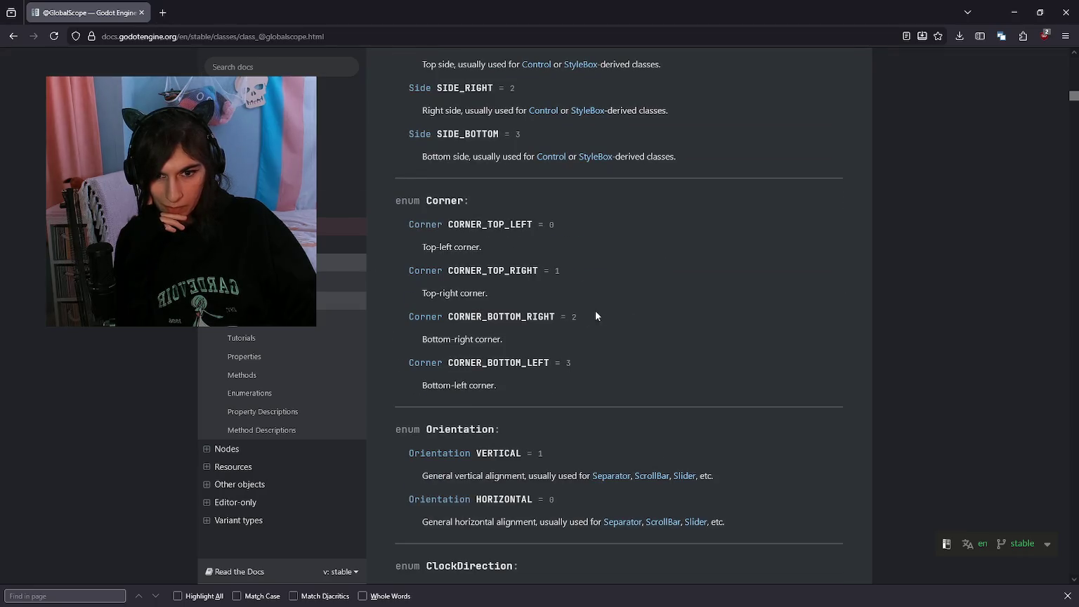
pyautogui.scroll(-5, 601, 315)
pyautogui.scroll(-4, 613, 311)
pyautogui.scroll(2, 646, 270)
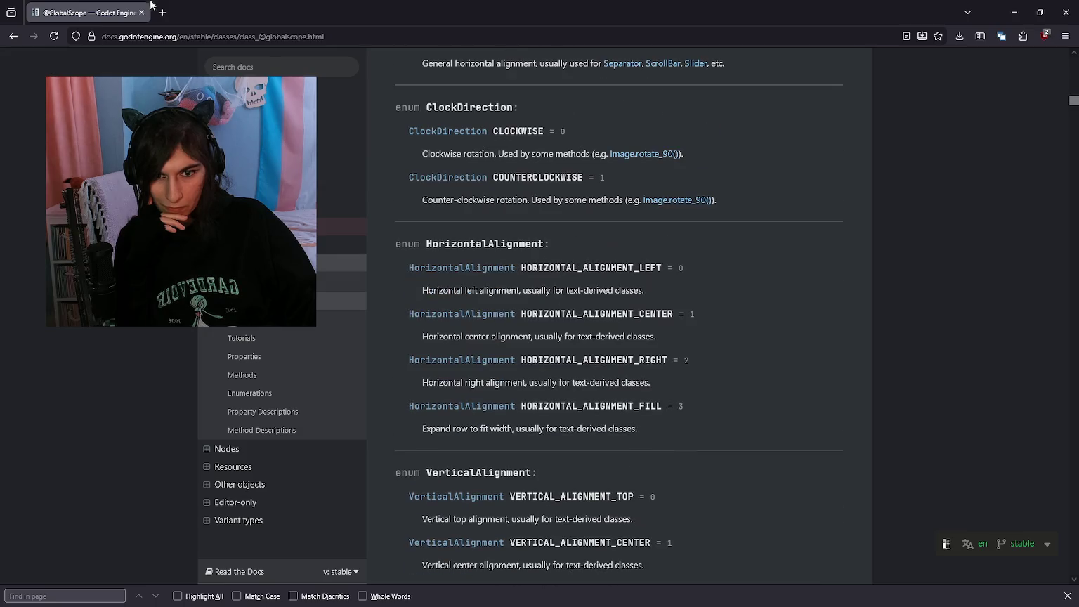
pyautogui.press('super+Down')
pyautogui.click(642, 305)
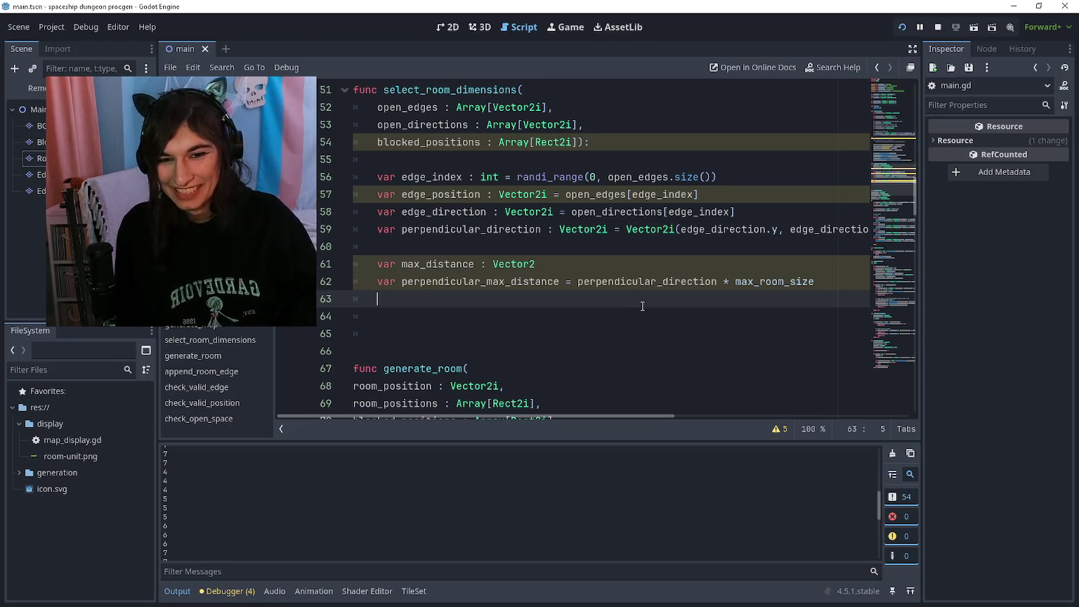
# Append '=' to the max_distance : Vector2 declaration on line 61, leaving the value empty
pyautogui.press('Up')
pyautogui.press('Up')
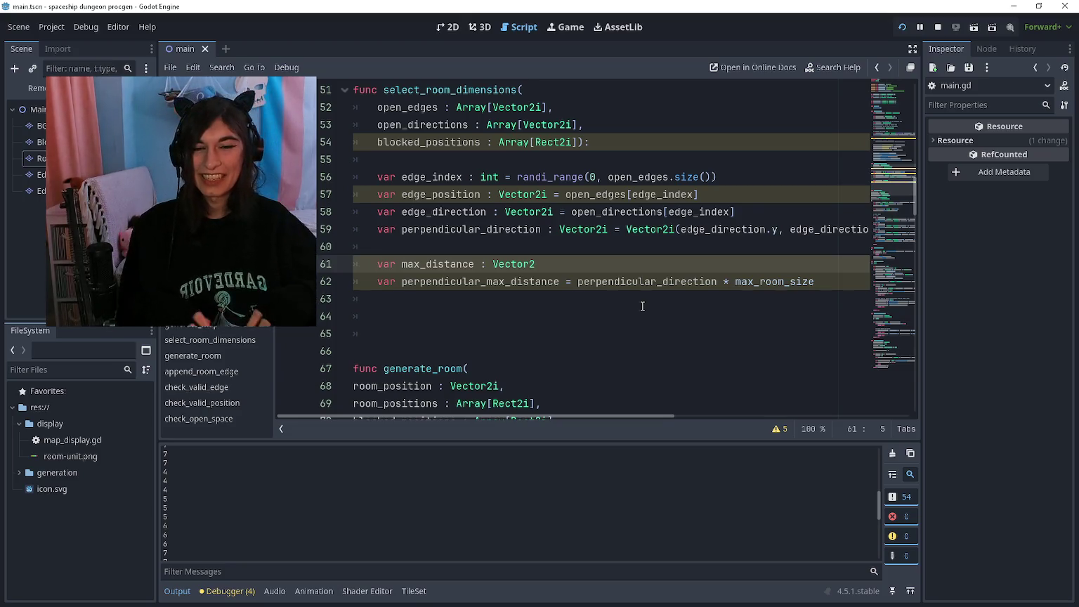
pyautogui.hotkey('ctrl', 'Right')
pyautogui.hotkey('ctrl', 'Right')
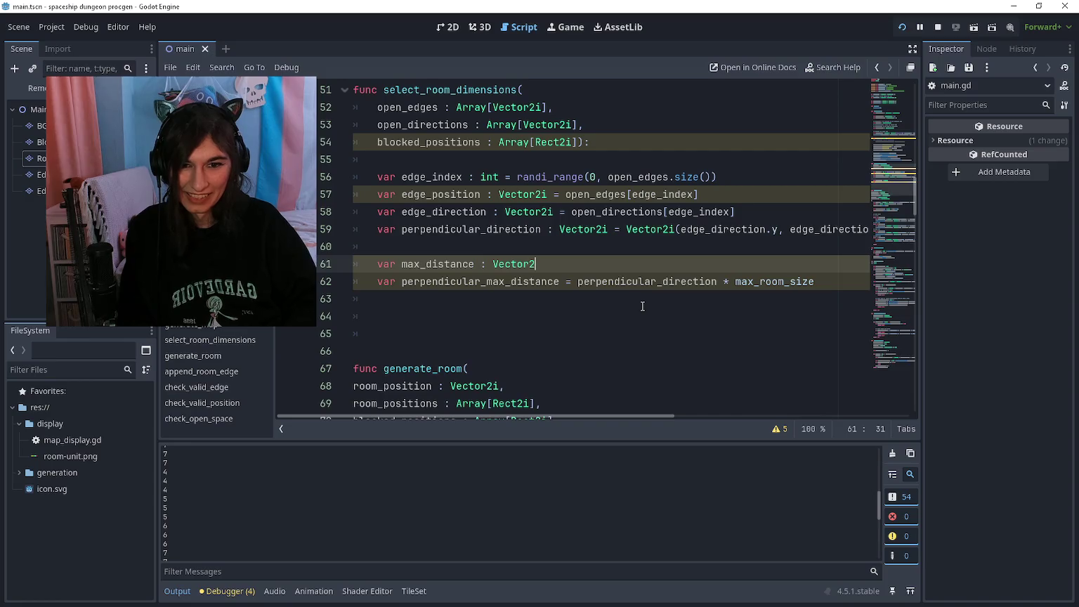
pyautogui.write(' =')
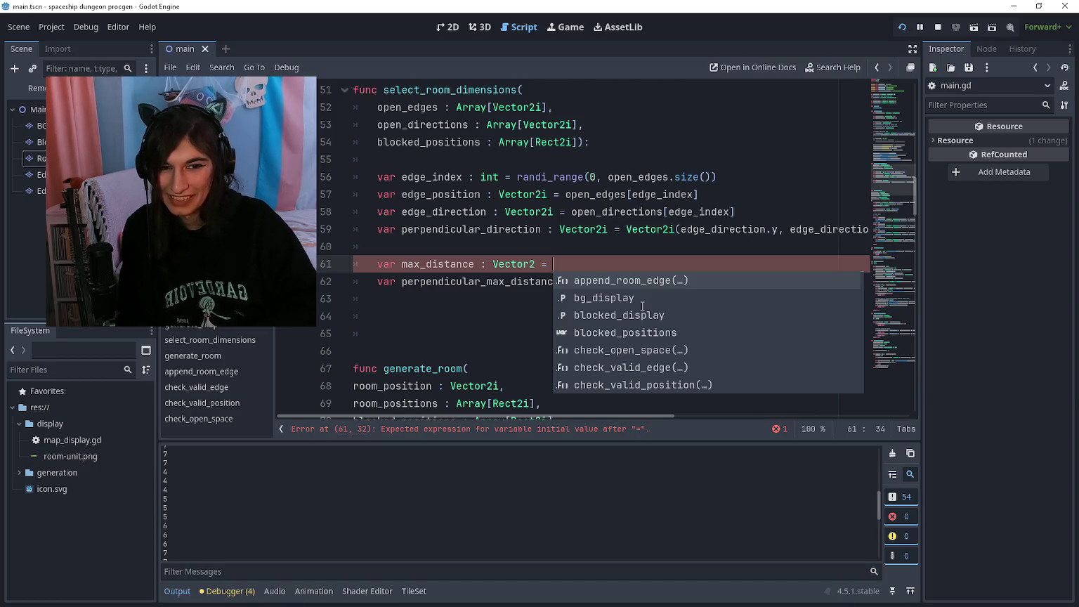
pyautogui.write('edge')
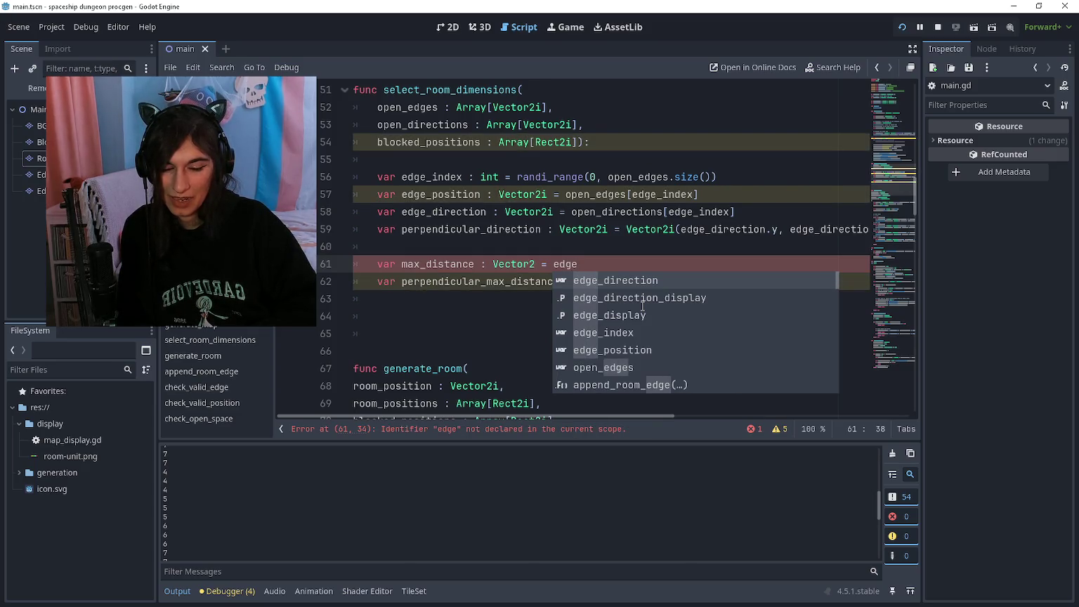
pyautogui.press('BackSpace')
pyautogui.press('BackSpace')
pyautogui.press('BackSpace')
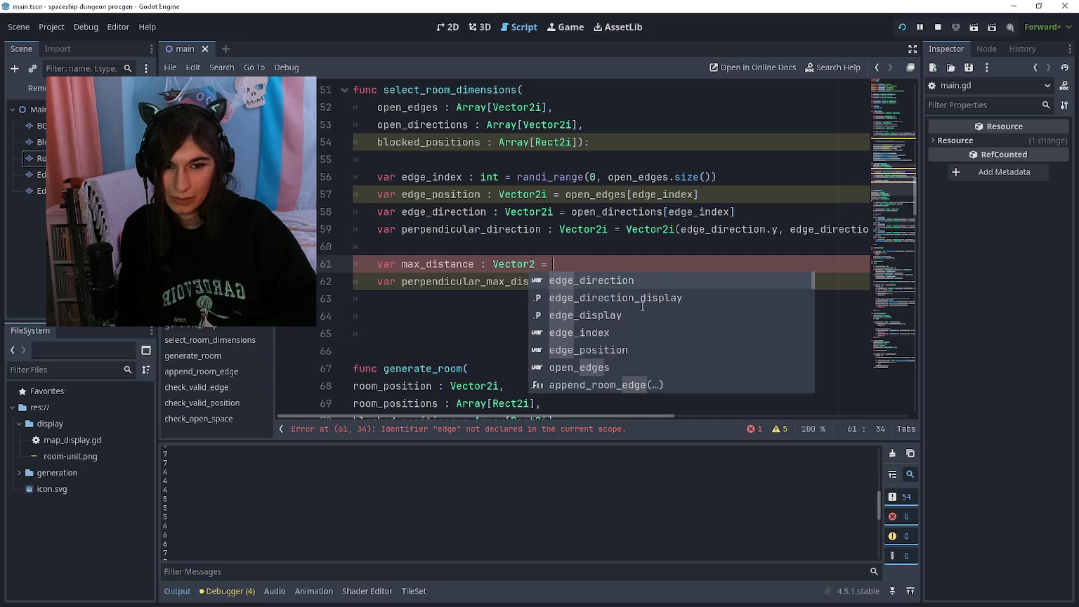
pyautogui.press('Down')
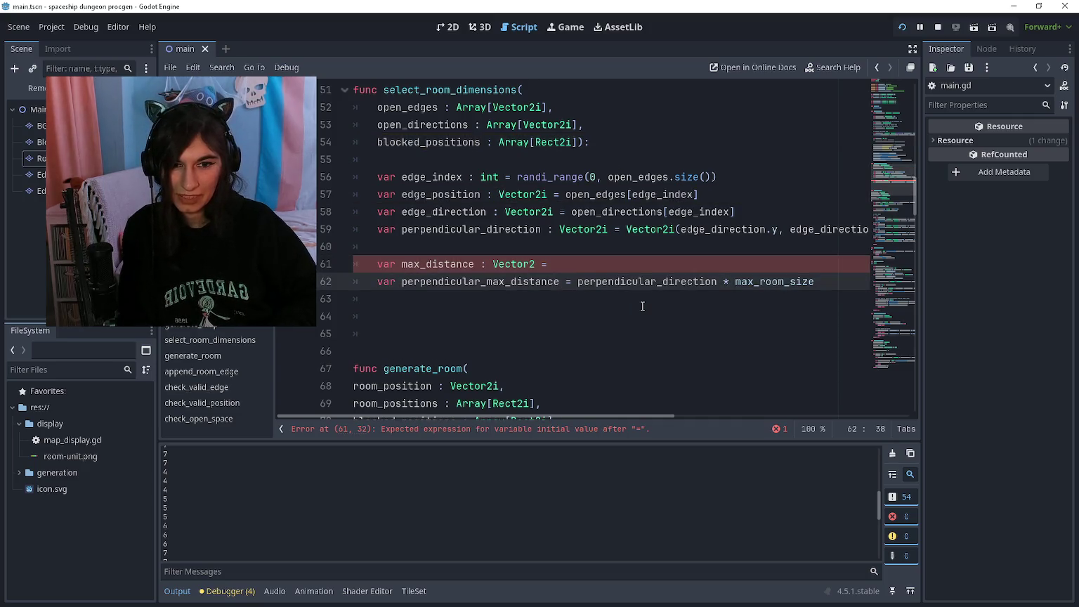
pyautogui.keyDown('ctrl'); pyautogui.click(586, 230); pyautogui.keyUp('ctrl')
pyautogui.scroll(-10, 591, 247)
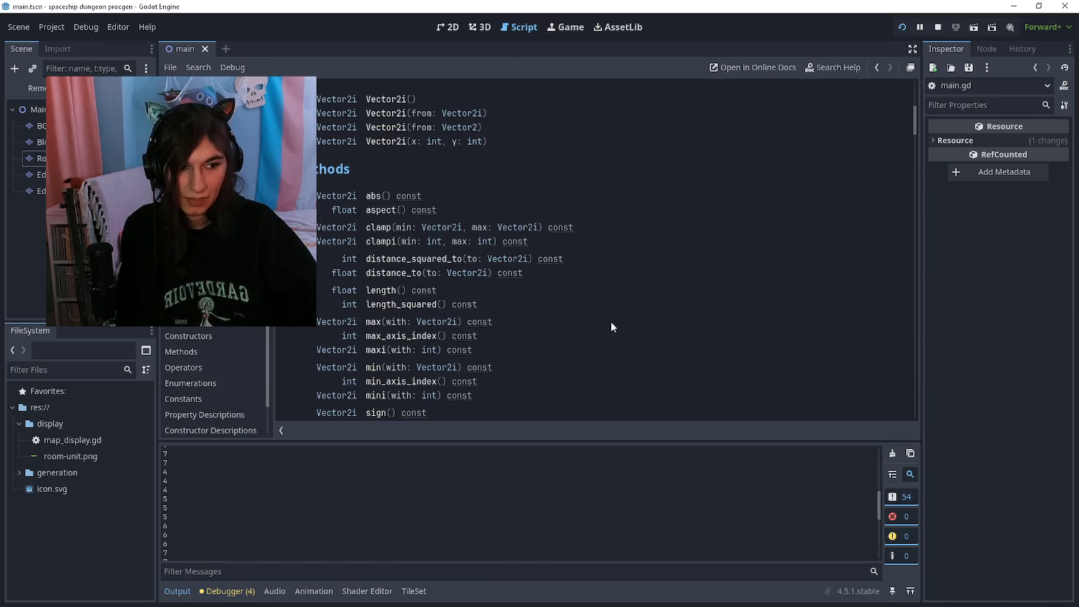
pyautogui.scroll(-1, 616, 297)
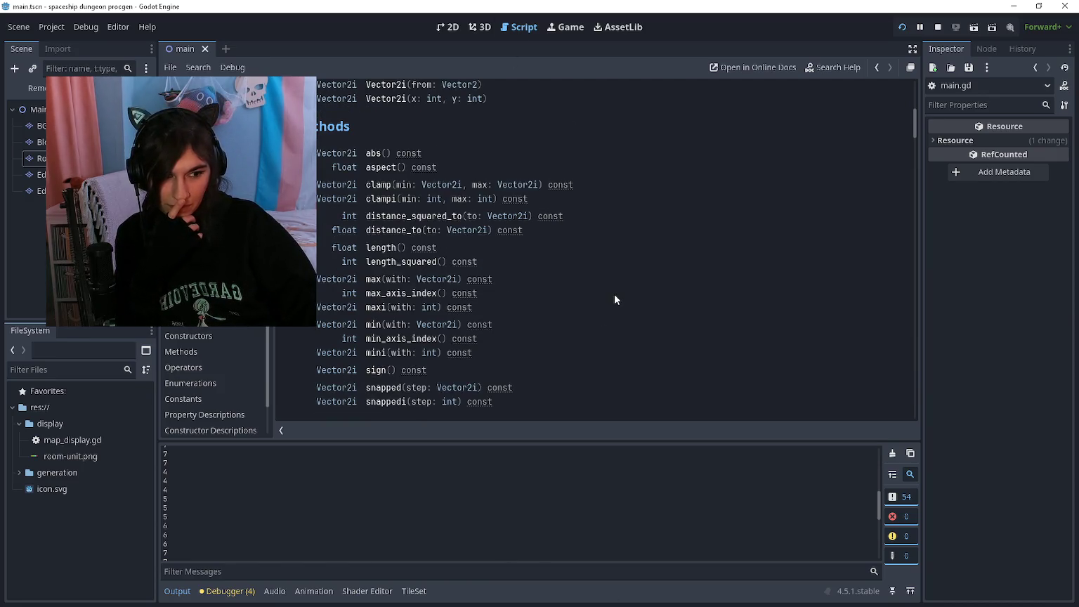
pyautogui.scroll(-1, 614, 300)
pyautogui.scroll(1, 613, 285)
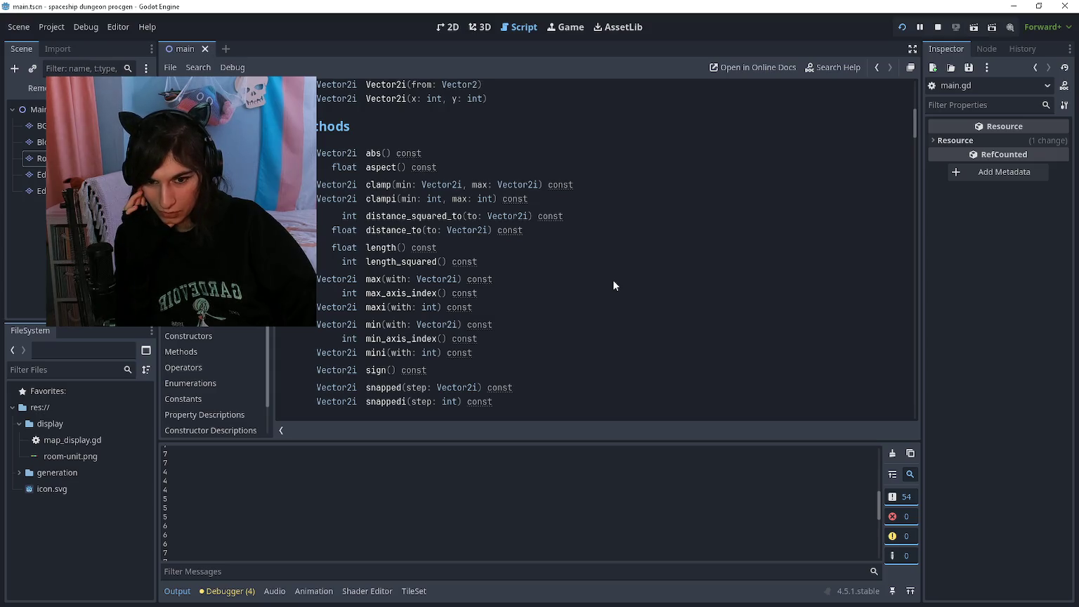
pyautogui.scroll(1, 599, 306)
pyautogui.scroll(-3, 599, 307)
pyautogui.scroll(-6, 599, 307)
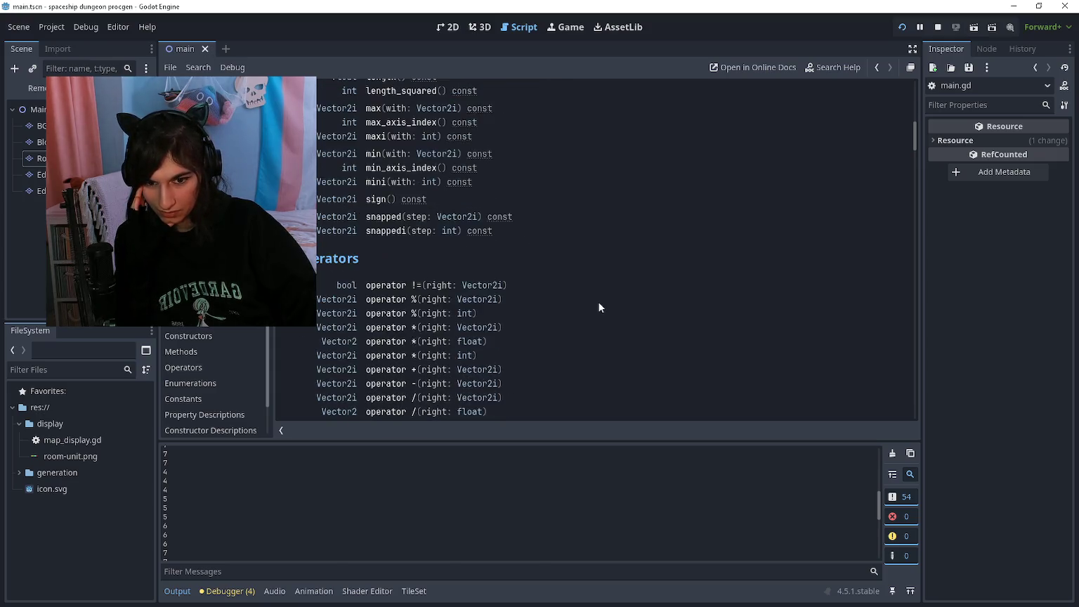
pyautogui.scroll(1, 598, 296)
pyautogui.scroll(-4, 598, 288)
pyautogui.scroll(5, 600, 286)
pyautogui.scroll(-1, 599, 285)
pyautogui.scroll(3, 599, 285)
pyautogui.scroll(-5, 597, 285)
pyautogui.scroll(-1, 596, 284)
pyautogui.scroll(10, 596, 284)
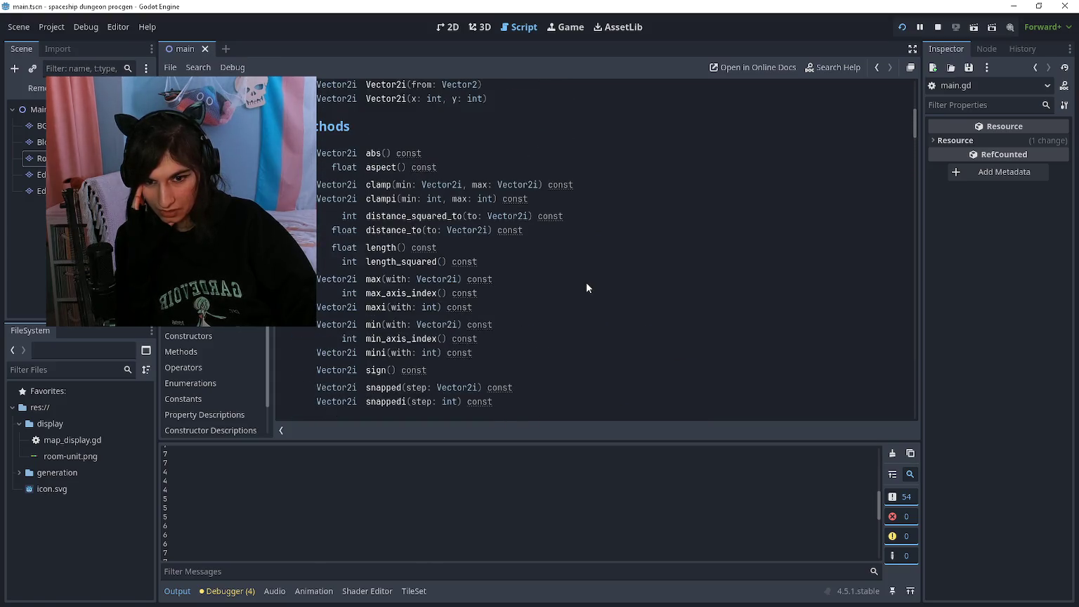
pyautogui.scroll(1, 584, 285)
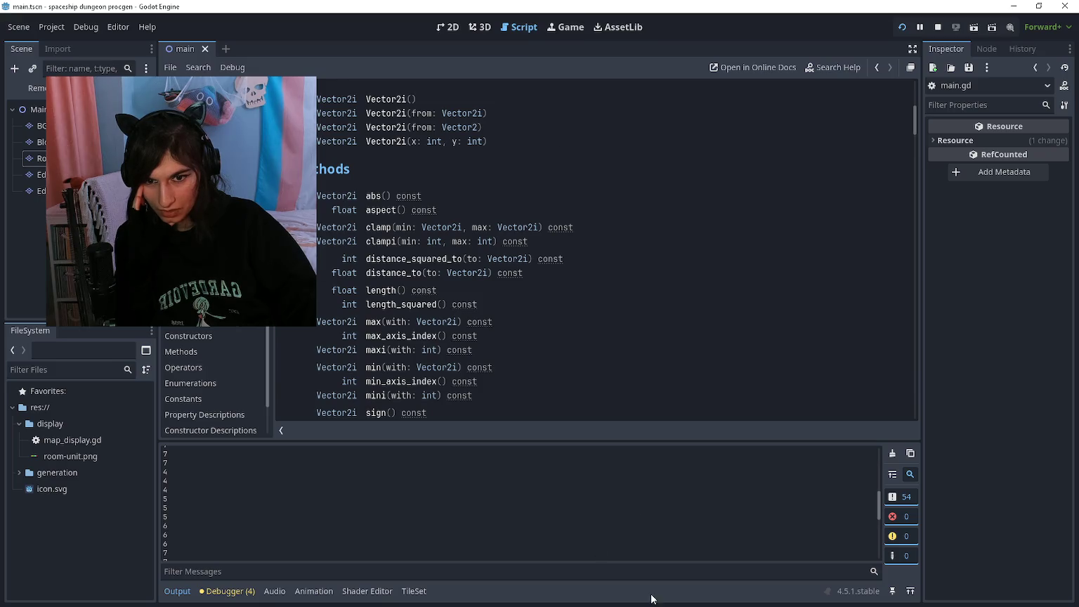
pyautogui.scroll(3, 598, 272)
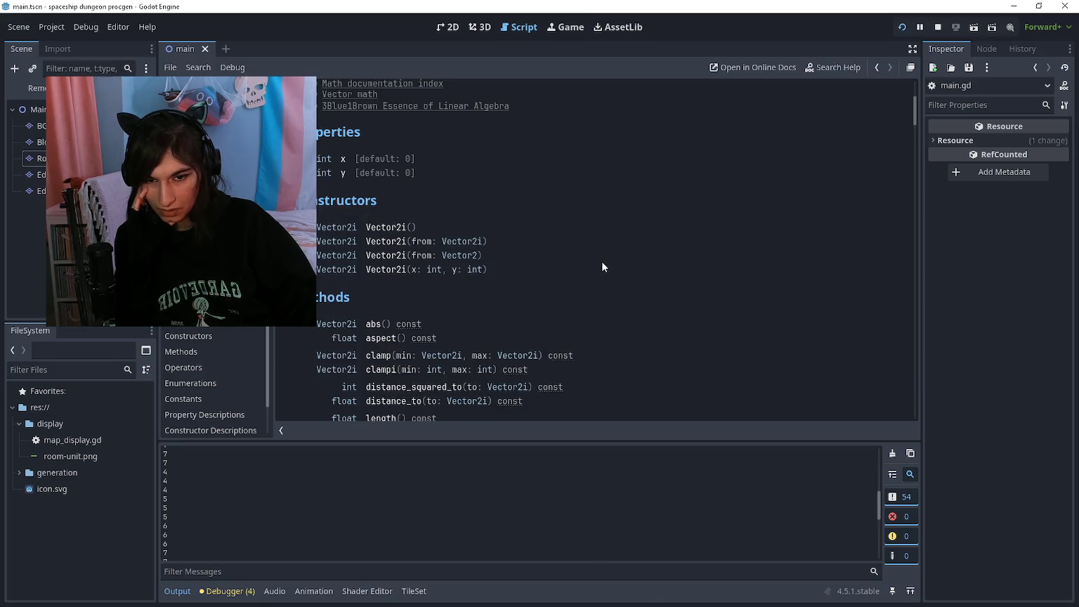
pyautogui.scroll(-3, 602, 267)
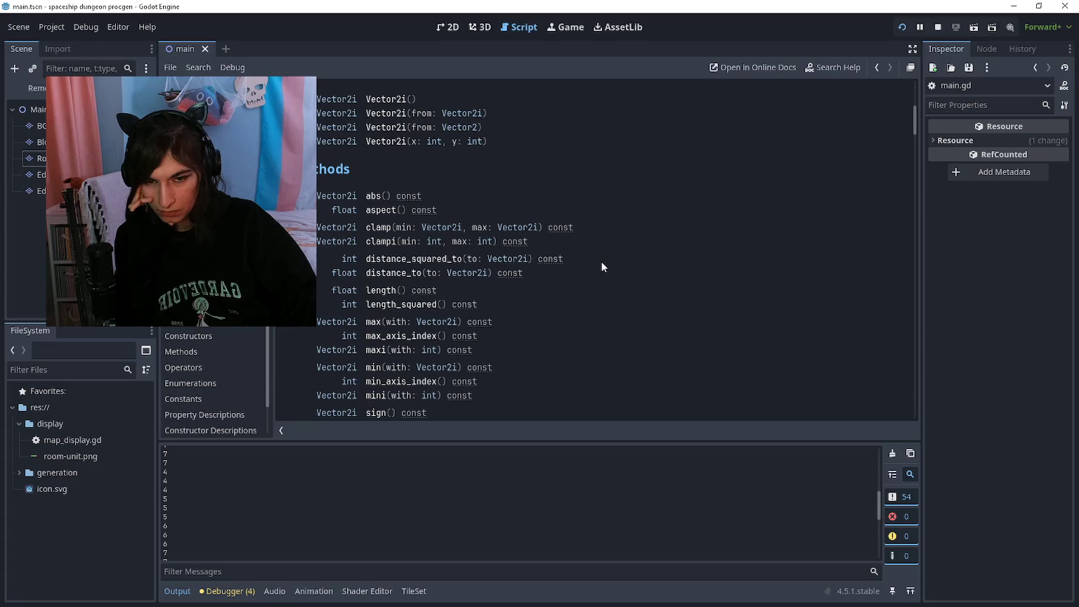
pyautogui.scroll(1, 601, 262)
pyautogui.scroll(-1, 602, 262)
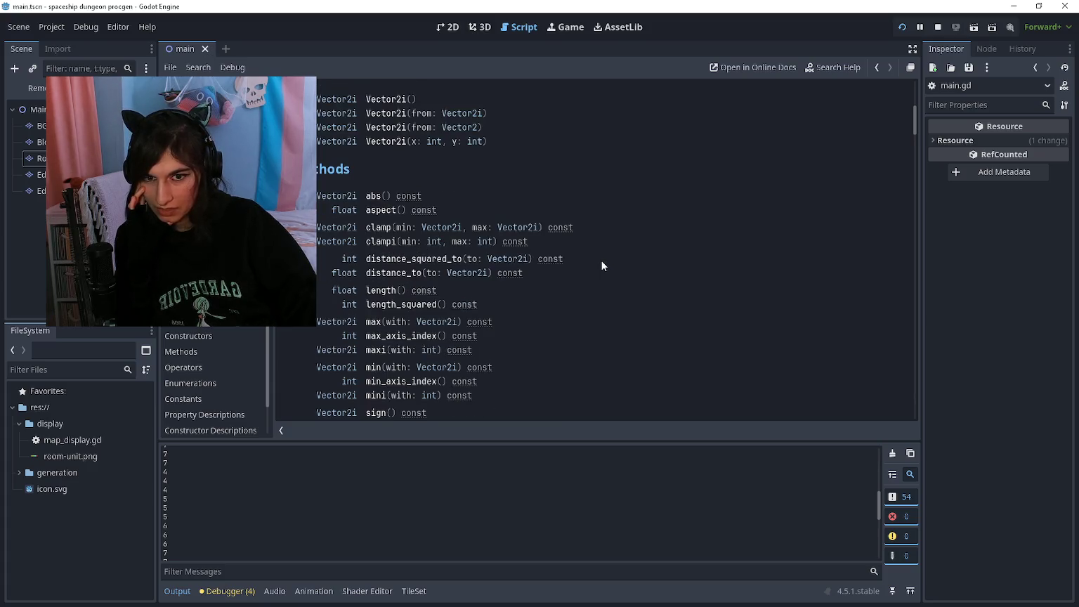
pyautogui.scroll(-2, 602, 265)
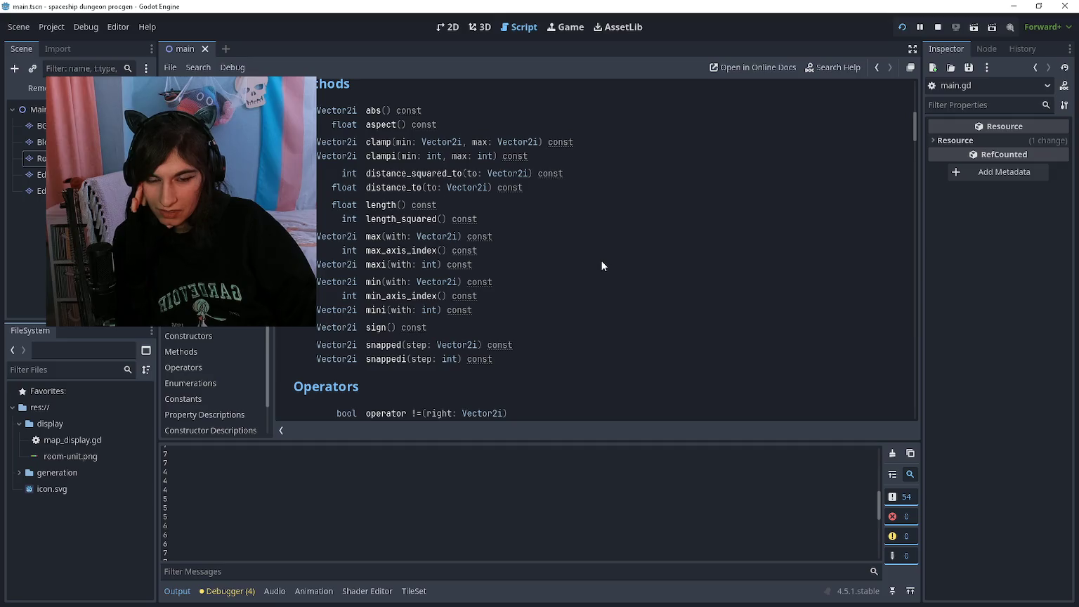
pyautogui.scroll(1, 600, 266)
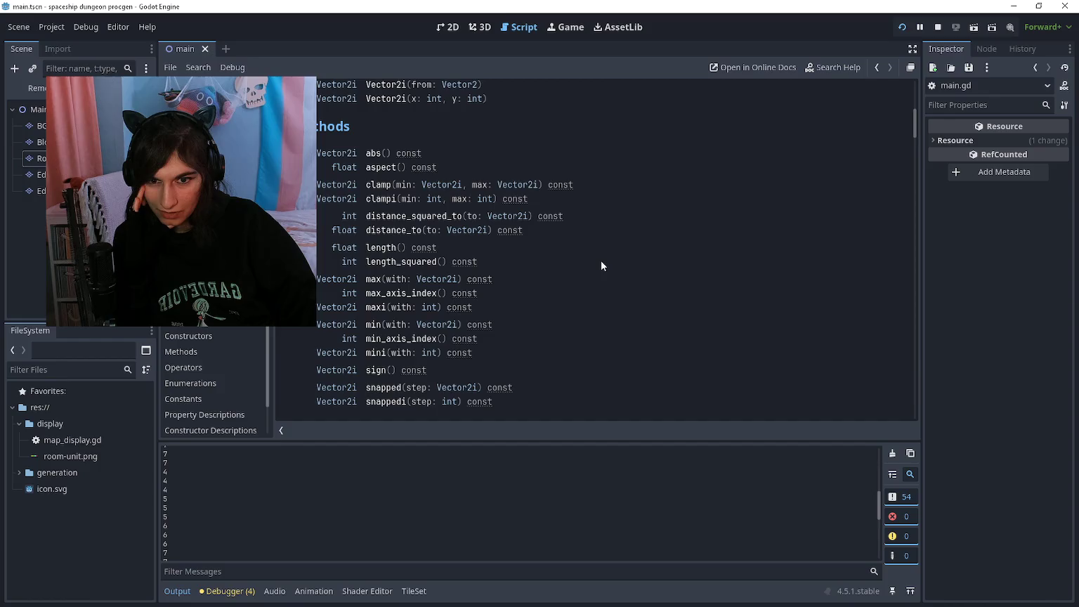
pyautogui.hotkey('alt', 'Left')
pyautogui.click(593, 263)
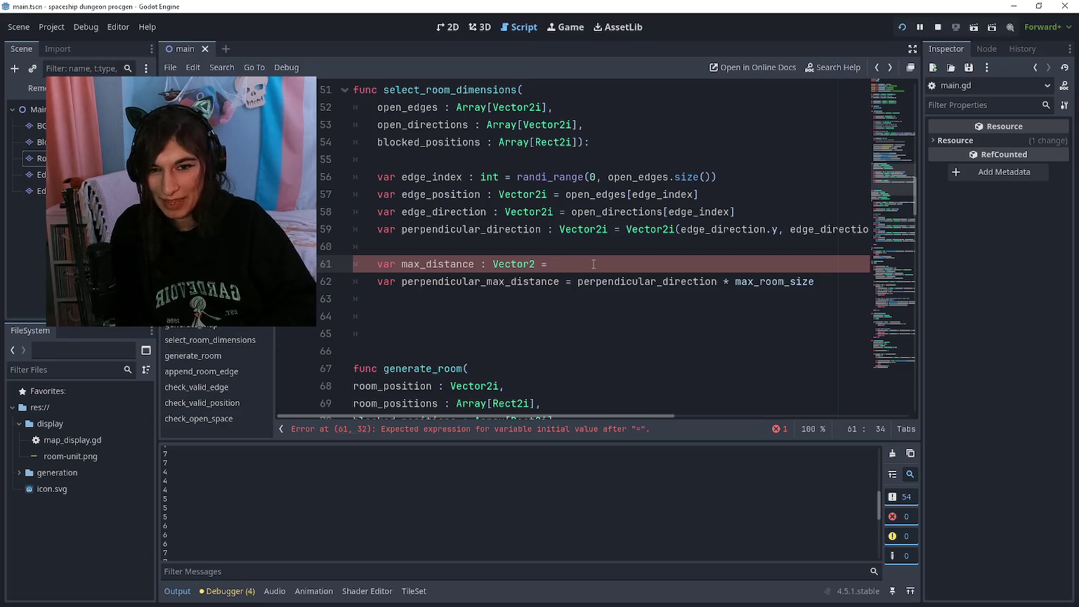
# Assign max_distance = edge_direction.x * max_room_size.x + edge_direction.y * max_room_size.y
pyautogui.write('edge_')
pyautogui.press('Return')
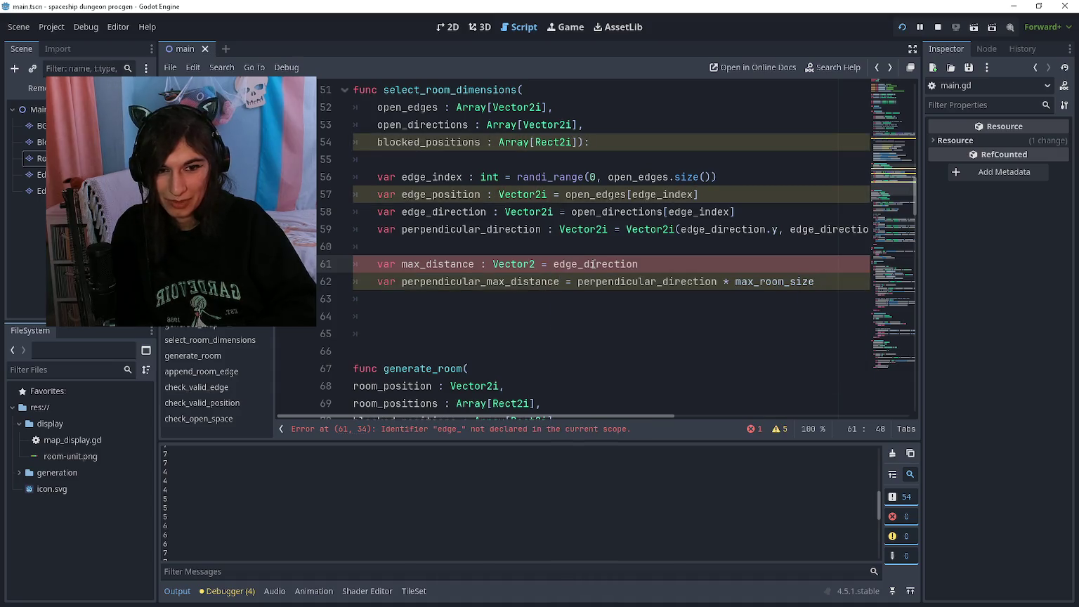
pyautogui.write('.x * max_r')
pyautogui.press('Return')
pyautogui.write('.x + edge_direction.y * max_r')
pyautogui.press('Return')
pyautogui.write('.y')
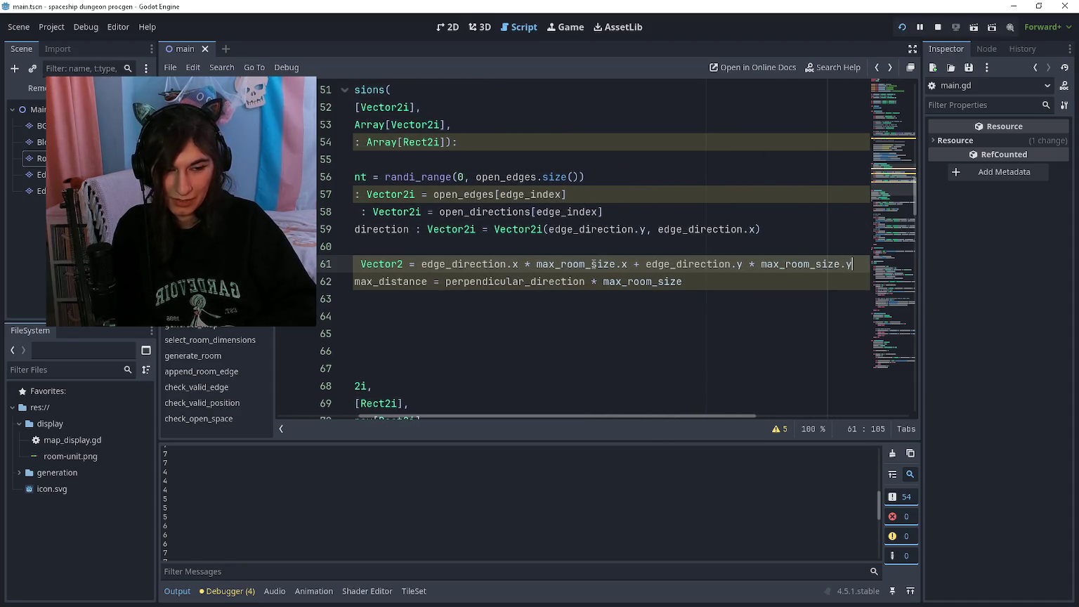
# Rewrite line 62 as perpendicular_direction.x * max_room_size.x + perpendicular_direction
pyautogui.press('Down')
pyautogui.hotkey('ctrl', 'Left')
pyautogui.press('Left')
pyautogui.press('Left')
pyautogui.press('Left')
pyautogui.write('.x')
pyautogui.press('End')
pyautogui.write('.x + per')
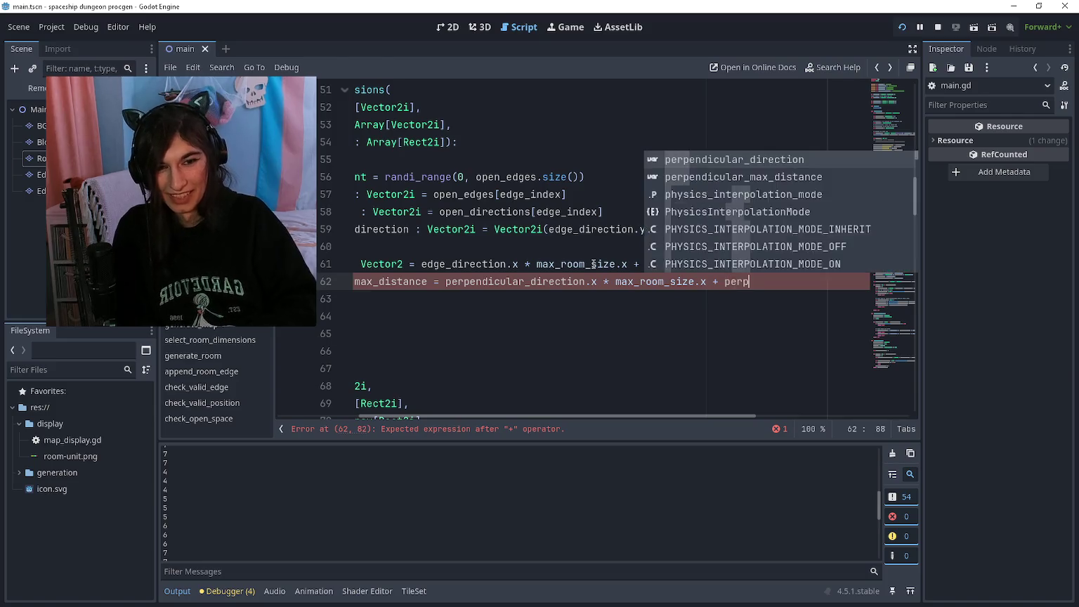
pyautogui.write('pendicul')
pyautogui.press('Return')
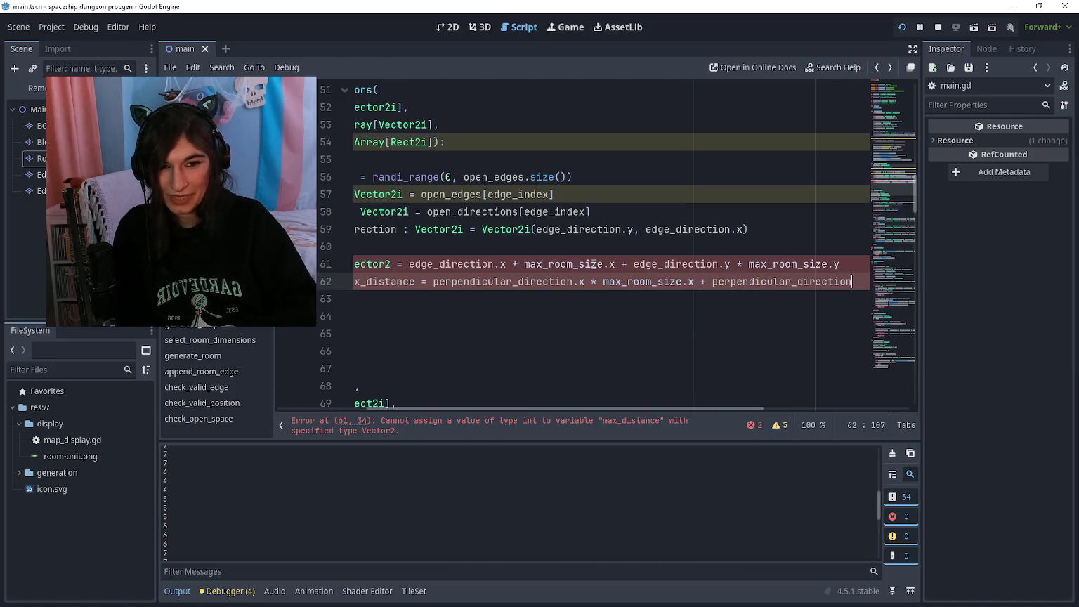
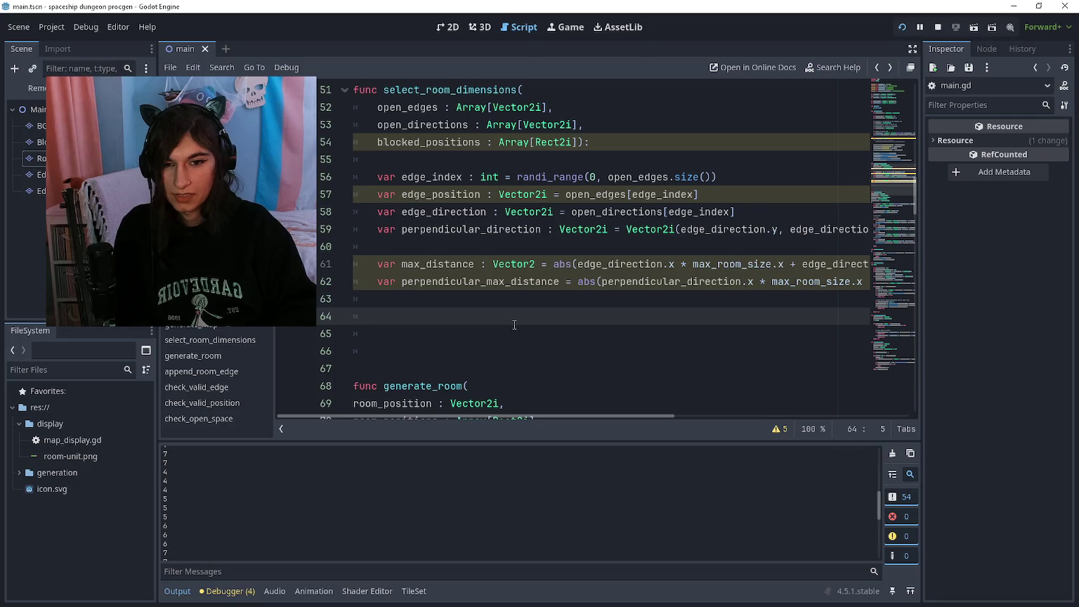
# Type the loop header 'for perpendicular_distance : int in perpendicular_max_distance' on line 64
pyautogui.write('for perpend')
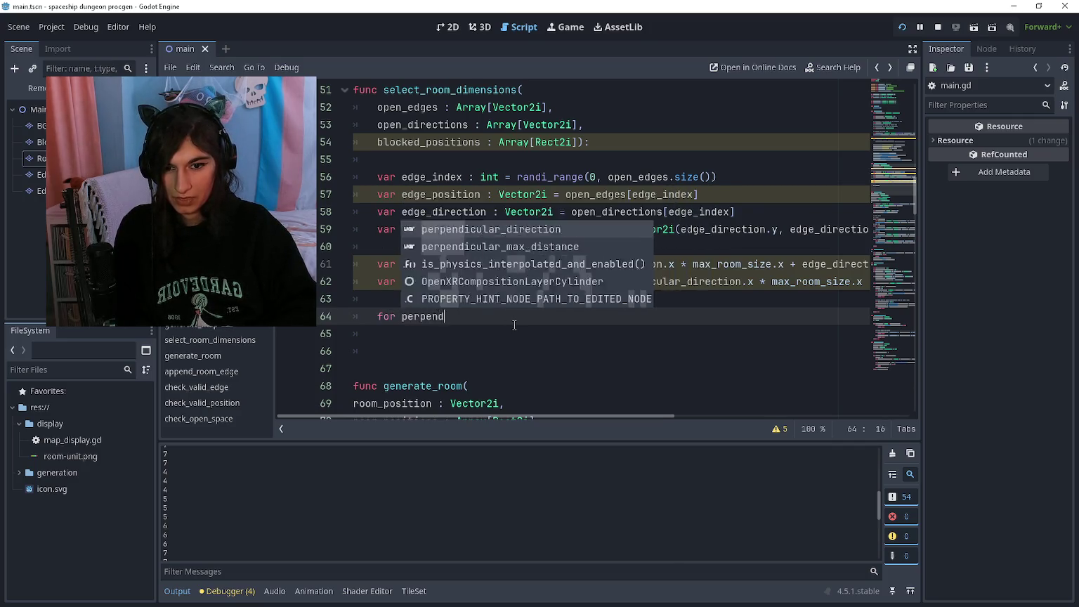
pyautogui.write('icular_')
pyautogui.write('direc')
pyautogui.press('BackSpace')
pyautogui.press('BackSpace')
pyautogui.press('BackSpace')
pyautogui.write('stance')
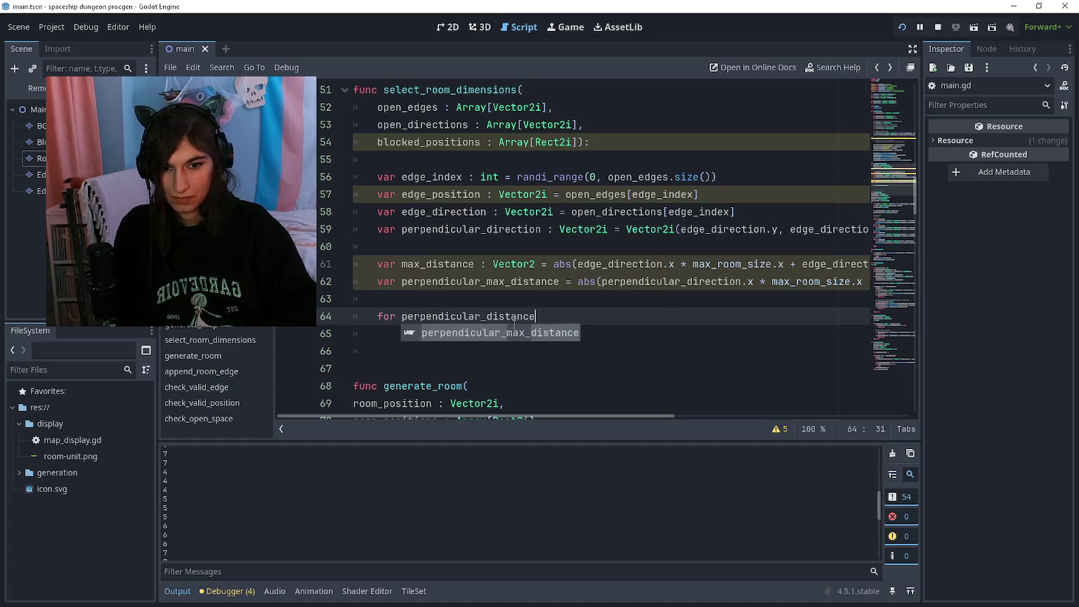
pyautogui.write(' : i')
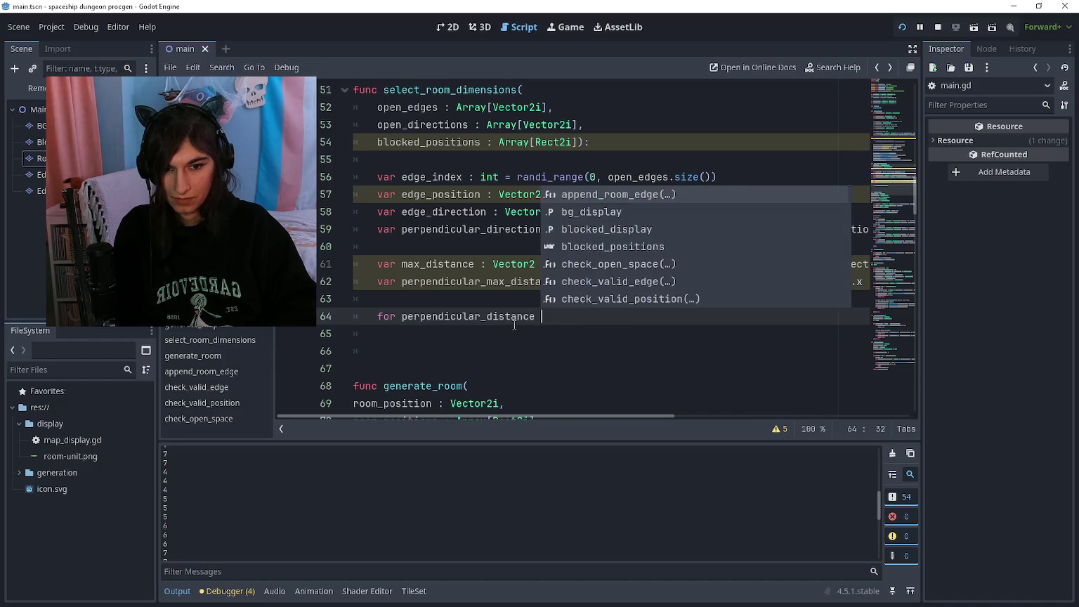
pyautogui.write('n')
pyautogui.press('BackSpace')
pyautogui.write('nt in ')
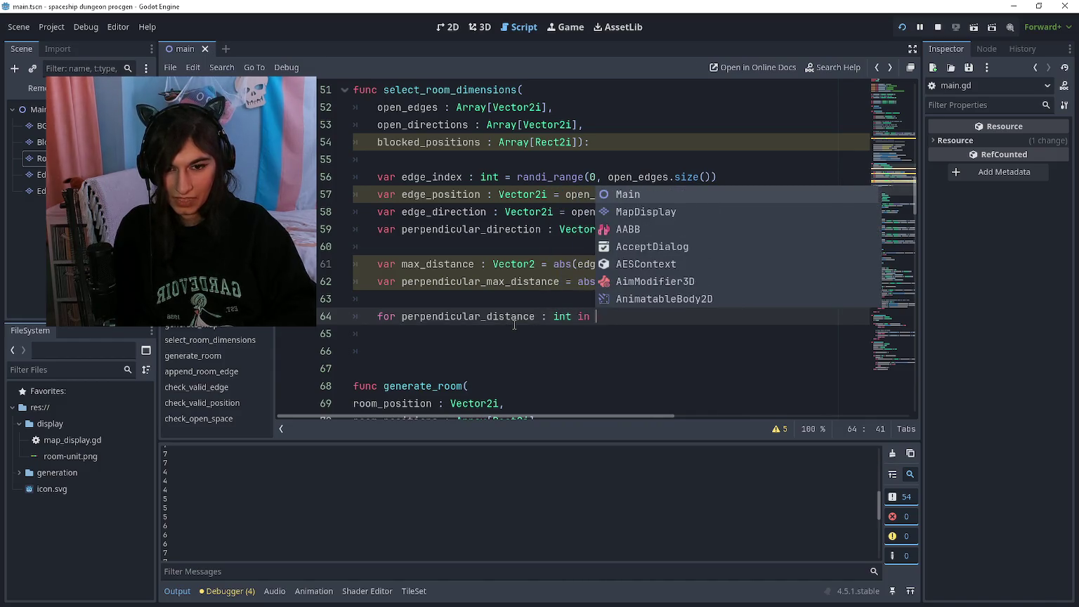
pyautogui.write('perpendicular_max_distan')
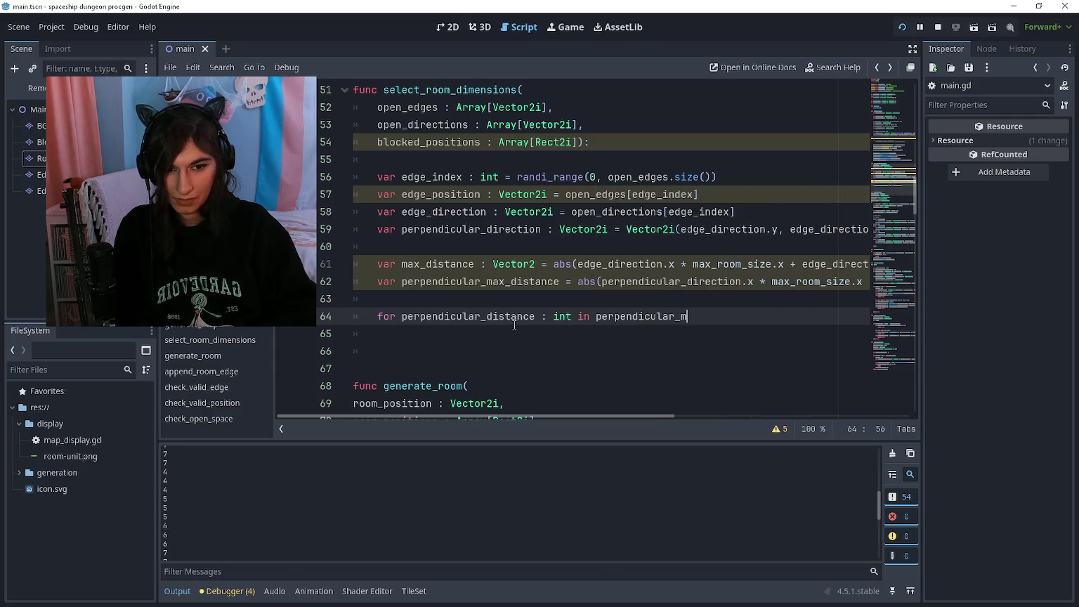
pyautogui.press('Return')
# Briefly add a 'var corner_1' line above the loop, delete it, and view the Rect2i reference
pyautogui.press('Up')
pyautogui.press('Return')
pyautogui.press('Return')
pyautogui.press('Up')
pyautogui.write('var corner_1')
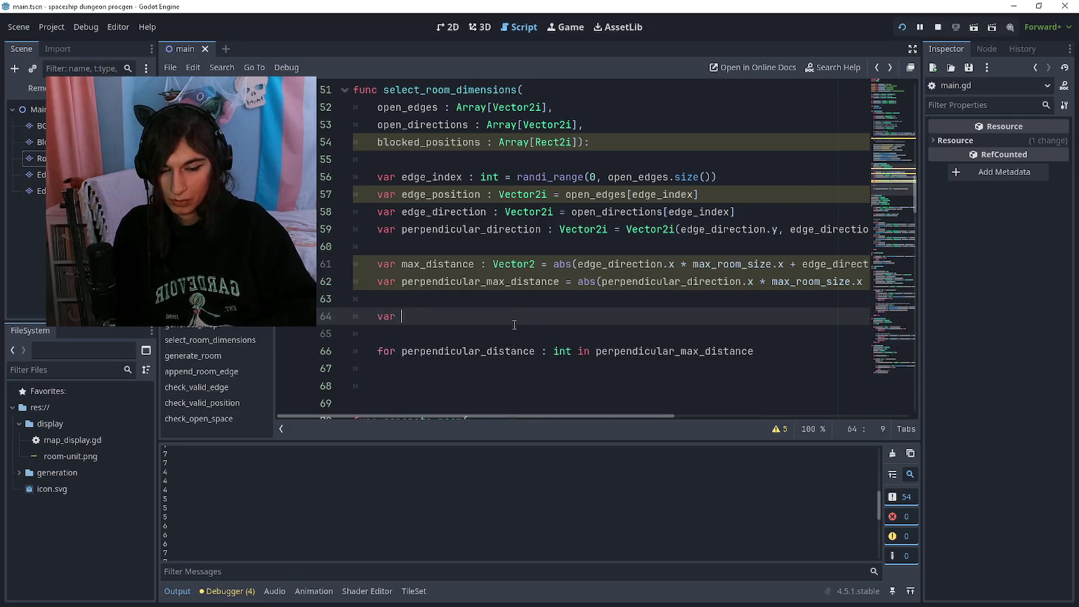
pyautogui.press('Return')
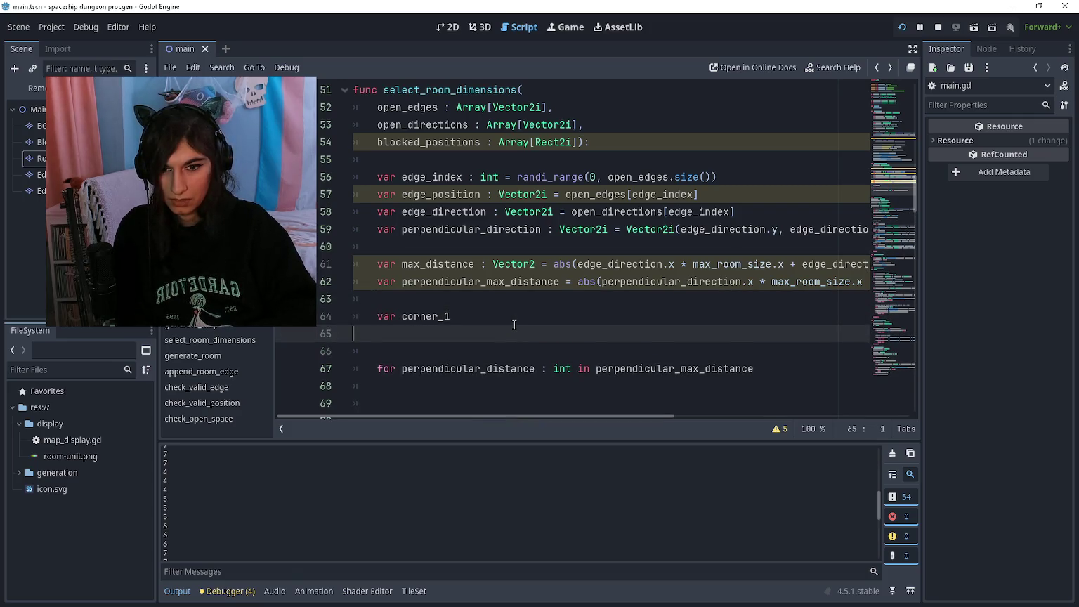
pyautogui.write('va')
pyautogui.press('BackSpace')
pyautogui.press('BackSpace')
pyautogui.press('BackSpace')
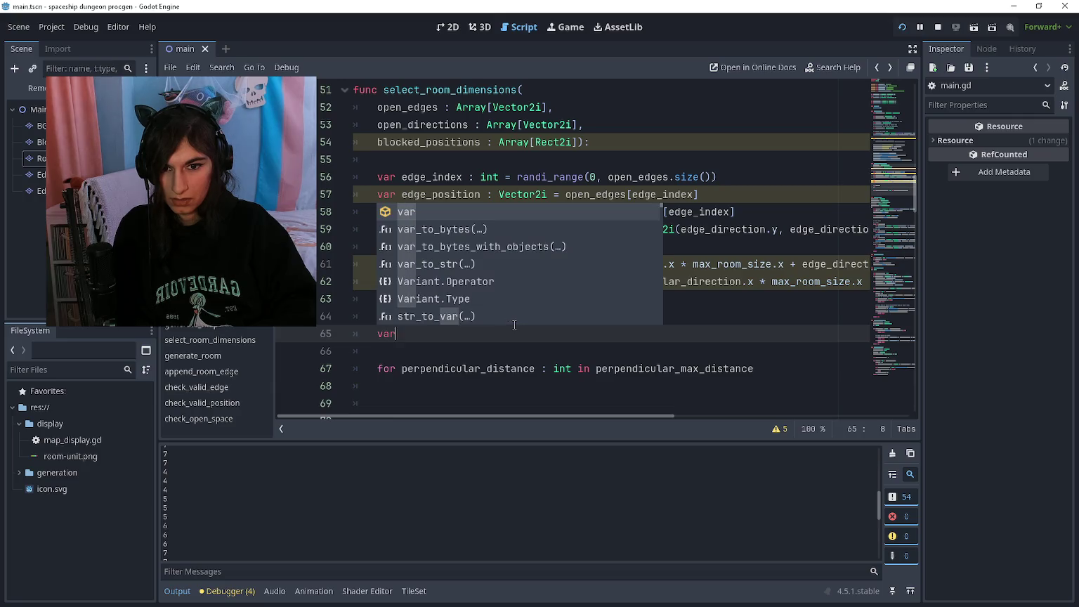
pyautogui.hotkey('ctrl', 'BackSpace')
pyautogui.hotkey('ctrl', 'BackSpace')
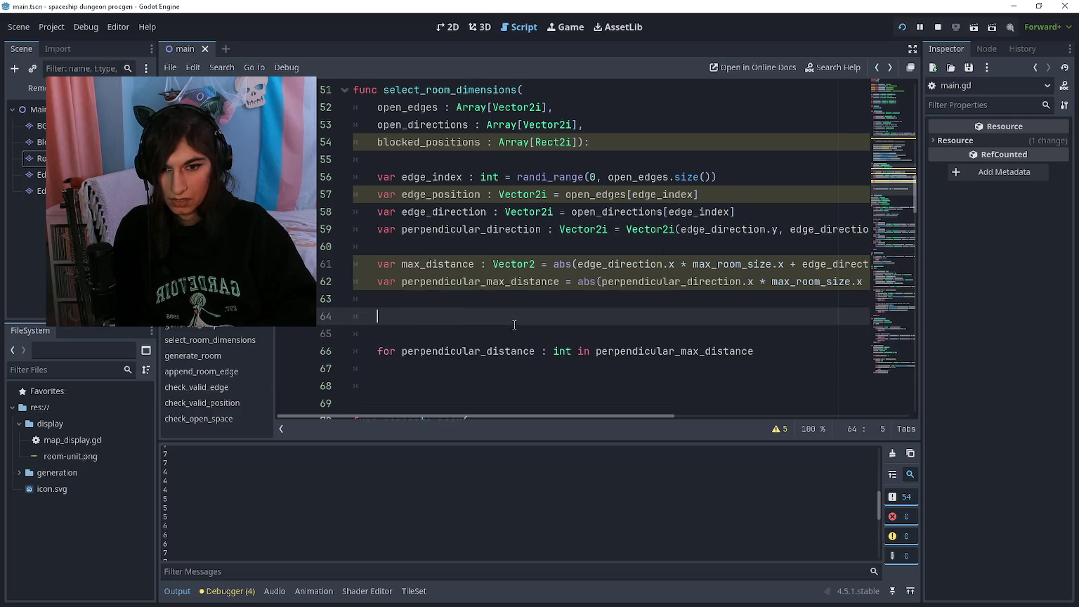
pyautogui.press('BackSpace')
pyautogui.press('BackSpace')
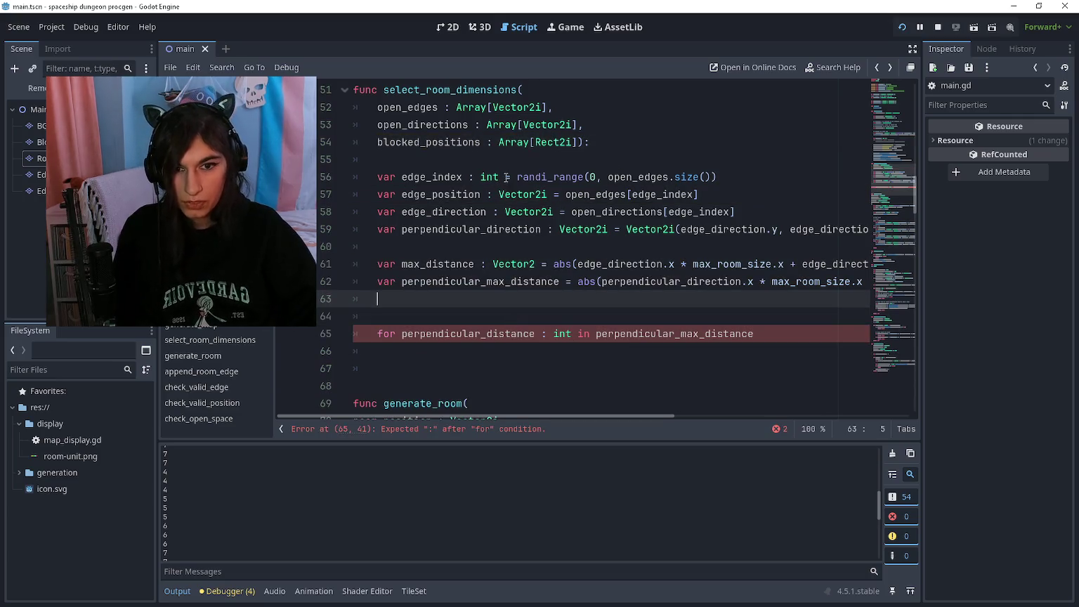
pyautogui.keyDown('ctrl'); pyautogui.click(546, 142); pyautogui.keyUp('ctrl')
pyautogui.scroll(-5, 575, 230)
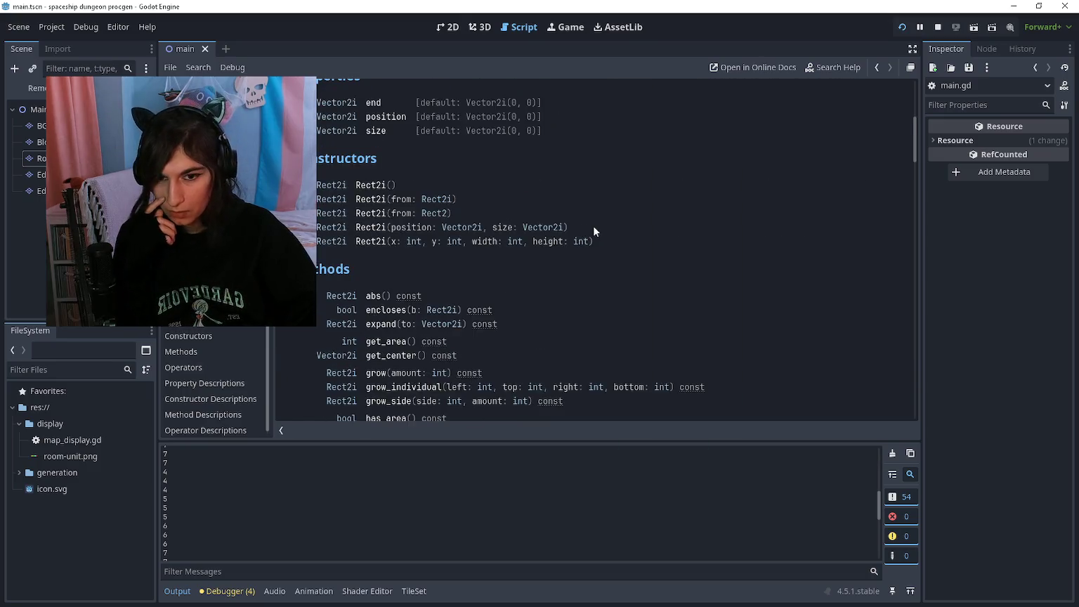
pyautogui.scroll(-2, 593, 226)
pyautogui.scroll(-2, 593, 227)
pyautogui.click(373, 168)
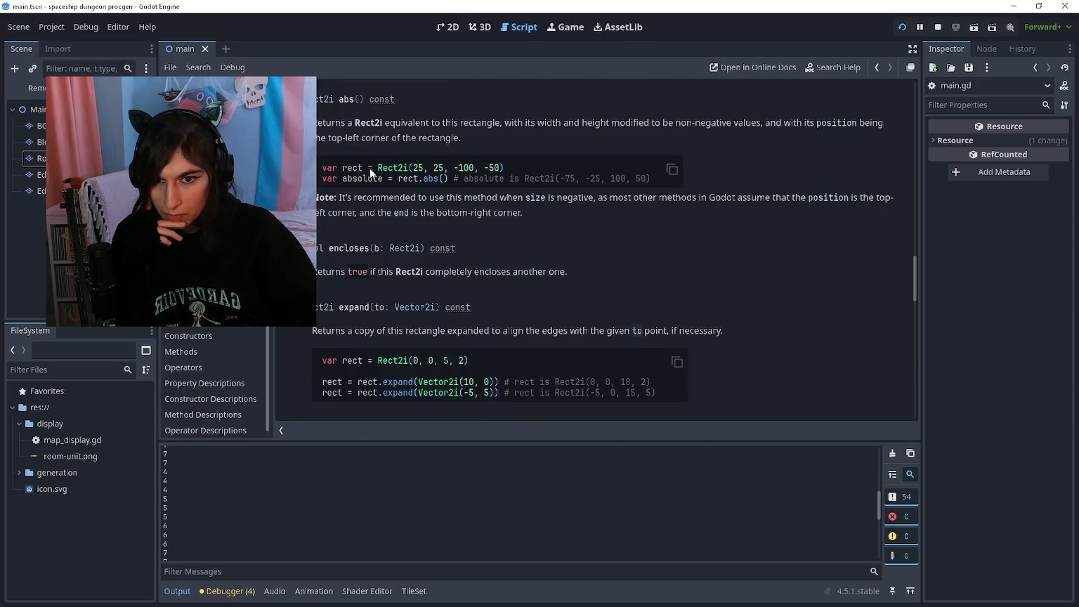
pyautogui.tripleClick(609, 134)
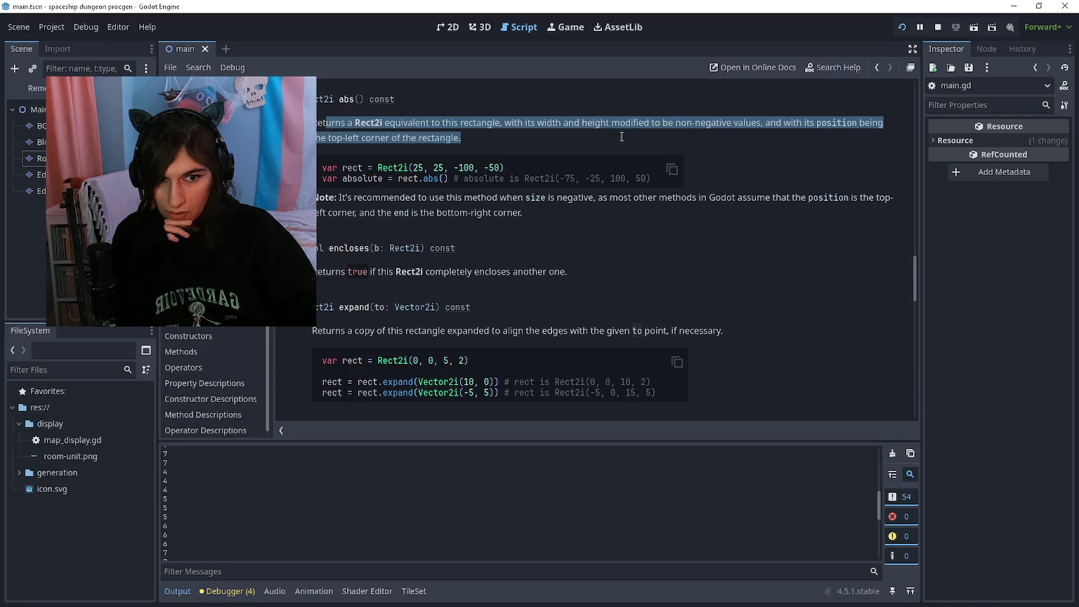
pyautogui.moveTo(621, 132); pyautogui.dragTo(620, 123)
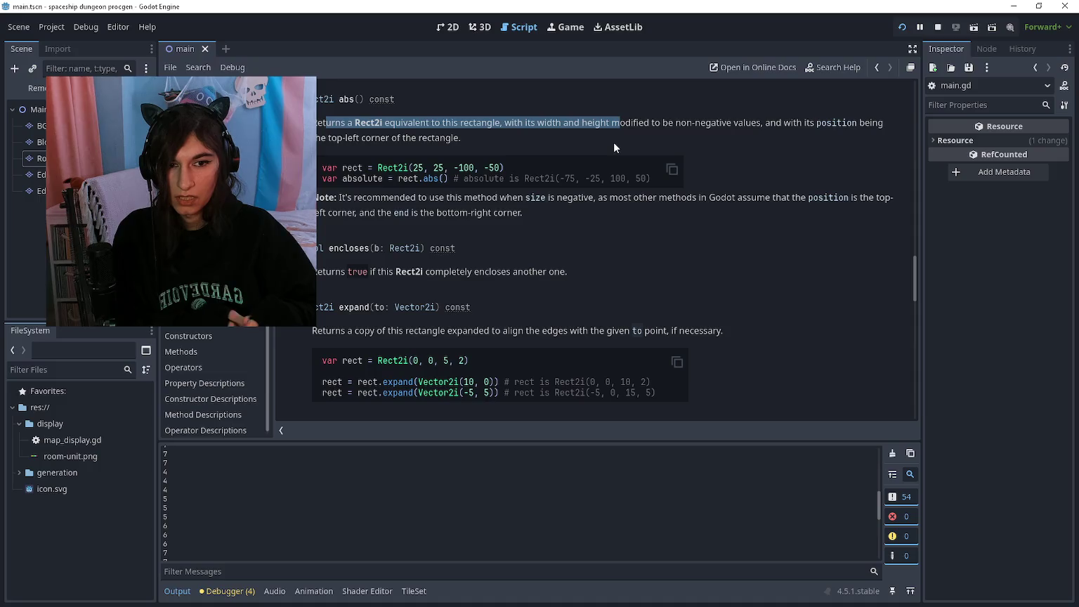
pyautogui.hotkey('alt', 'Left')
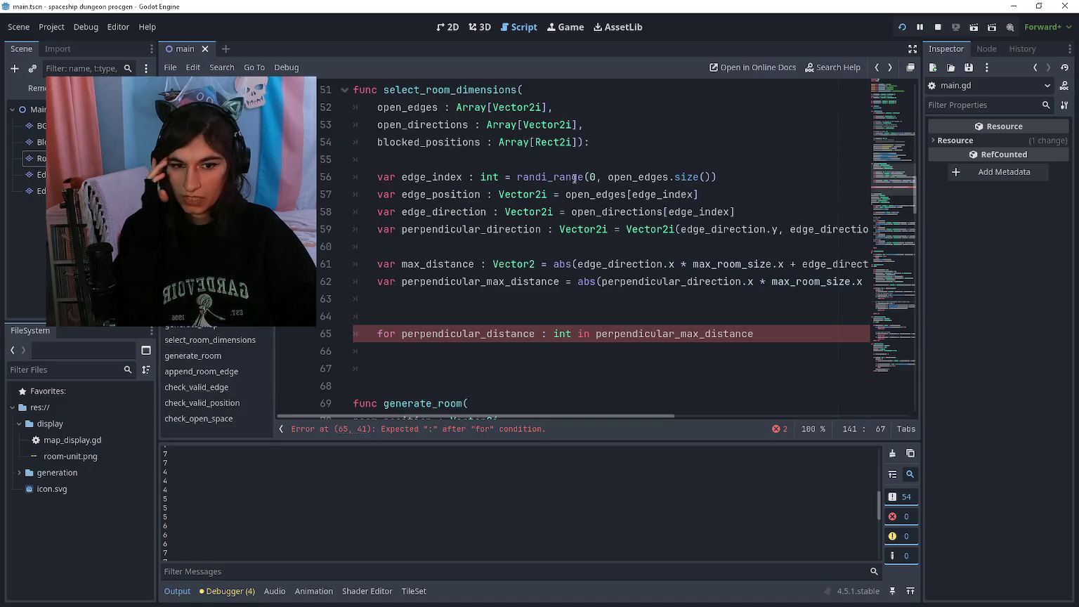
# Retype 'var corner_1' above the loop, then delete it along with its line
pyautogui.click(762, 343)
pyautogui.doubleClick(761, 336)
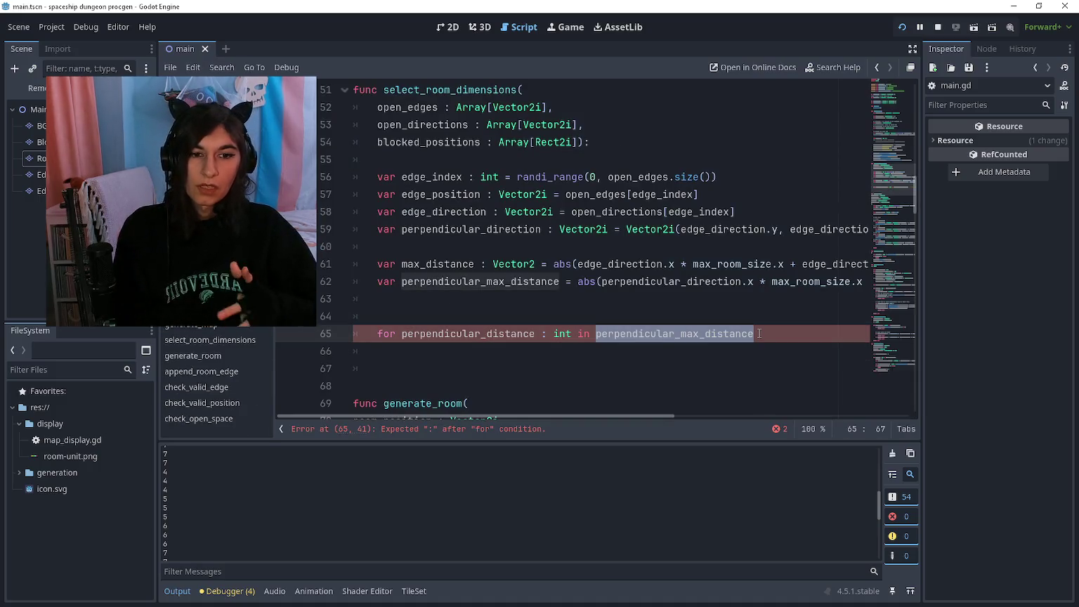
pyautogui.click(759, 333)
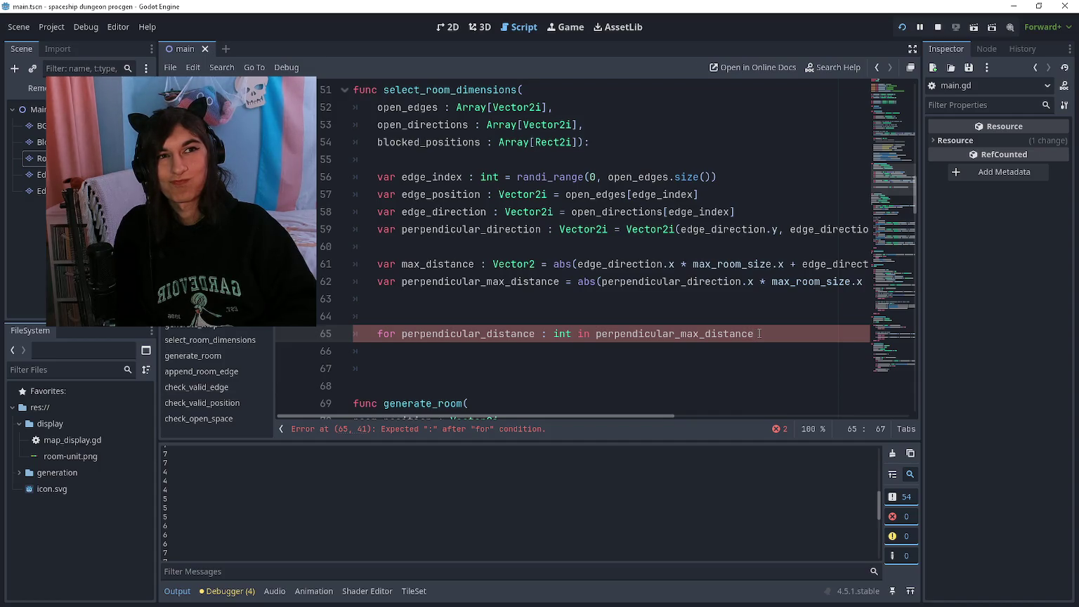
pyautogui.press('Up')
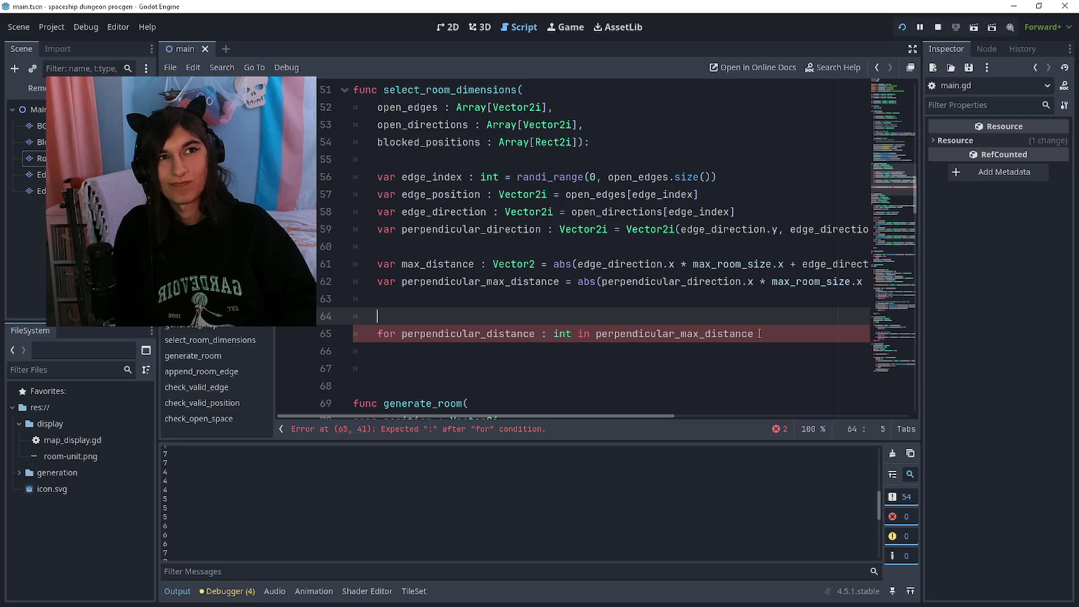
pyautogui.write('var ')
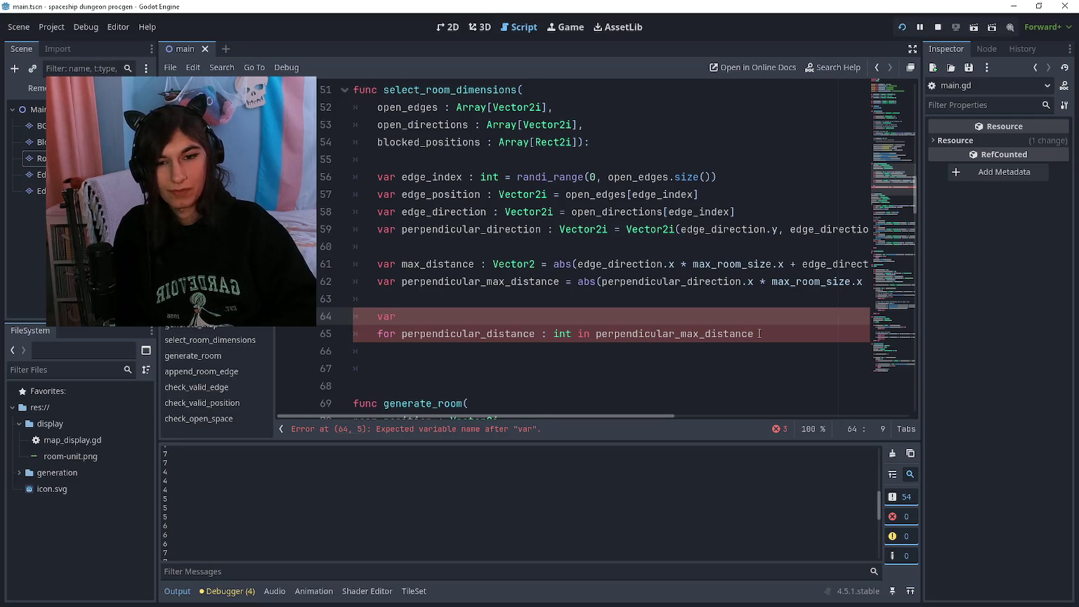
pyautogui.write('corner_1')
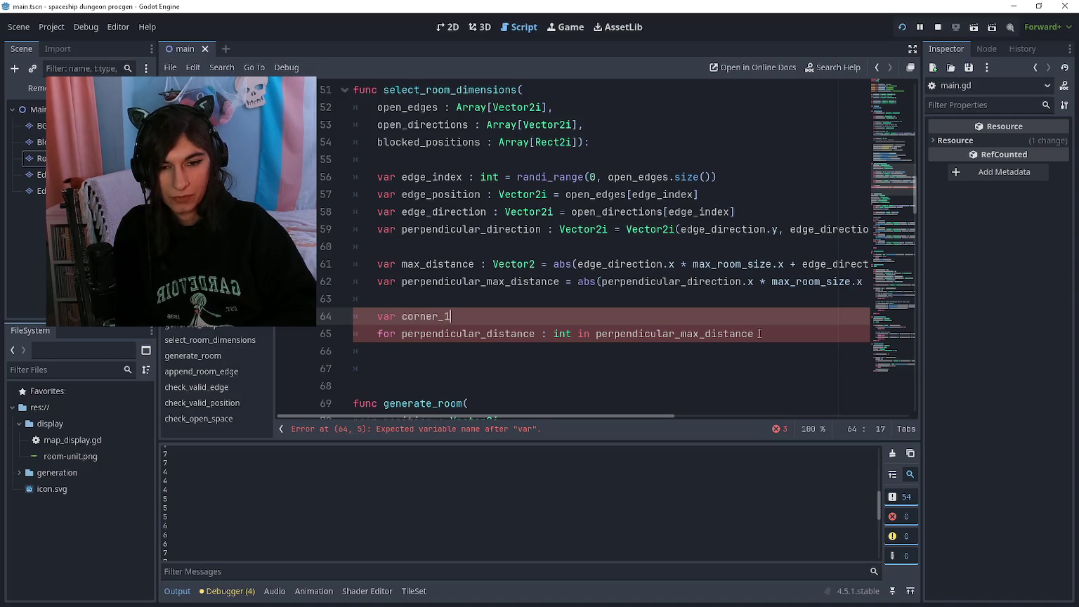
pyautogui.hotkey('ctrl', 'BackSpace')
pyautogui.press('BackSpace')
pyautogui.press('BackSpace')
pyautogui.press('BackSpace')
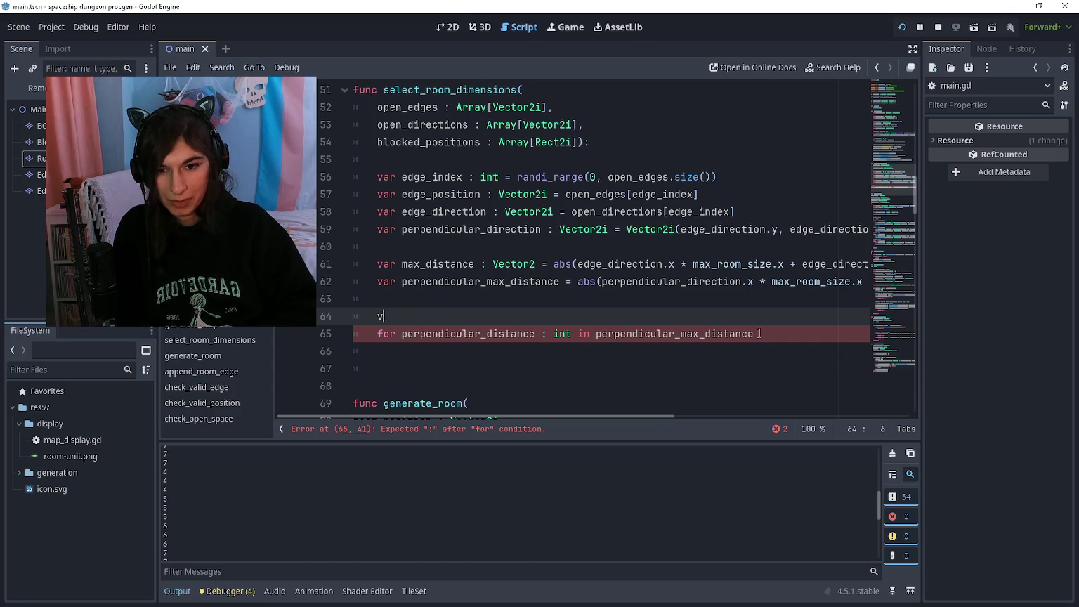
# Remove the extra empty line so the for loop header sits on line 64
pyautogui.press('Down')
pyautogui.press('End')
pyautogui.press('Up')
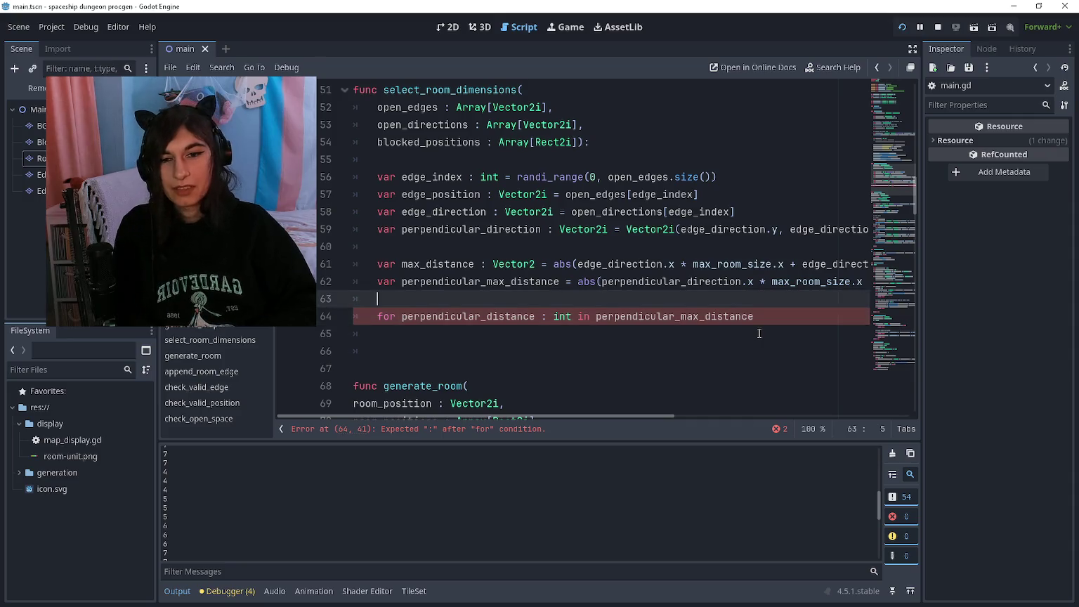
pyautogui.press('Return')
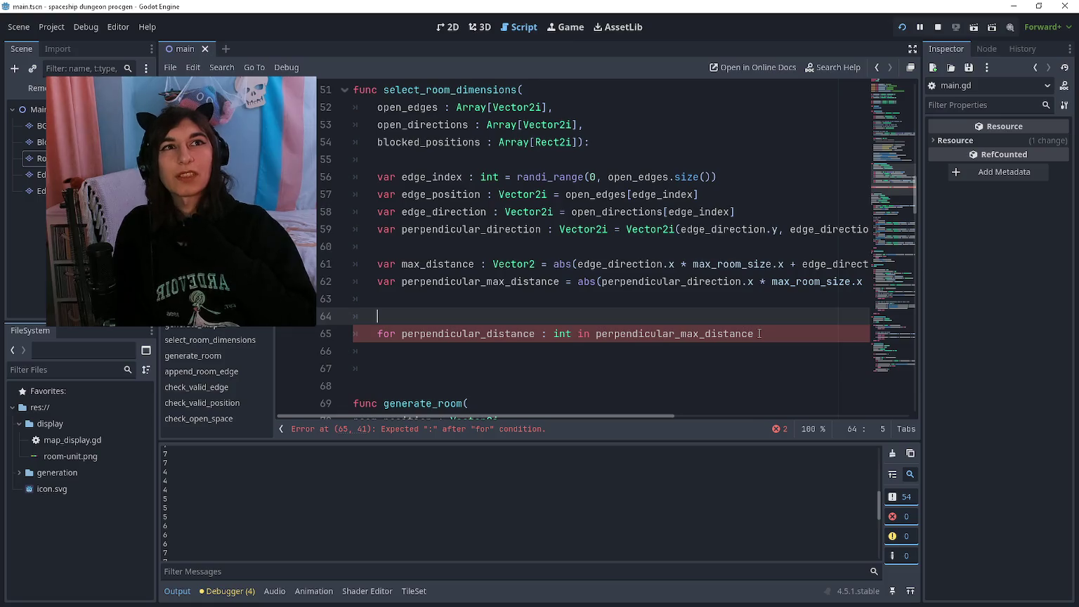
pyautogui.press('BackSpace')
pyautogui.press('Down')
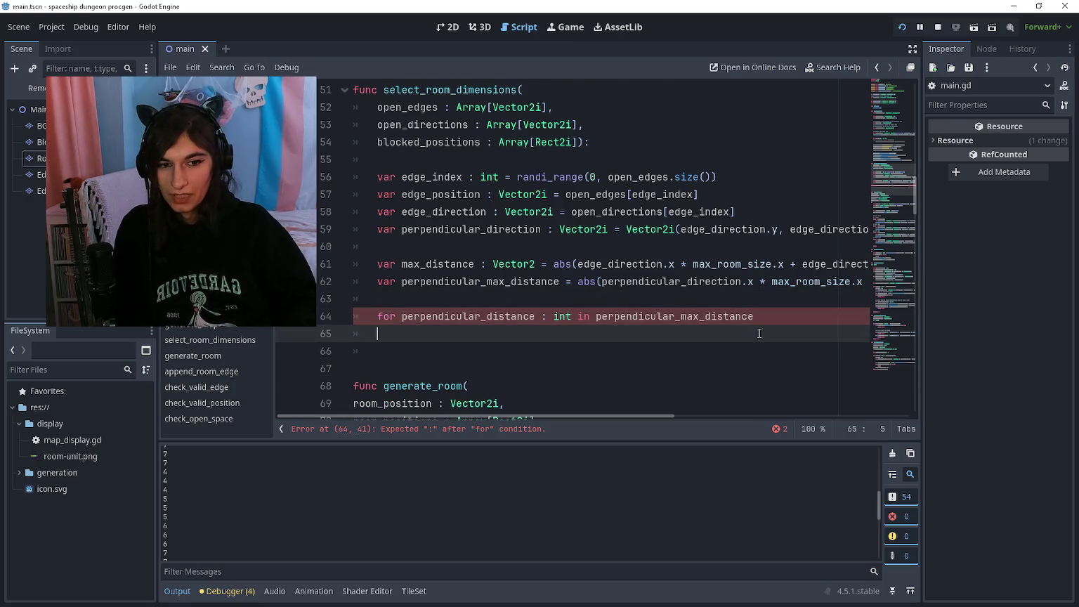
# Close the outer loop header with a colon and nest 'for distance : int in max_distance:' with pass
pyautogui.press('End')
pyautogui.write(':')
pyautogui.press('Return')
pyautogui.write('for ')
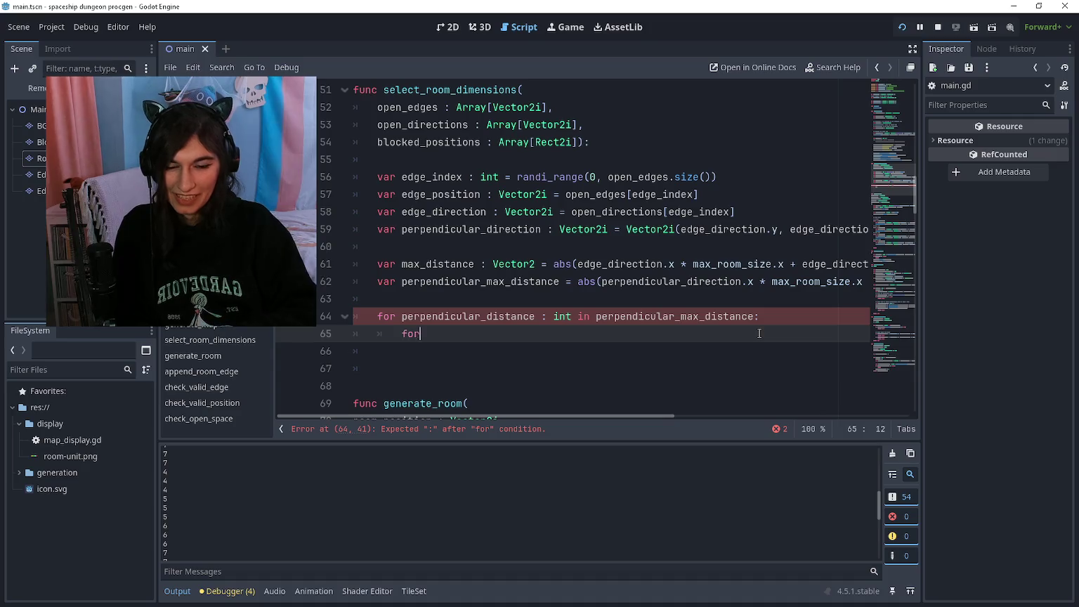
pyautogui.write('distance : int in max_distance:')
pyautogui.press('Return')
pyautogui.write('pass')
# Above pass, add 'var furthest_corner = check_open_space()' using autocomplete
pyautogui.hotkey('ctrl', 'shift', 'Return')
pyautogui.write('va')
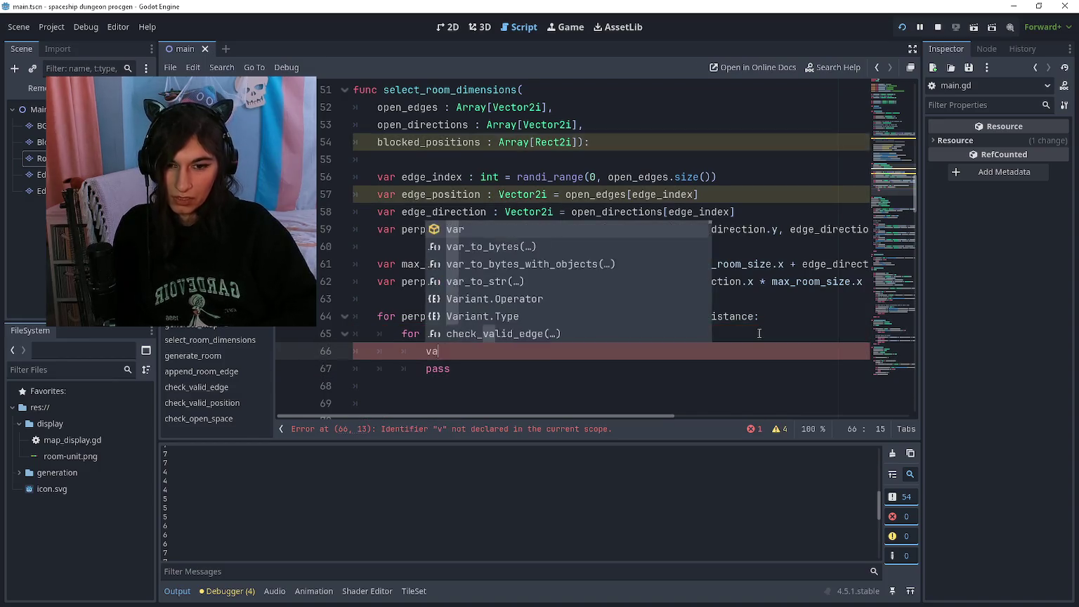
pyautogui.write('r')
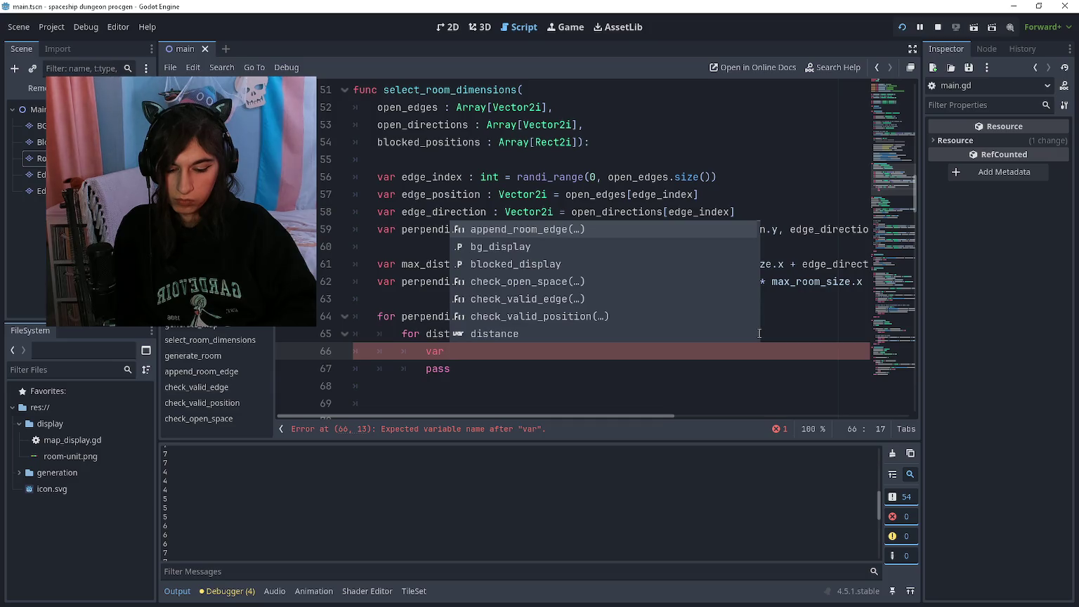
pyautogui.write('further_corne')
pyautogui.hotkey('ctrl', 'BackSpace')
pyautogui.write('furthest_corner ')
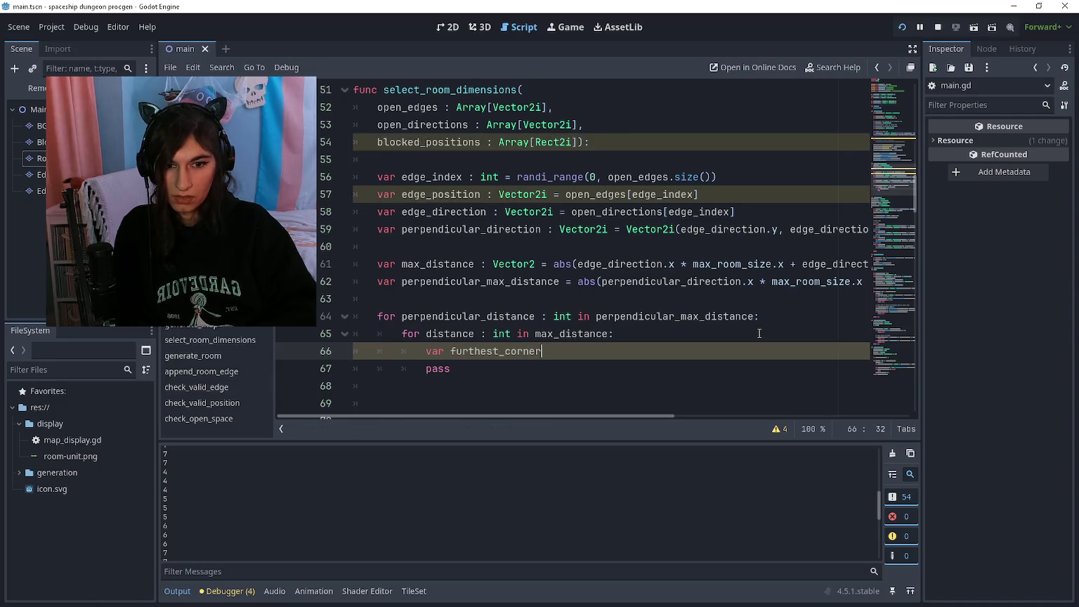
pyautogui.write('=')
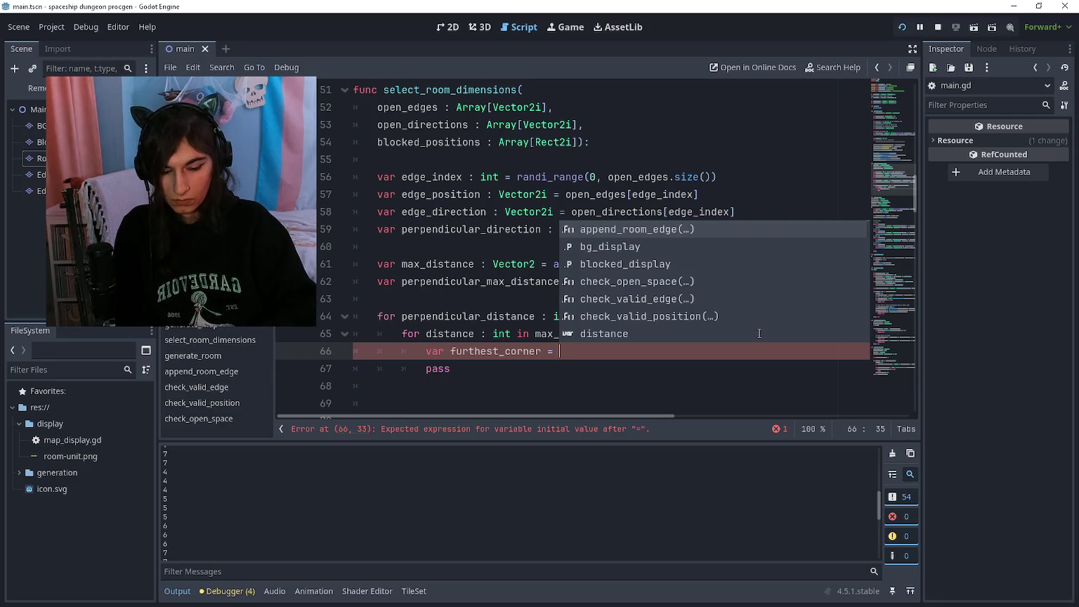
pyautogui.write('check')
pyautogui.press('Return')
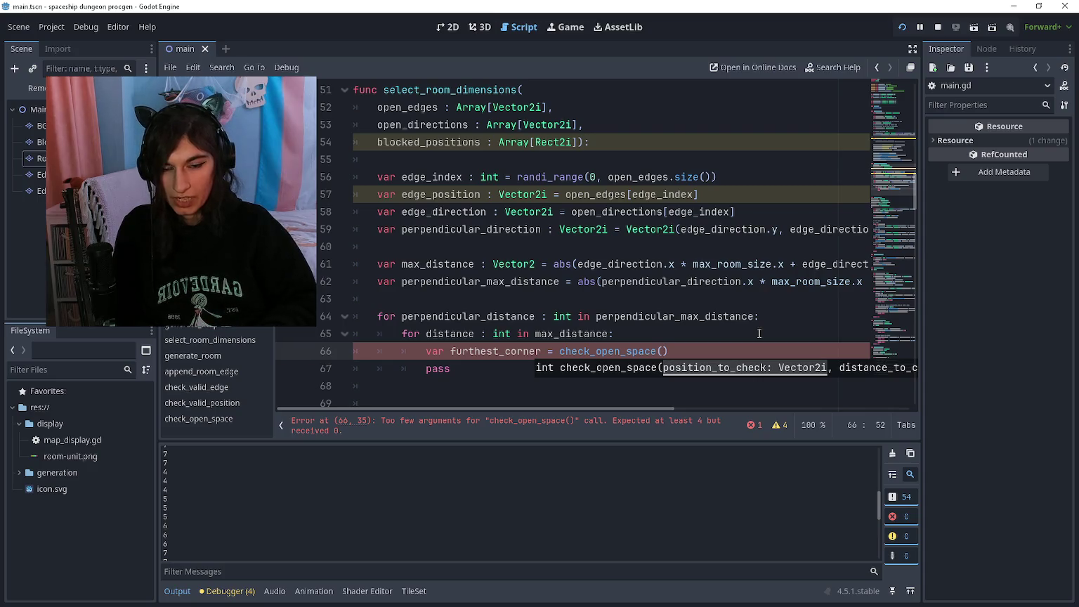
# Insert 'edge_position += edge_direction' above the loops, then save and run the game with F5
pyautogui.press('Up')
pyautogui.press('Up')
pyautogui.press('Up')
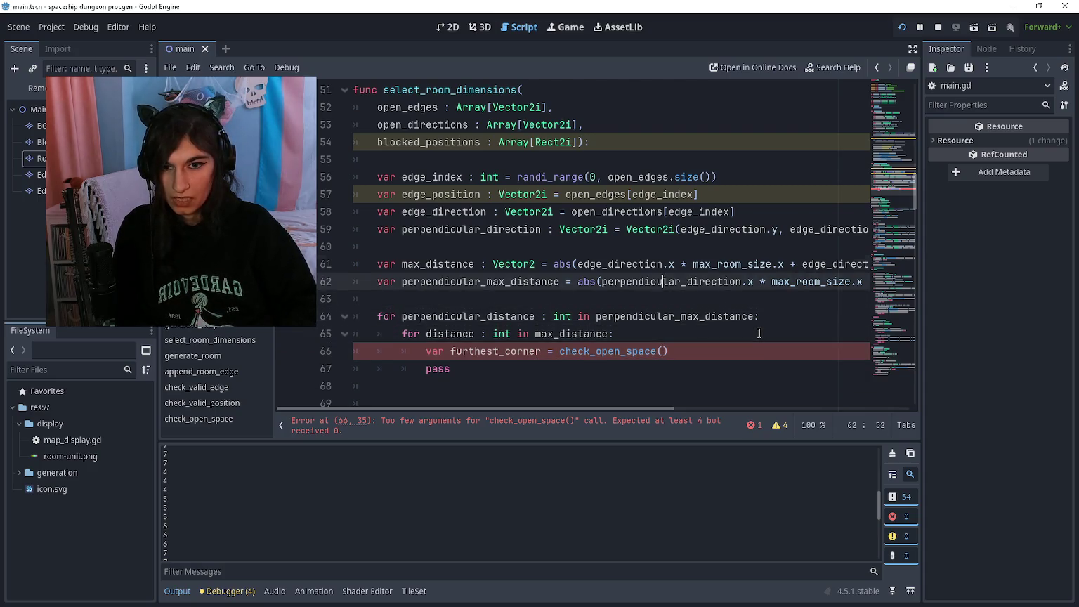
pyautogui.press('Up')
pyautogui.press('Up')
pyautogui.press('Up')
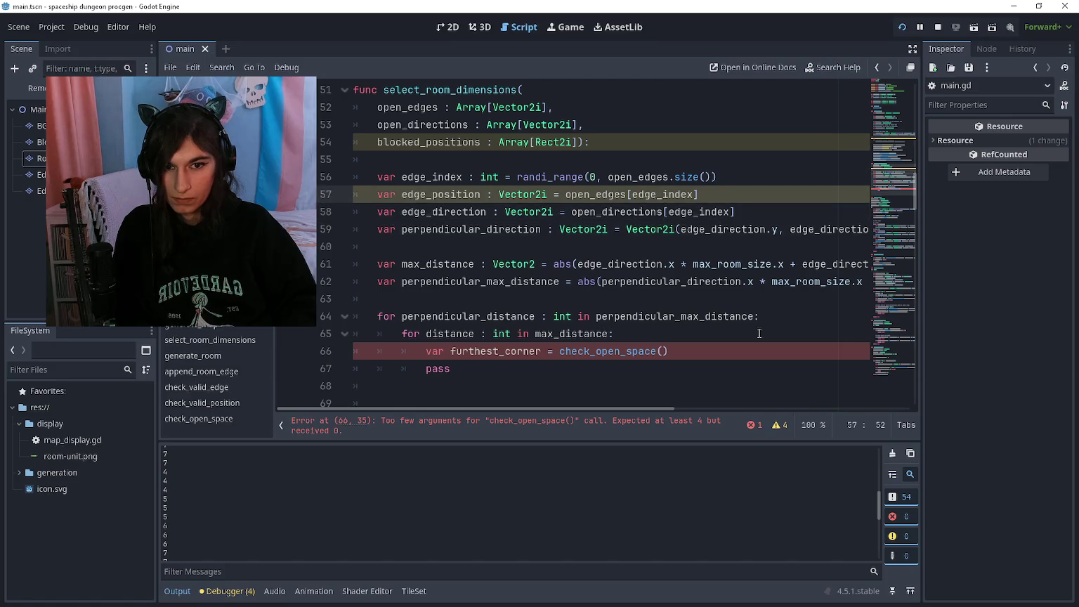
pyautogui.press('Down')
pyautogui.press('Down')
pyautogui.press('Down')
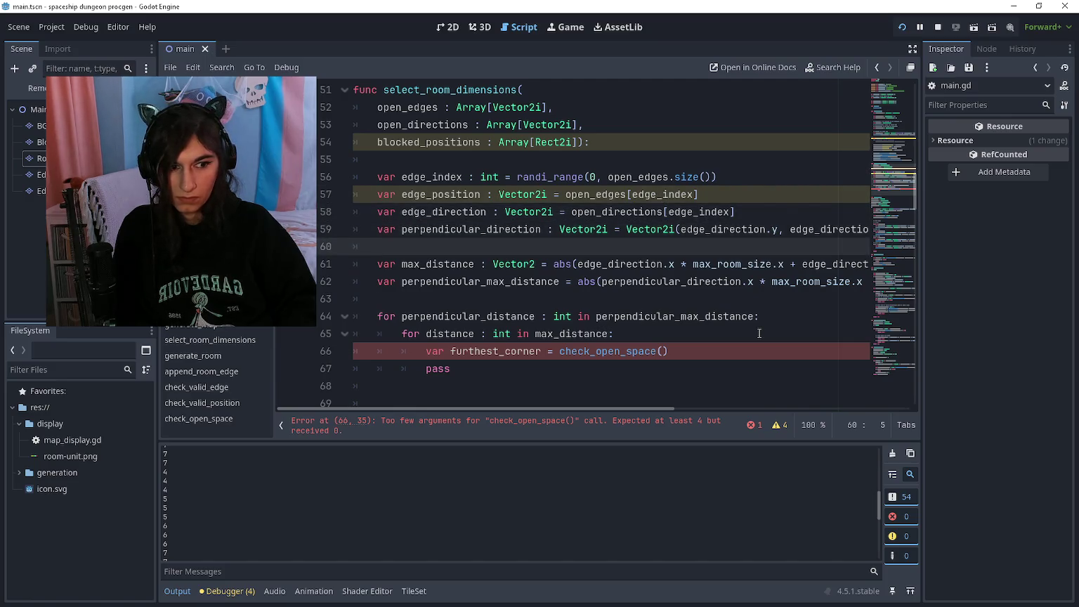
pyautogui.press('Down')
pyautogui.press('Down')
pyautogui.press('Down')
pyautogui.press('Return')
pyautogui.write('edge_position += ')
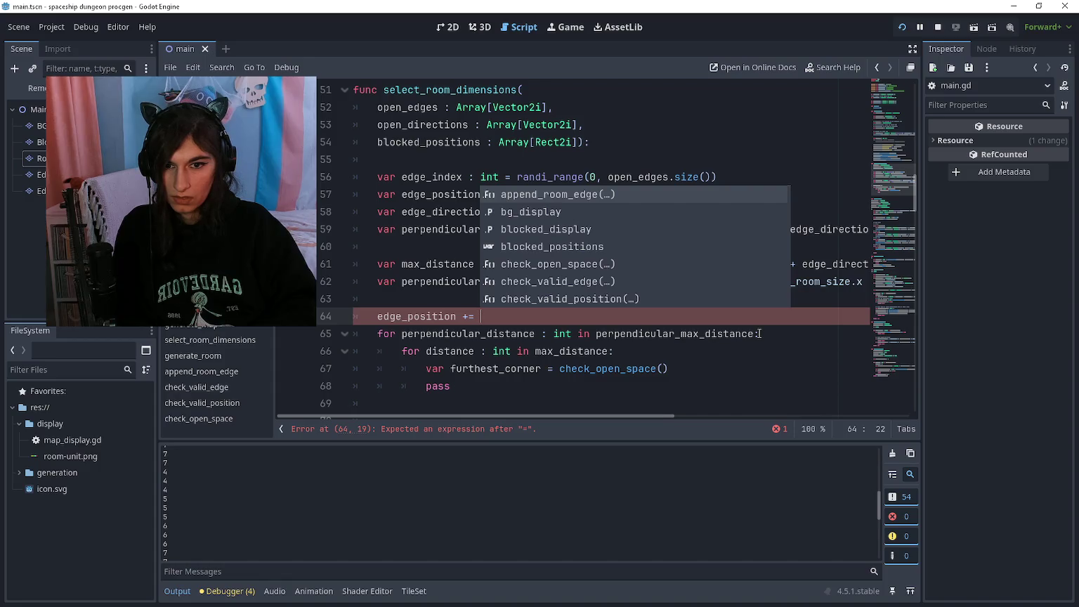
pyautogui.write('edge_direction')
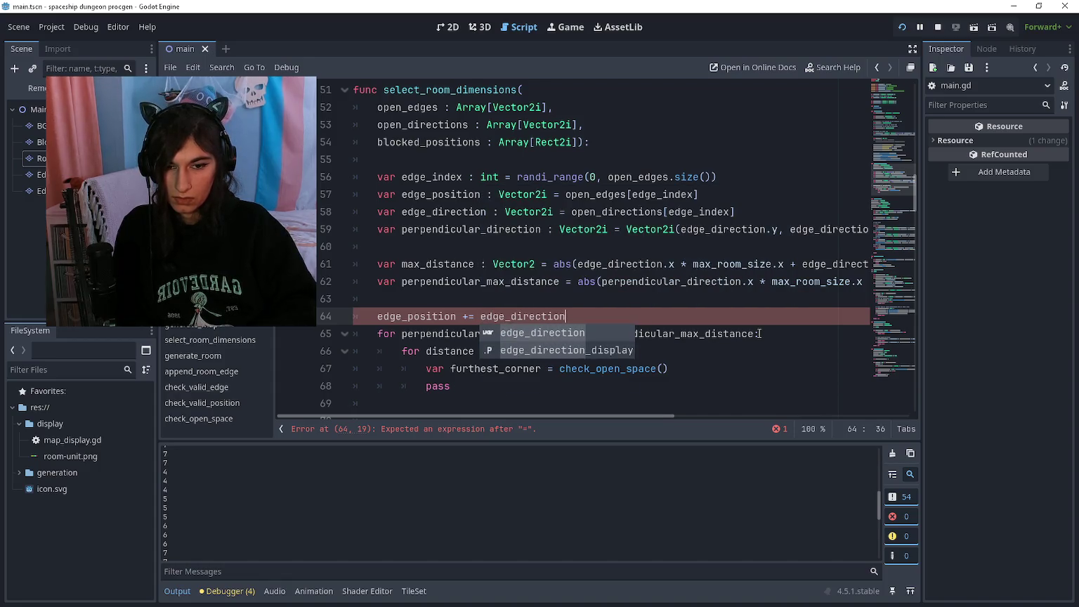
pyautogui.press('Escape')
pyautogui.press('F5')
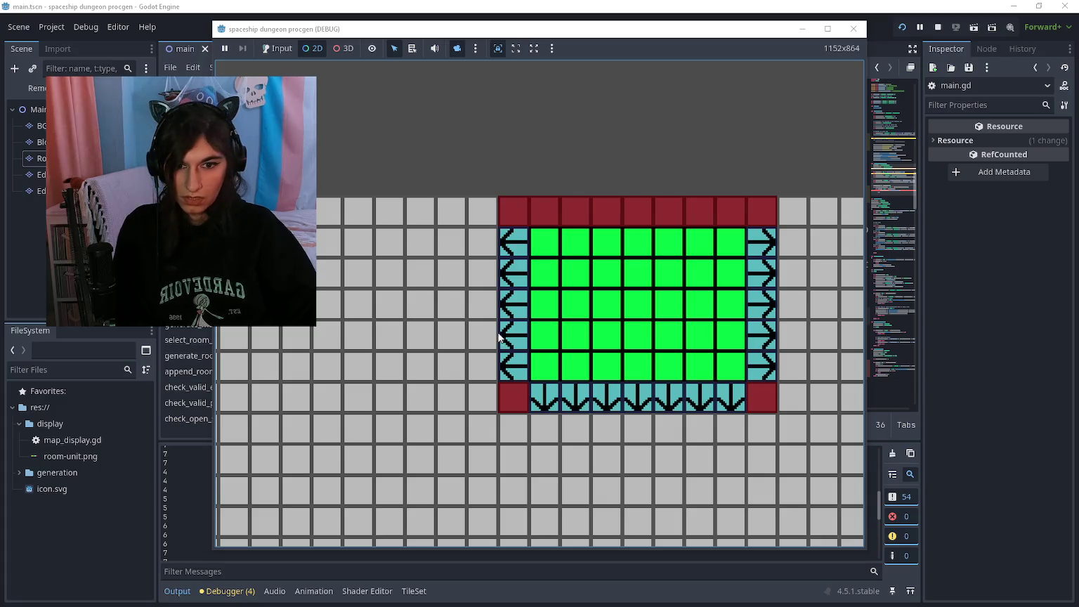
# Stop the game and fill check_open_space's first argument with 'edge_position,'
pyautogui.click(474, 306)
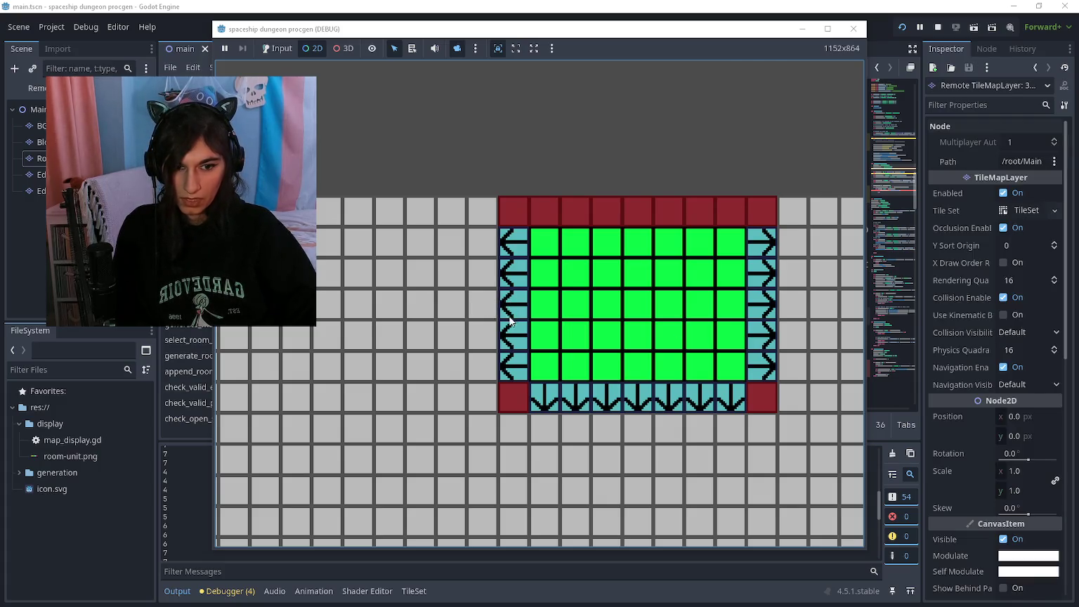
pyautogui.hotkey('ctrl', 'F3')
pyautogui.click(705, 371)
pyautogui.press('Left')
pyautogui.write('edge_pos')
pyautogui.press('Return')
pyautogui.write(',')
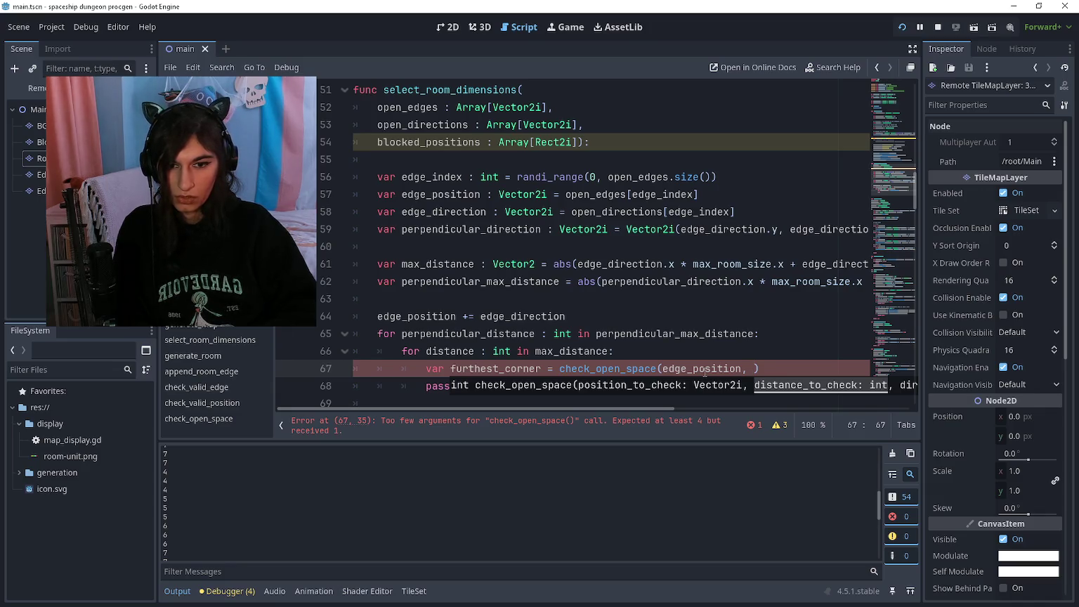
# Declare 'var max_width : int = 1' inside the outer loop
pyautogui.press('Up')
pyautogui.press('Up')
pyautogui.press('Return')
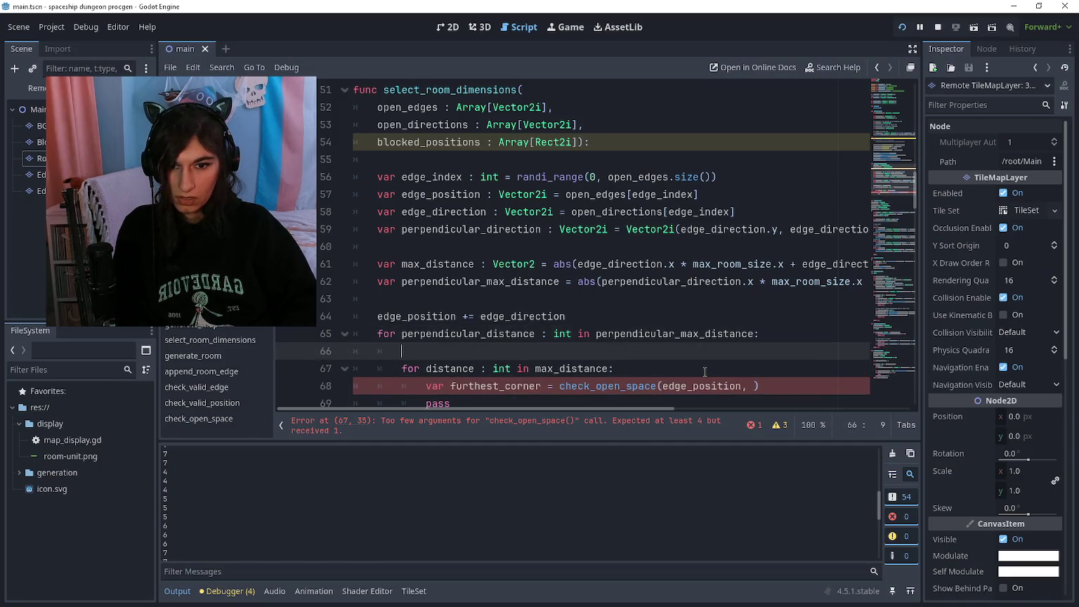
pyautogui.write('var ')
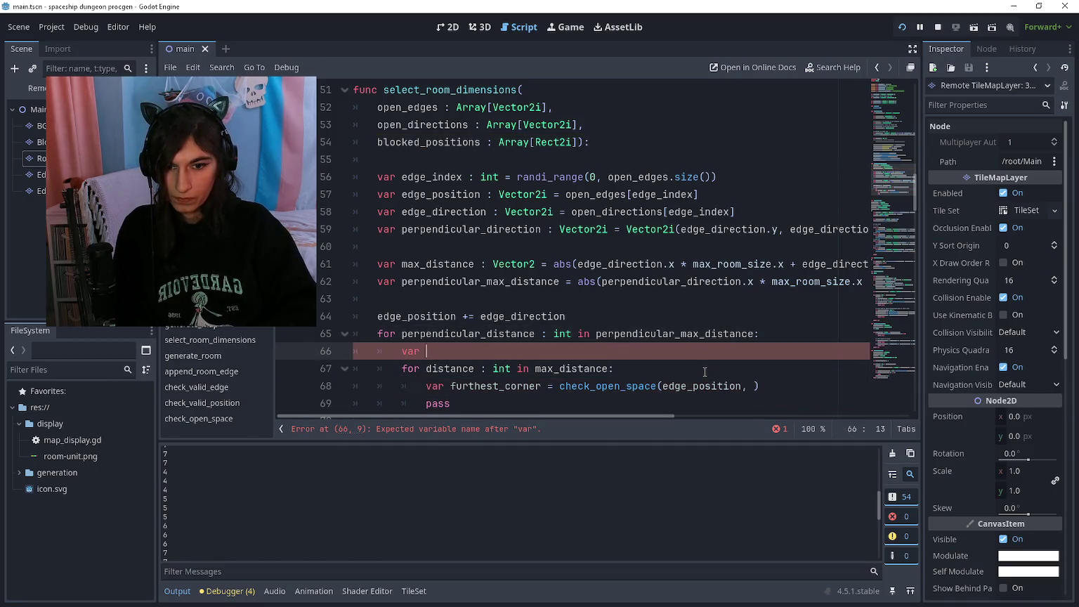
pyautogui.write('max')
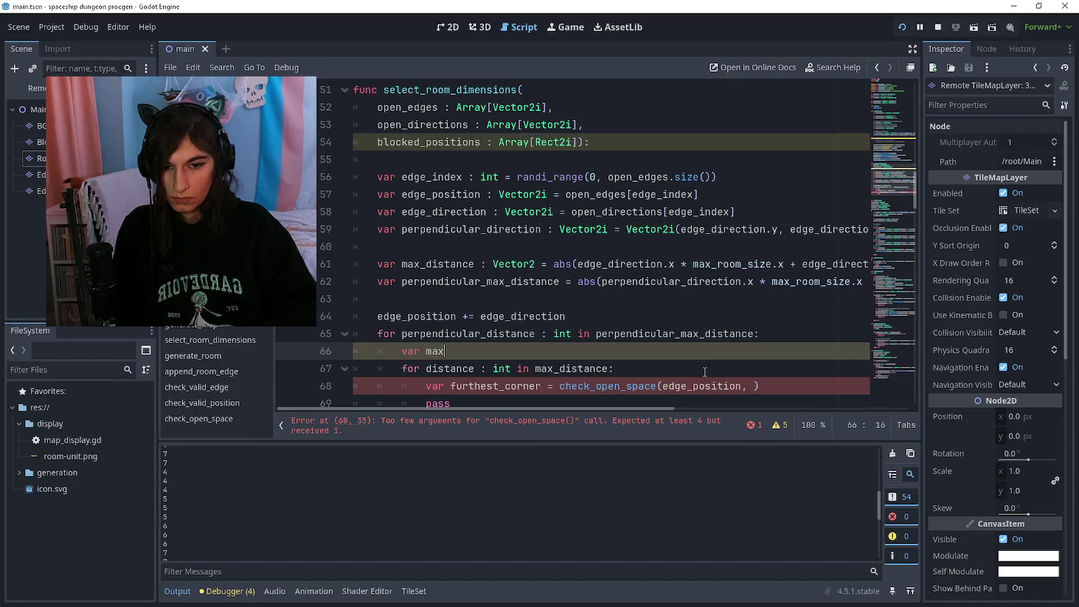
pyautogui.write('_widthj')
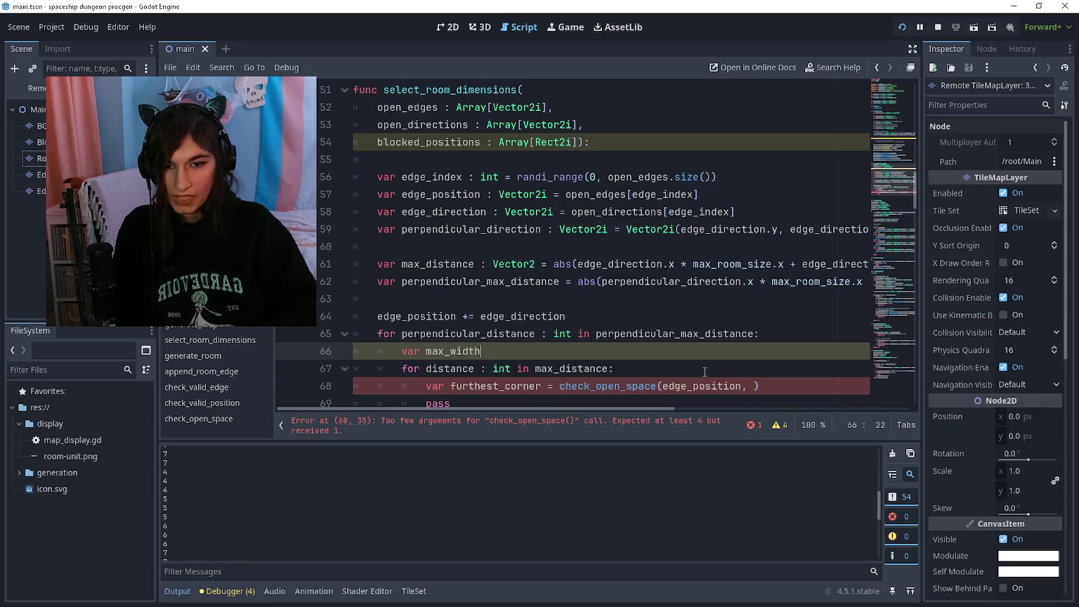
pyautogui.press('BackSpace')
pyautogui.write(': ')
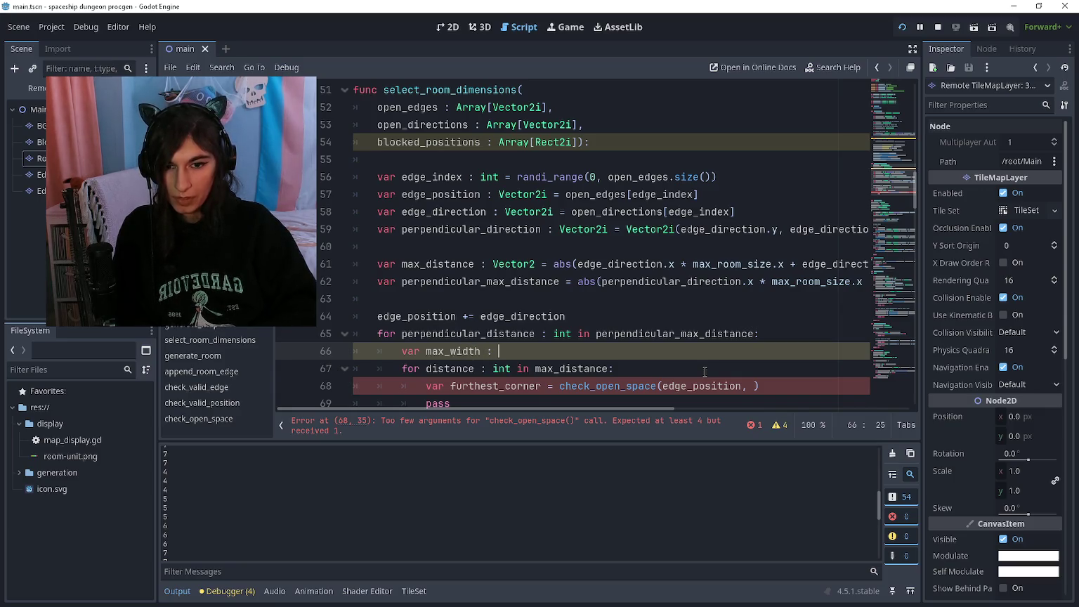
pyautogui.write('int')
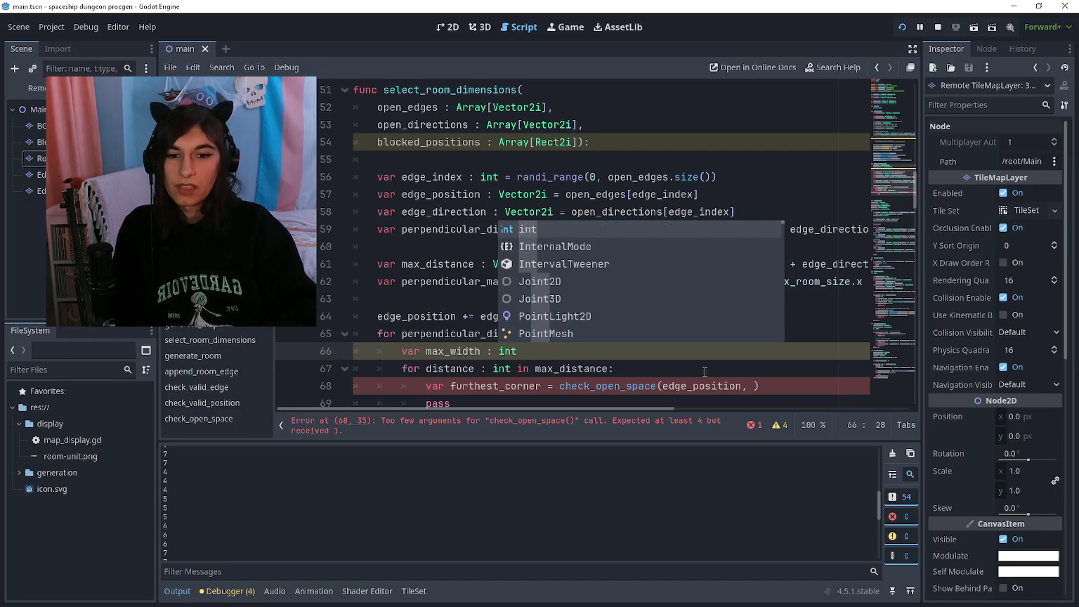
pyautogui.press('Left')
pyautogui.press('Left')
pyautogui.press('Left')
pyautogui.hotkey('ctrl', 'Left')
pyautogui.hotkey('ctrl', 'Left')
pyautogui.hotkey('ctrl', 'Right')
pyautogui.hotkey('ctrl', 'Right')
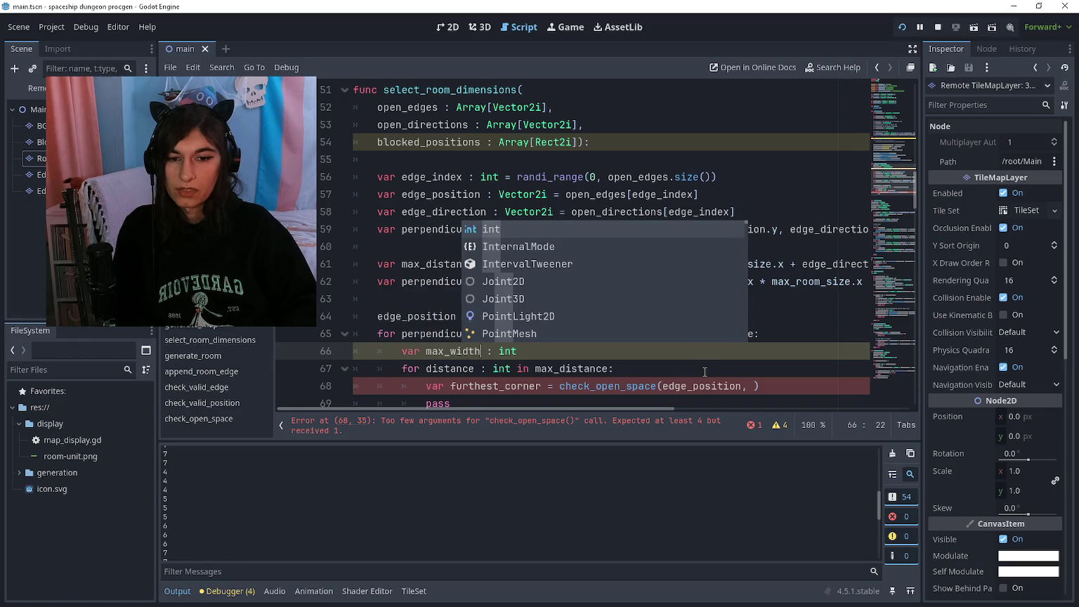
pyautogui.write(' =')
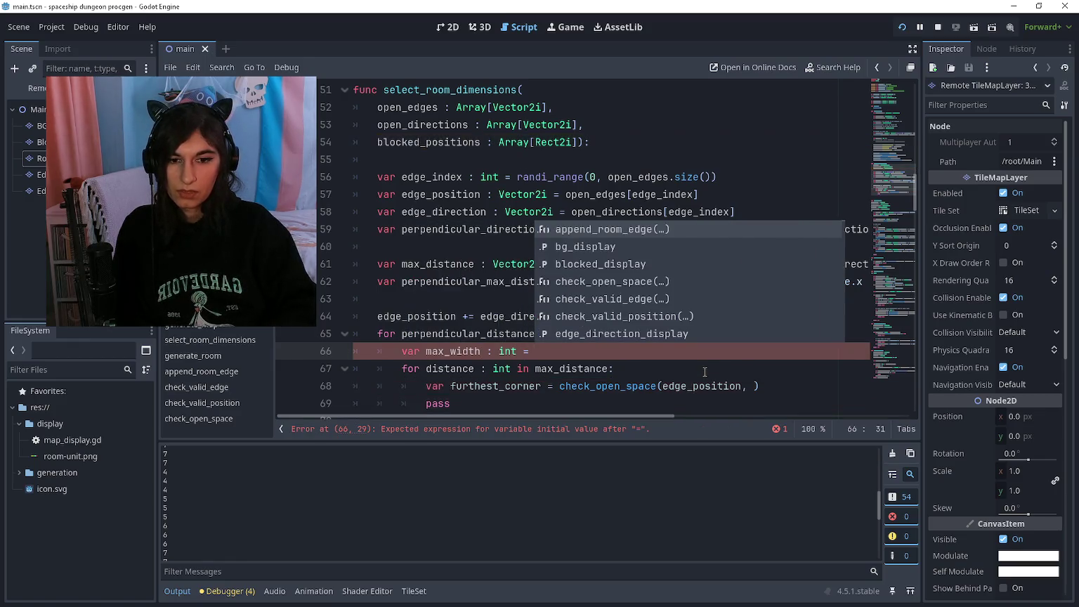
pyautogui.write('1')
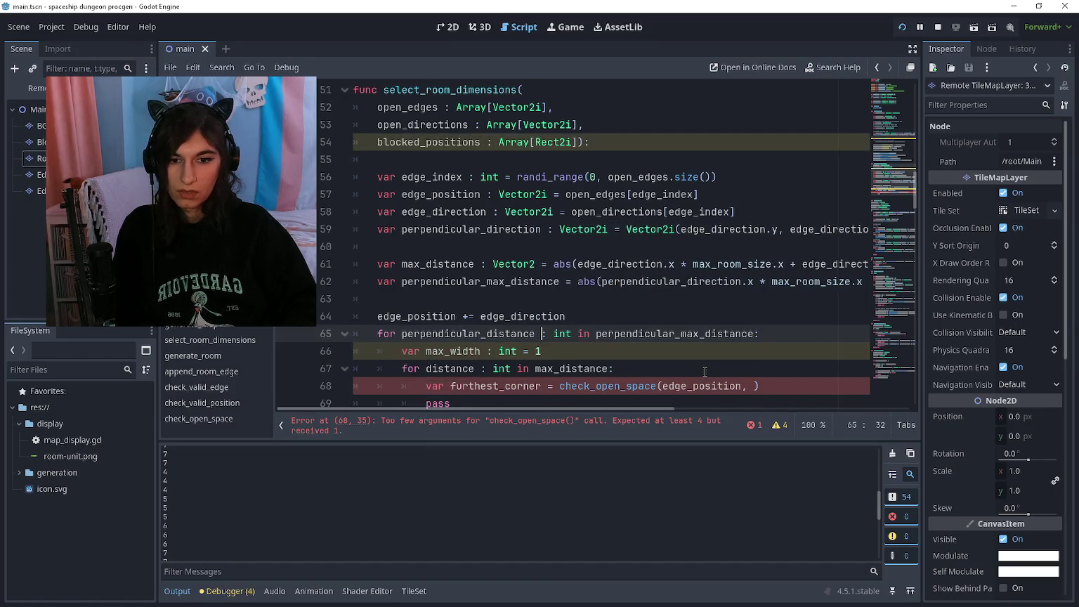
# Delete the outer for line, unindent max_width, and add 'max_width += check_open_space(edge_position,' below it
pyautogui.press('Up')
pyautogui.hotkey('ctrl', 'shift', 'k')
pyautogui.hotkey('shift', 'Tab')
pyautogui.press('Return')
pyautogui.write('#')
pyautogui.write('max_width ')
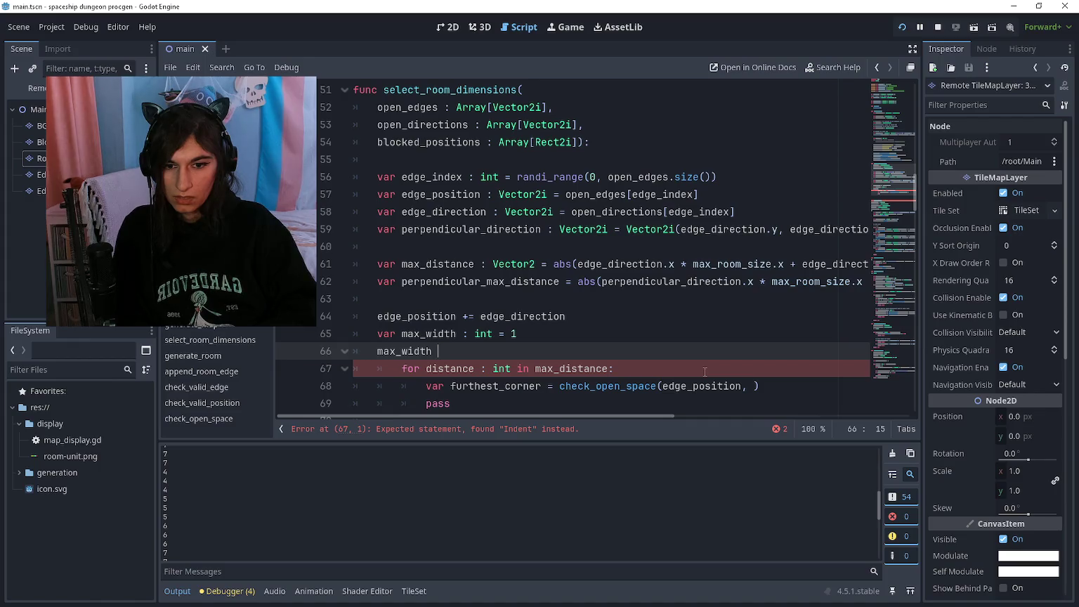
pyautogui.write('+= check')
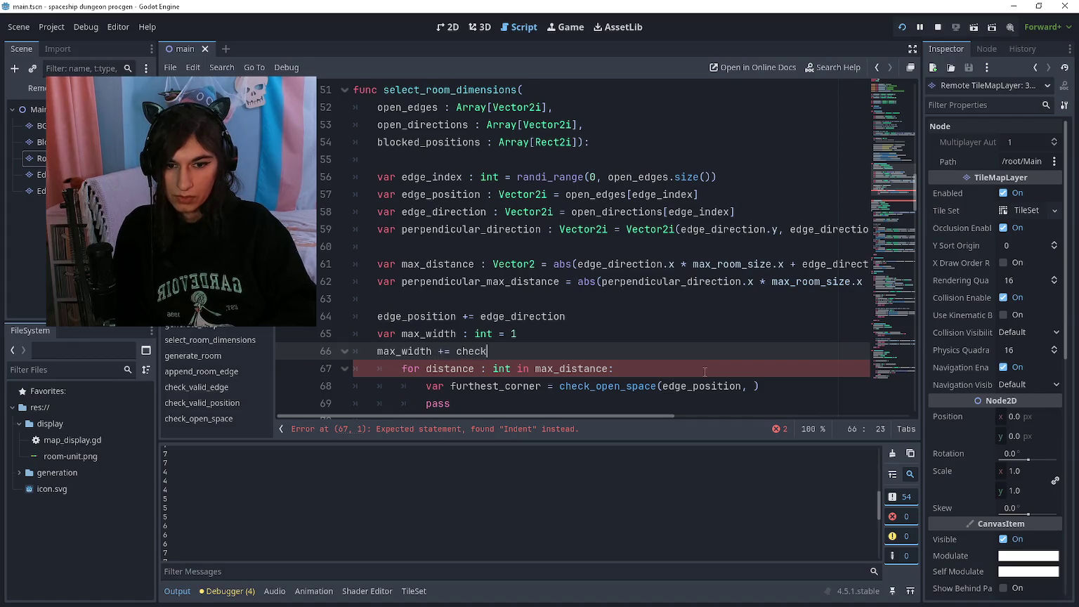
pyautogui.write('_open_space(edge_positio')
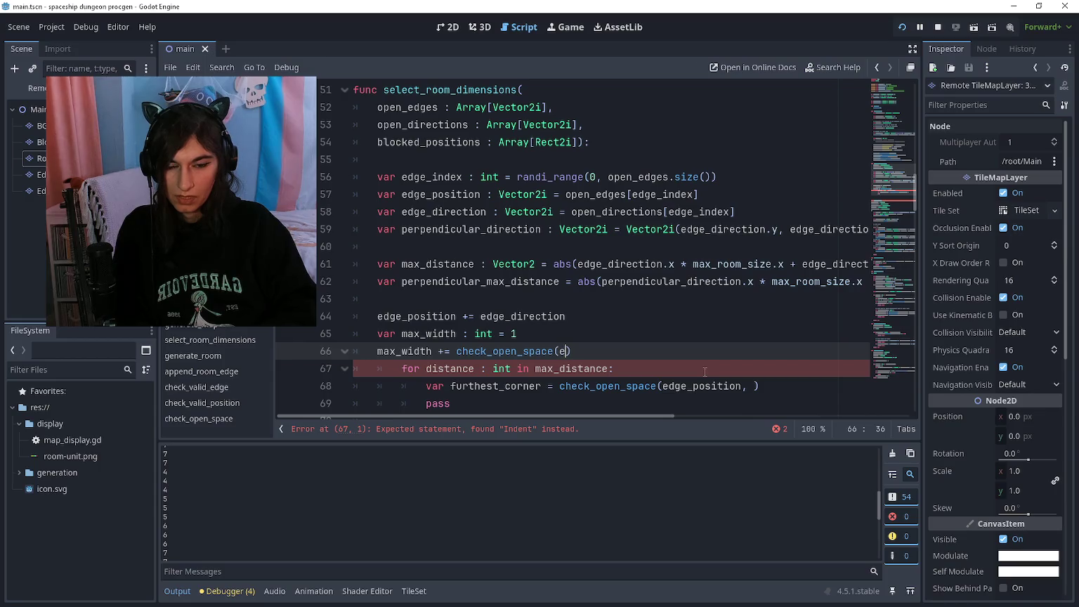
pyautogui.write('n,')
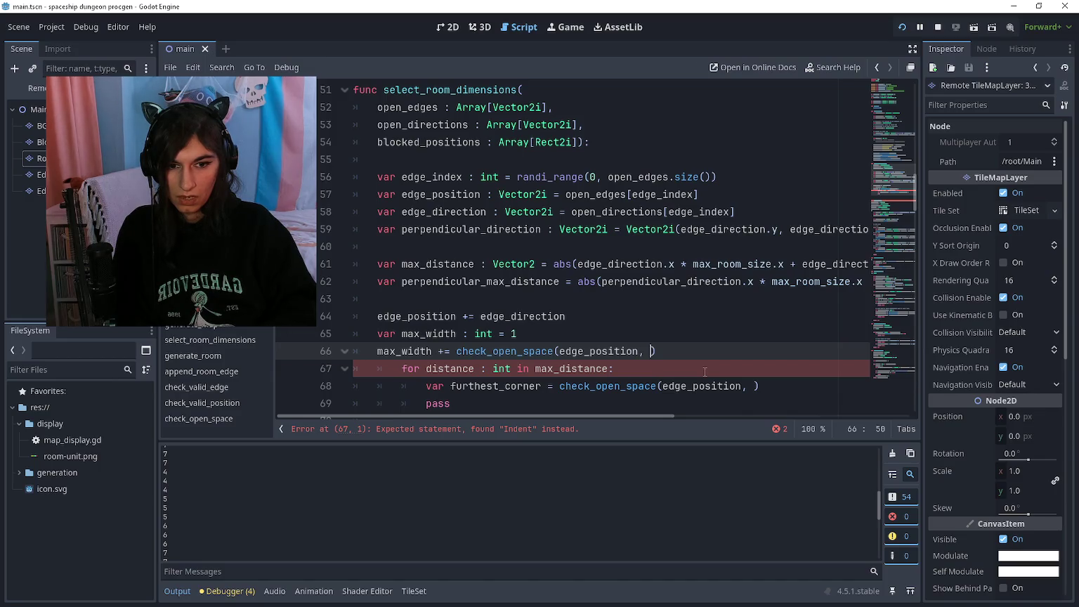
pyautogui.hotkey('ctrl', 'BackSpace')
pyautogui.hotkey('ctrl', 'BackSpace')
pyautogui.write('edge_positio')
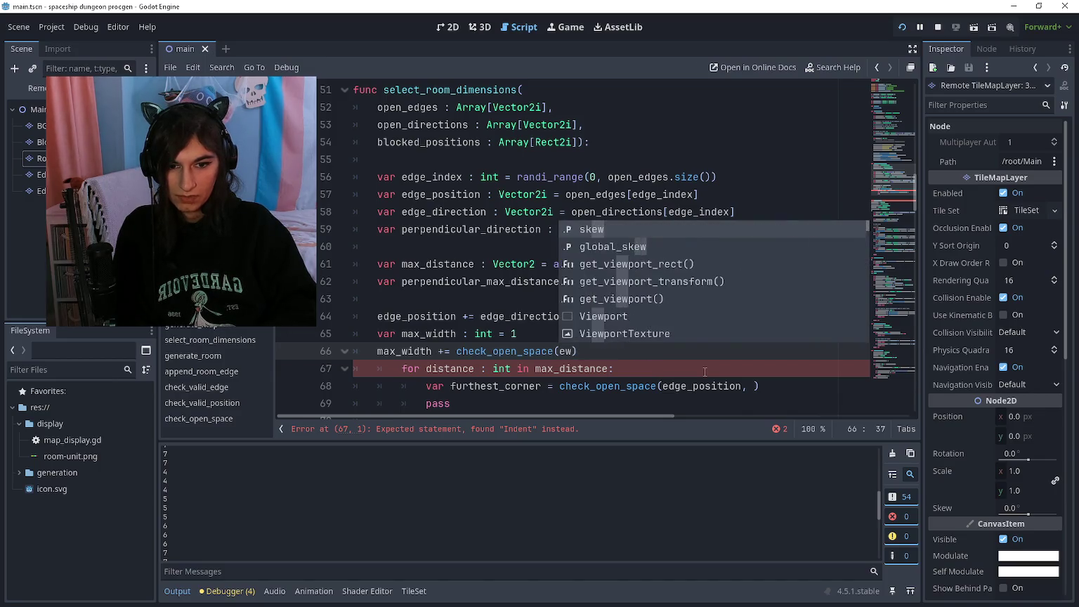
pyautogui.write('n,')
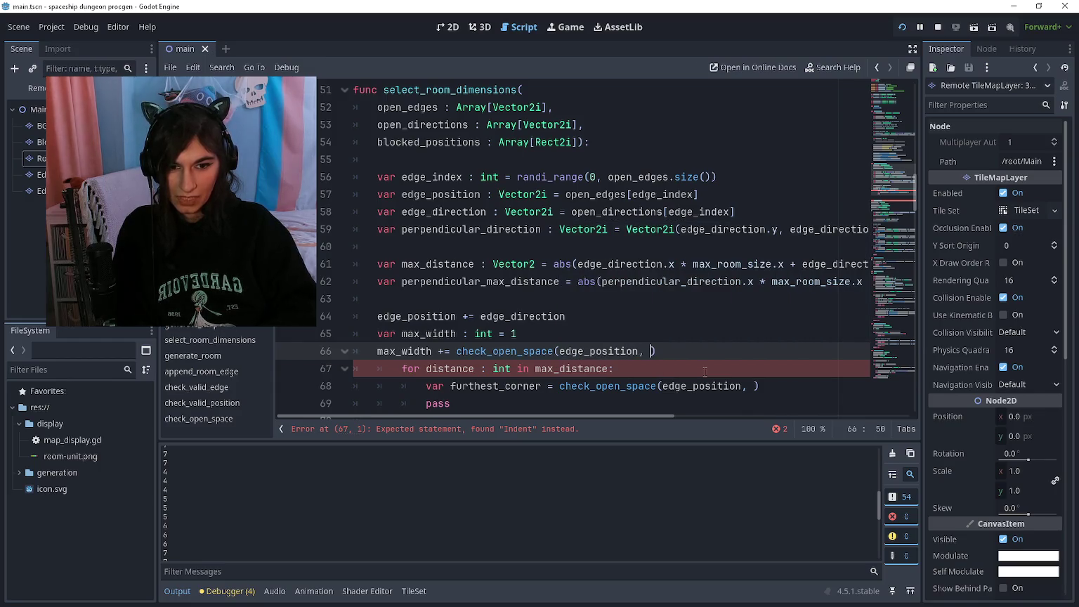
# Comment out the old inner loop, add perpendicular_max_distance as the second argument, and run the game
pyautogui.moveTo(705, 404)
pyautogui.mouseDown()
pyautogui.moveTo(457, 351)
pyautogui.moveTo(523, 368)
pyautogui.mouseUp()
pyautogui.hotkey('ctrl', 'k')
pyautogui.click(650, 351)
pyautogui.press('BackSpace')
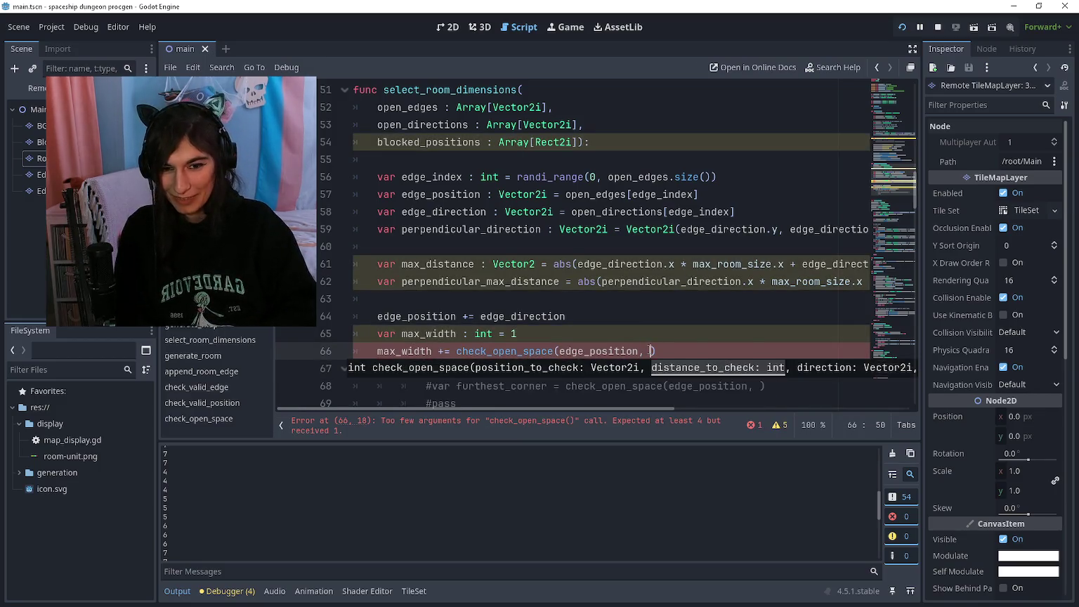
pyautogui.write('perpendicular_max_dista')
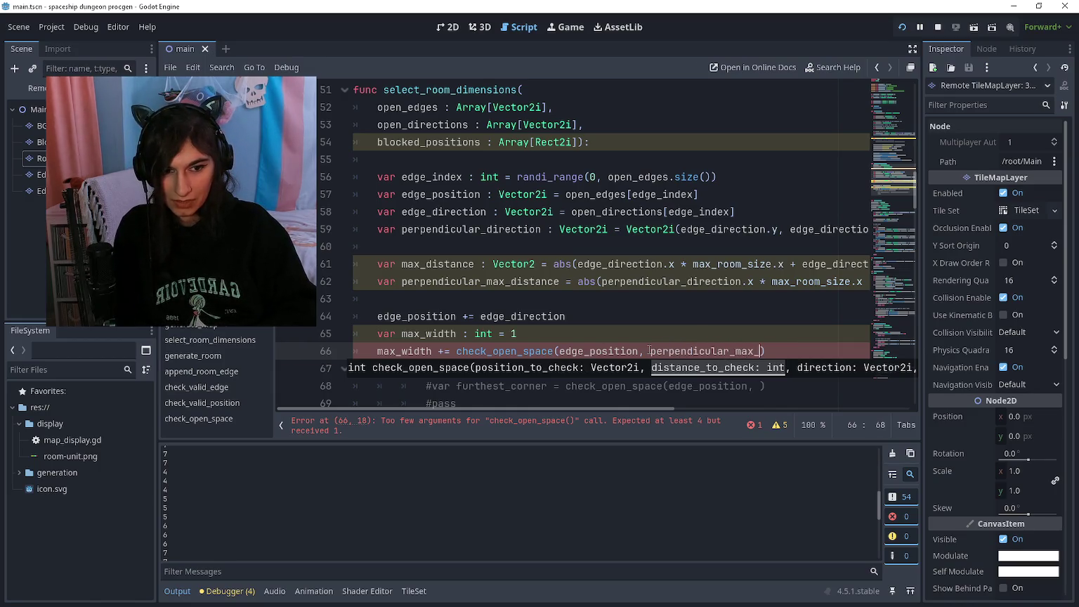
pyautogui.write('nce,')
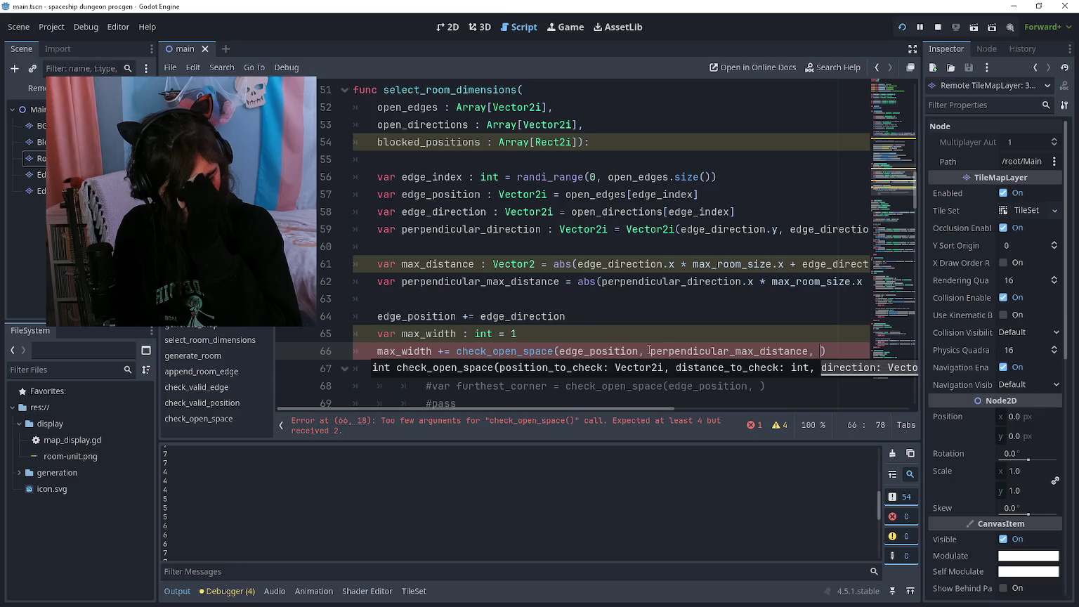
pyautogui.press('F5')
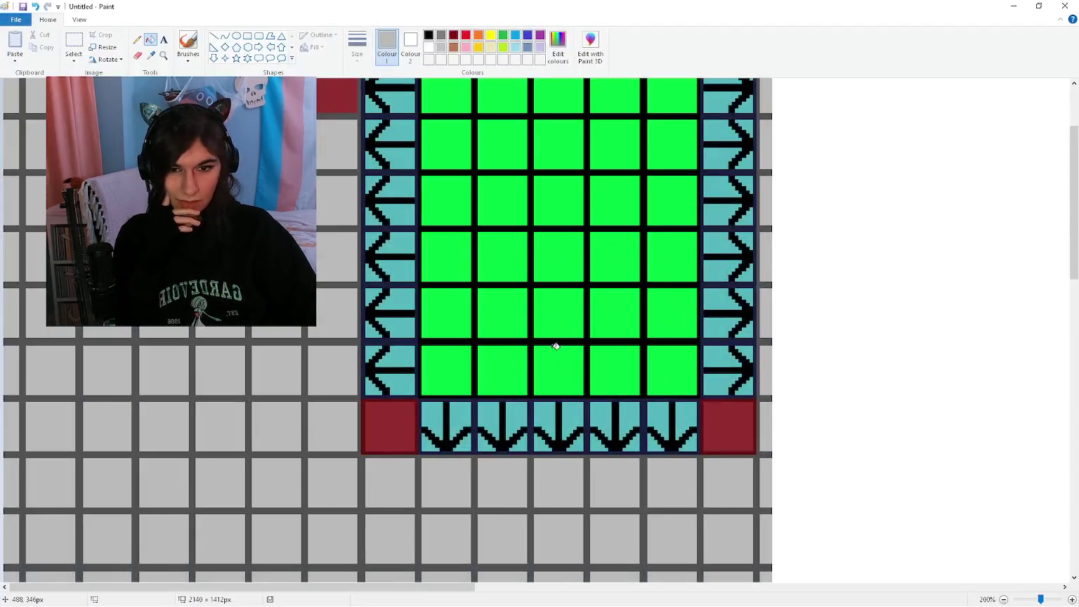
# Fill the four grey cells beside the room's left wall light blue
pyautogui.scroll(-3, 557, 352)
pyautogui.scroll(5, 713, 399)
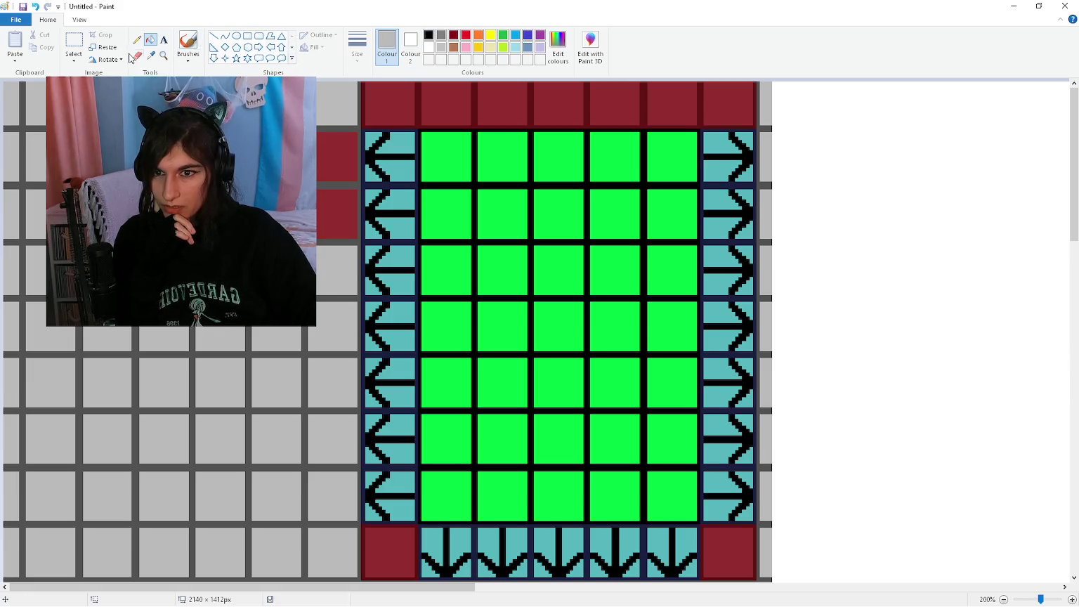
pyautogui.click(515, 47)
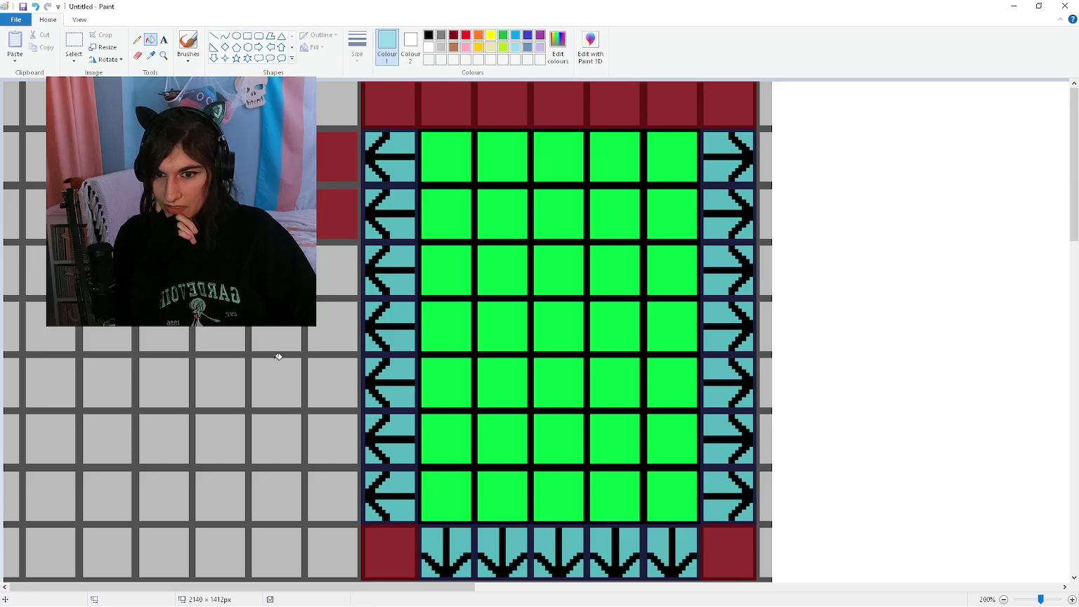
pyautogui.click(336, 430)
pyautogui.click(334, 383)
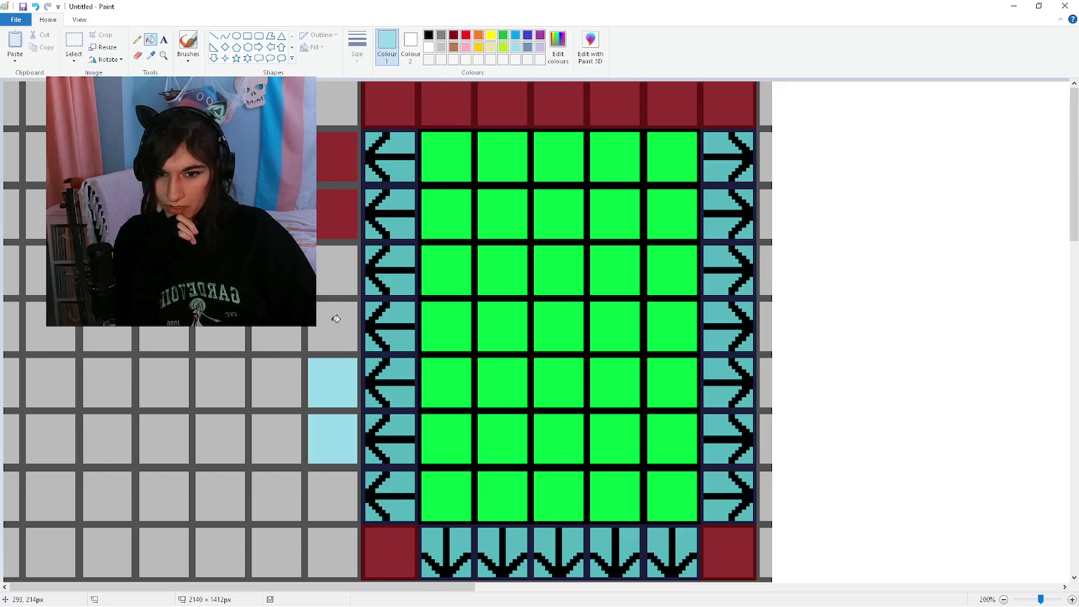
pyautogui.click(336, 320)
pyautogui.click(340, 276)
pyautogui.scroll(-3, 332, 362)
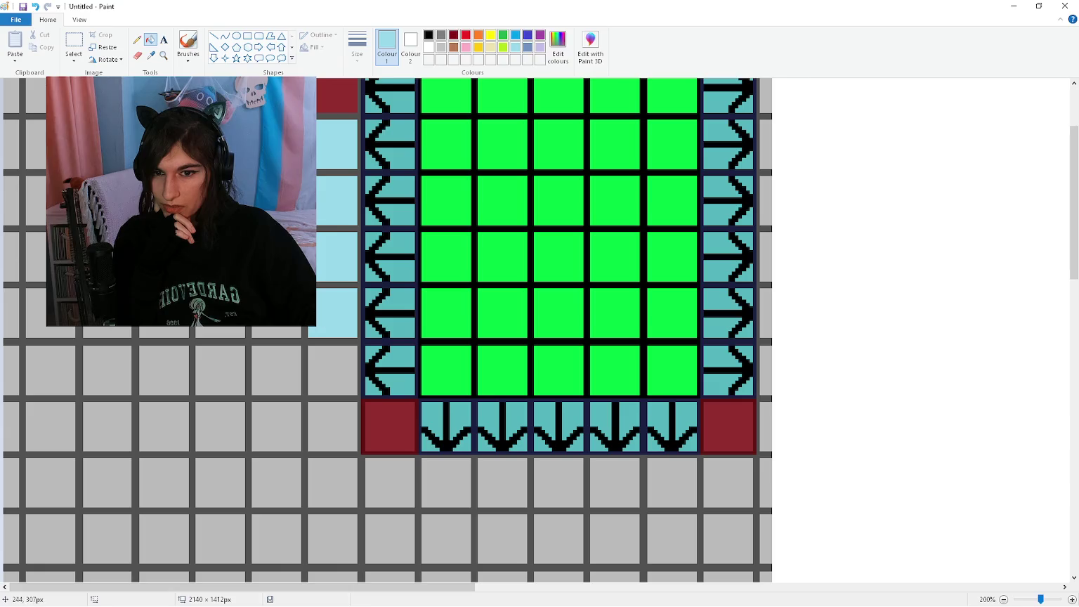
pyautogui.scroll(3, 311, 110)
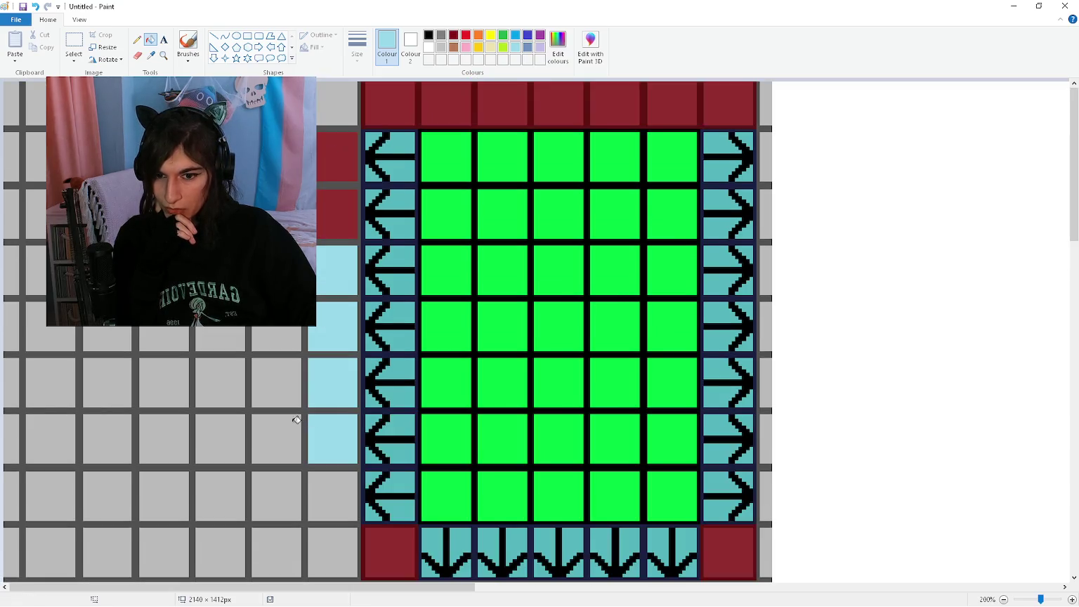
# Fill the further-left columns of grid cells light blue, then minimise Paint
pyautogui.click(271, 434)
pyautogui.click(259, 373)
pyautogui.click(274, 339)
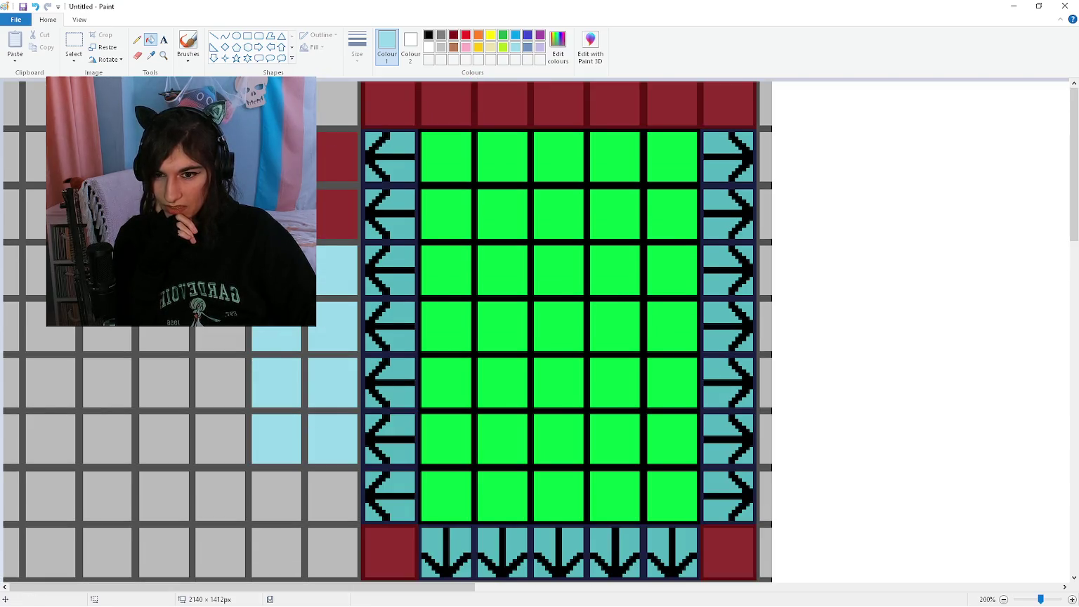
pyautogui.click(224, 443)
pyautogui.click(222, 394)
pyautogui.click(221, 324)
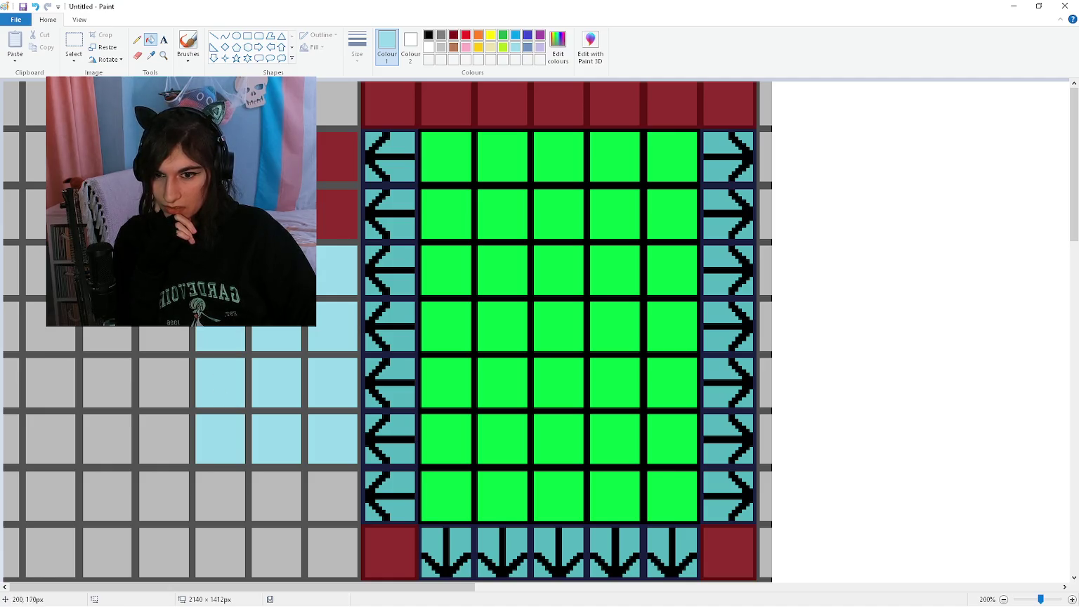
pyautogui.click(172, 439)
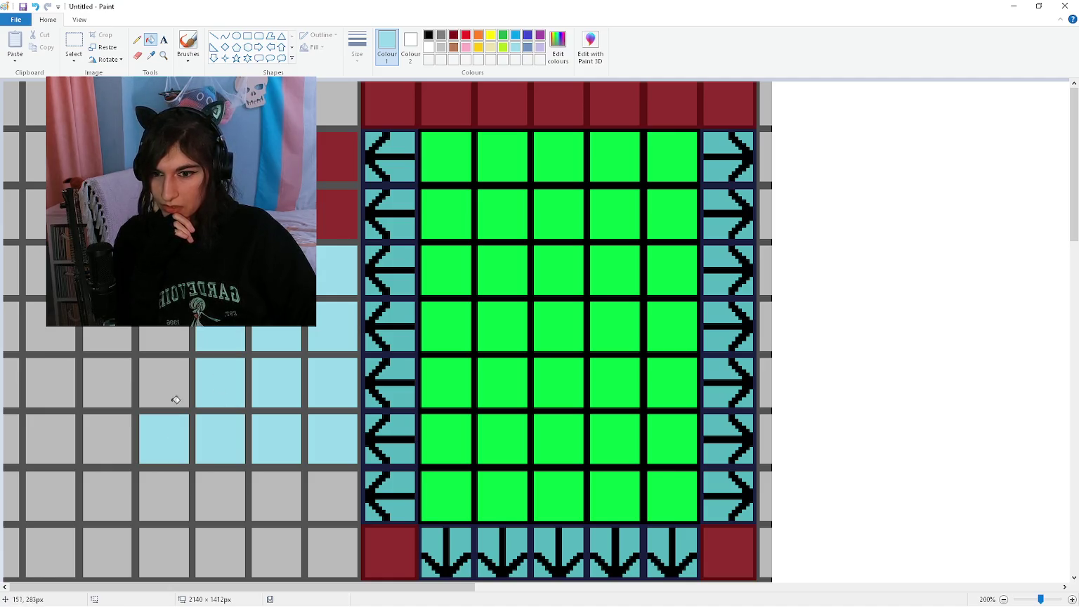
pyautogui.click(177, 377)
pyautogui.click(168, 331)
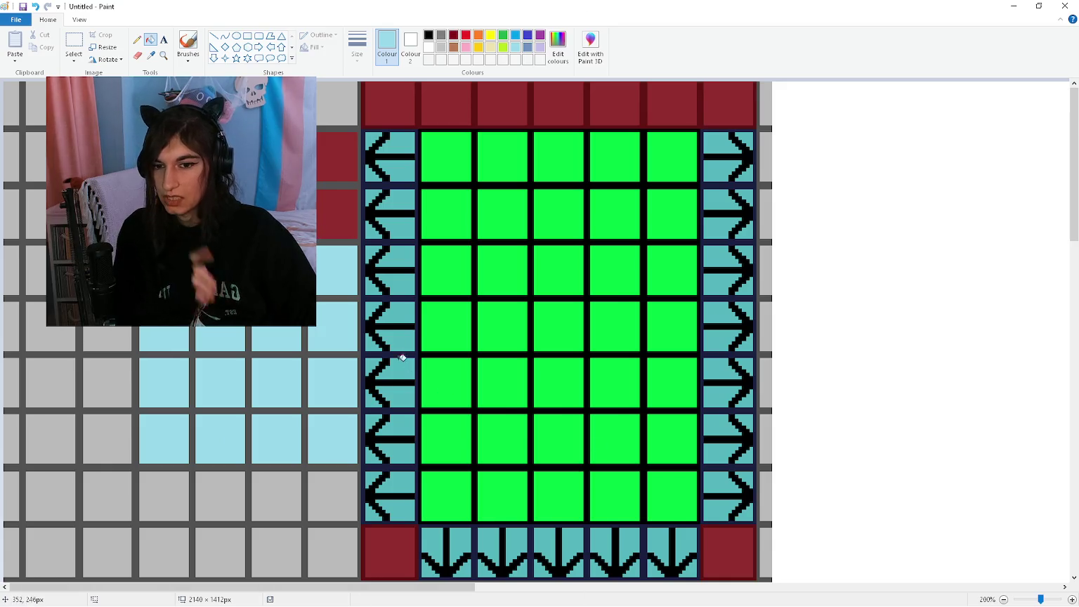
pyautogui.scroll(-3, 402, 358)
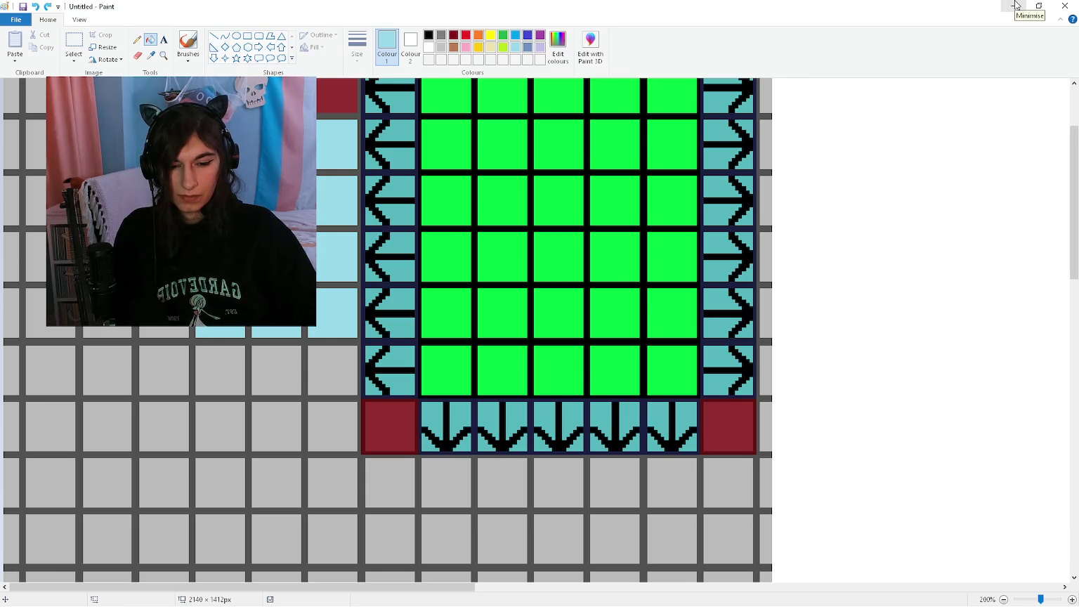
pyautogui.click(1016, 6)
# Browse the Geometry2D class reference's methods, then return and delete the typed 'Geometry2D' from line 63
pyautogui.hotkey('ctrl', 'F3')
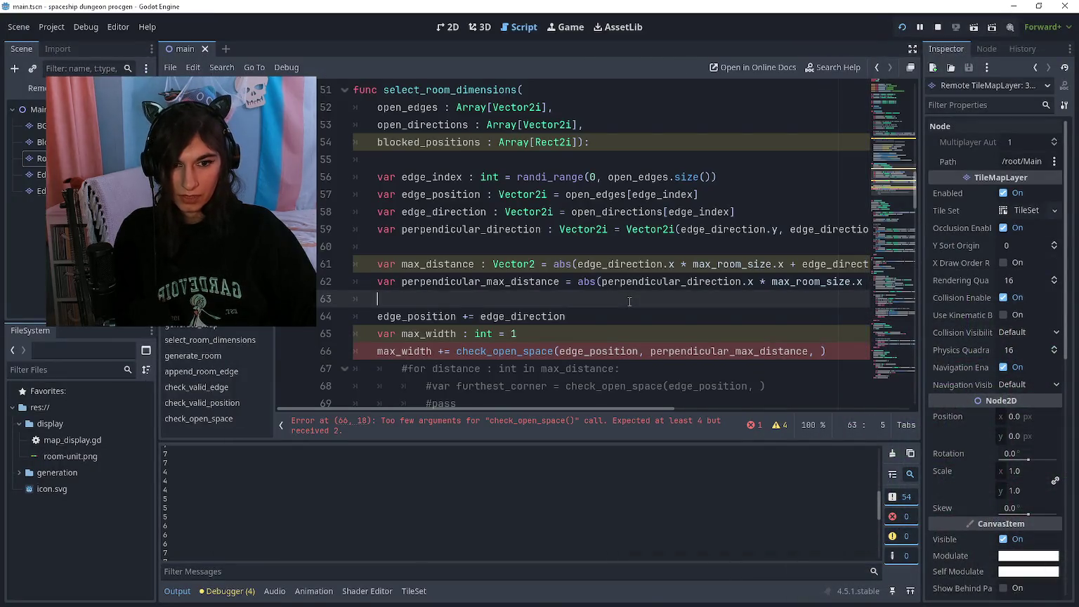
pyautogui.write('Geometry2')
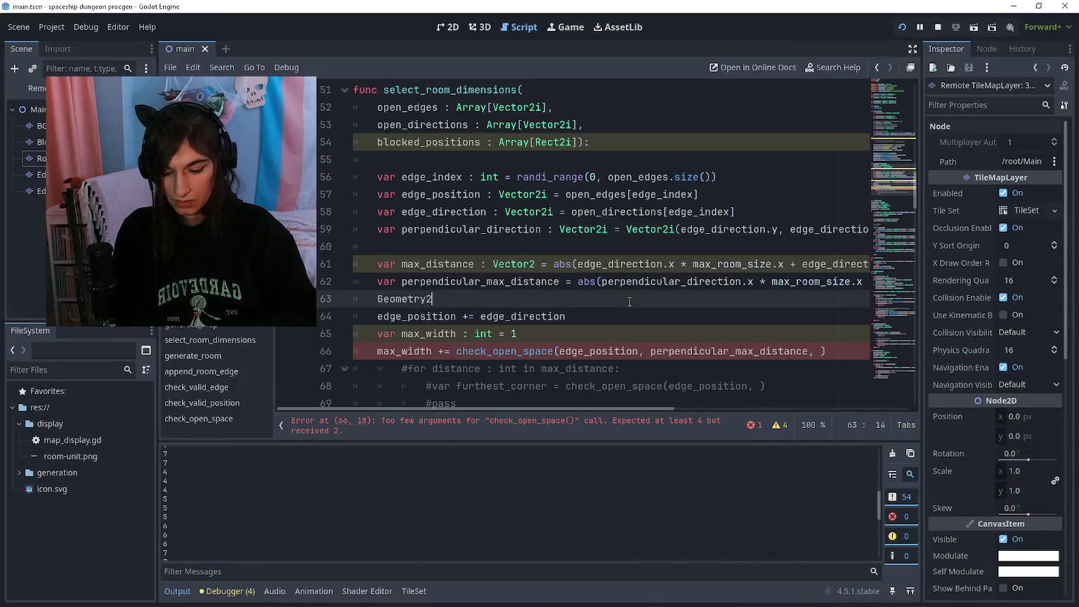
pyautogui.write('D')
pyautogui.keyDown('ctrl'); pyautogui.click(404, 299); pyautogui.keyUp('ctrl')
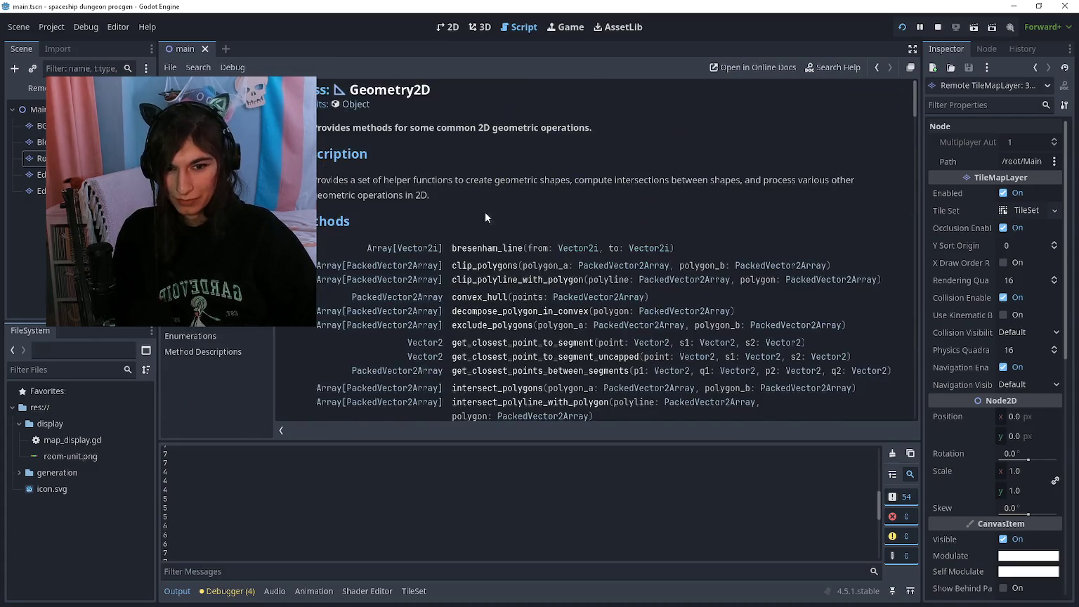
pyautogui.scroll(-3, 414, 301)
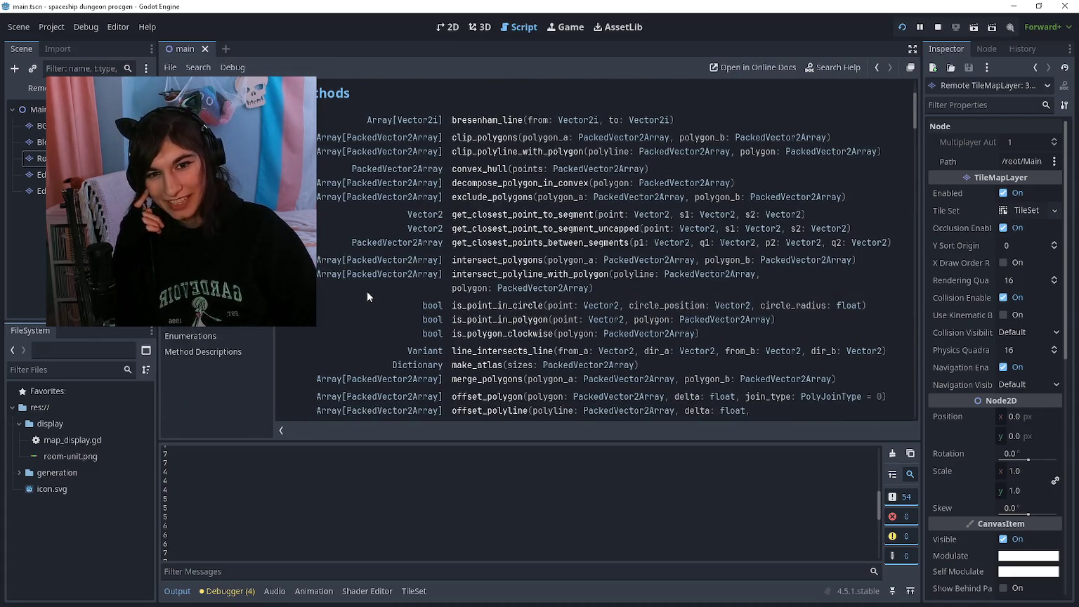
pyautogui.scroll(-1, 366, 281)
pyautogui.scroll(-2, 366, 259)
pyautogui.scroll(-1, 348, 285)
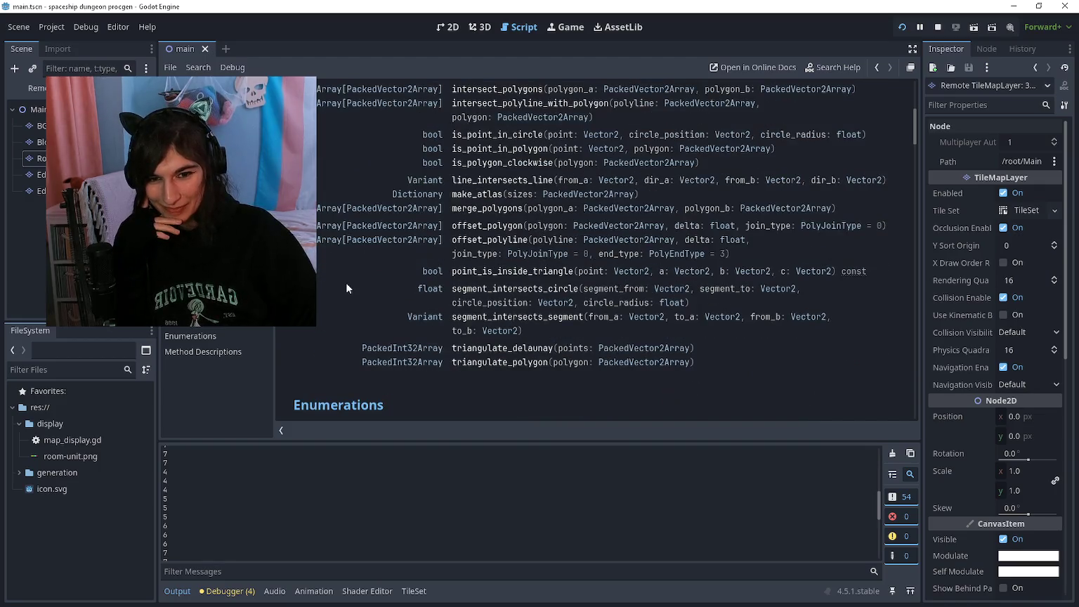
pyautogui.scroll(1, 338, 319)
pyautogui.scroll(1, 337, 344)
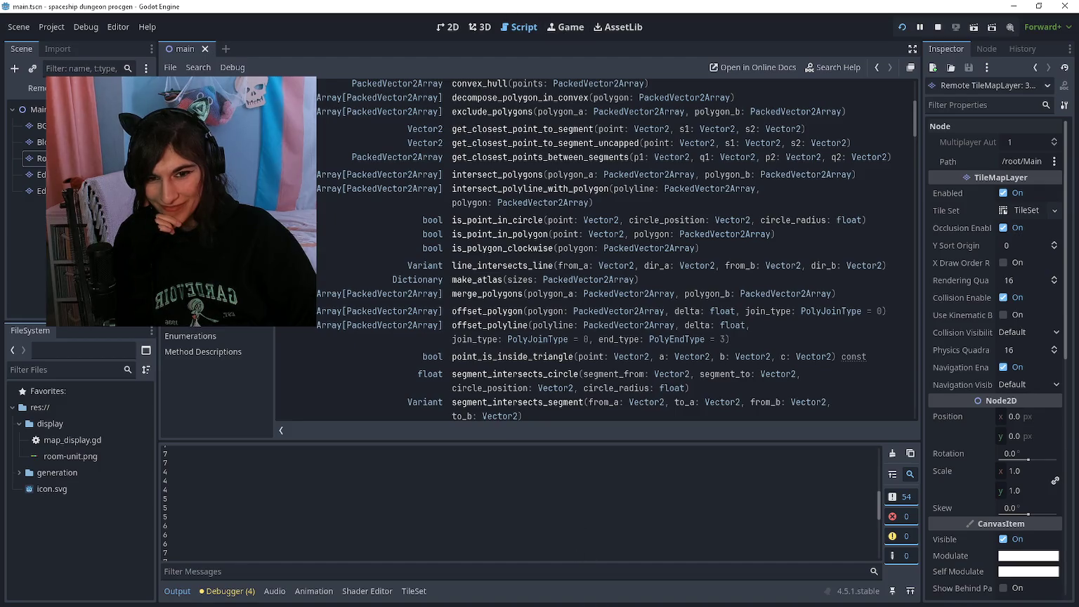
pyautogui.scroll(2, 358, 339)
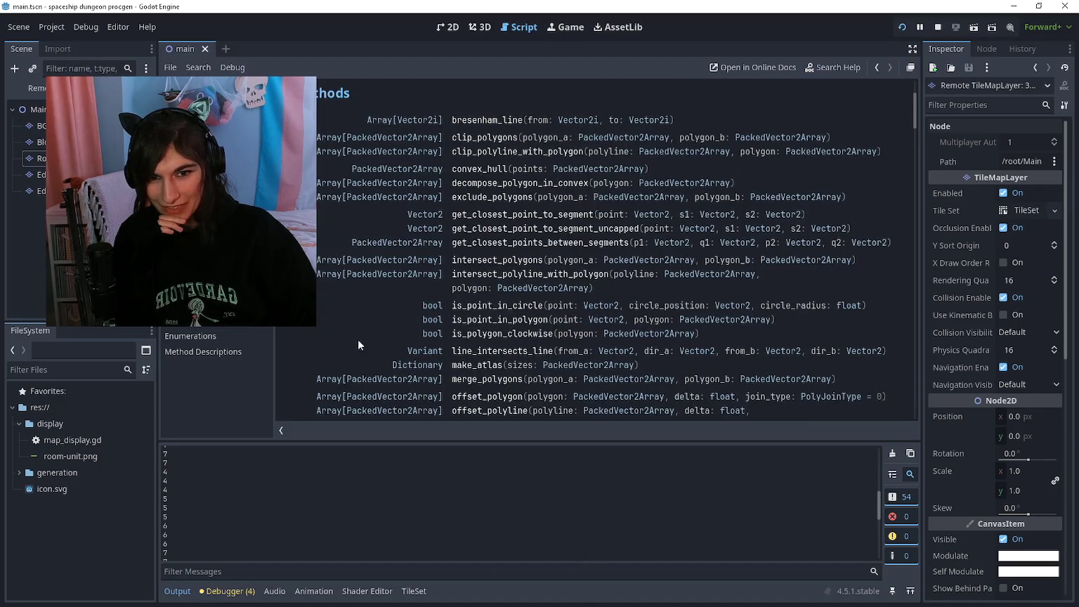
pyautogui.scroll(-3, 357, 323)
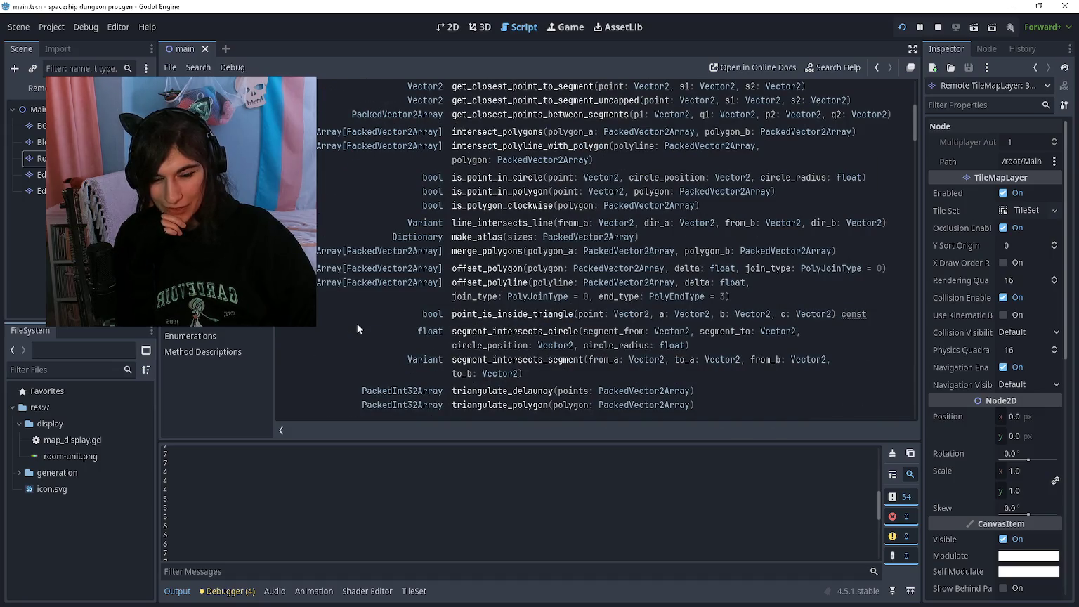
pyautogui.hotkey('alt', 'Left')
pyautogui.hotkey('ctrl', 'BackSpace')
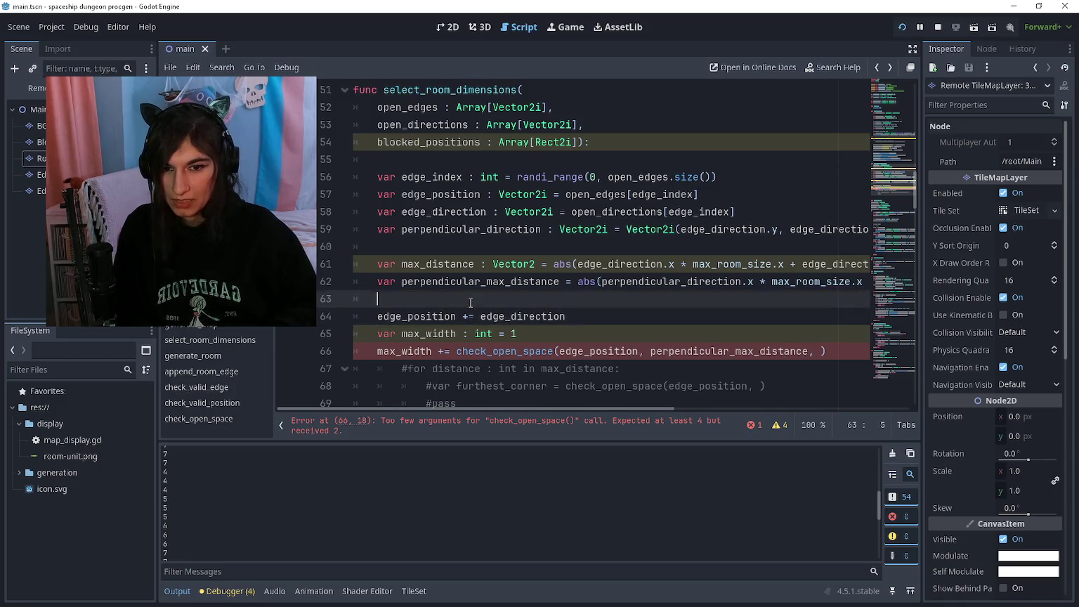
# Add the loop header 'for distance : int in max_distance:' below line 63
pyautogui.press('Return')
pyautogui.write('for distance : int in max_distance:')
pyautogui.press('Return')
pyautogui.press('Down')
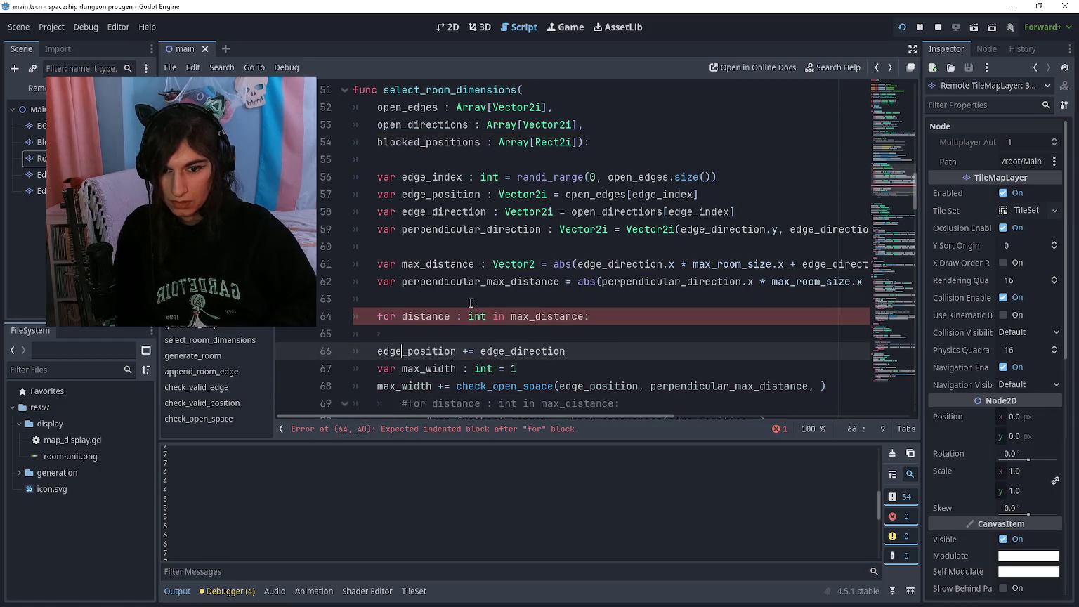
# Reorder lines so the loop sits below the edge_position update, with an indented empty body
pyautogui.hotkey('ctrl', 'k')
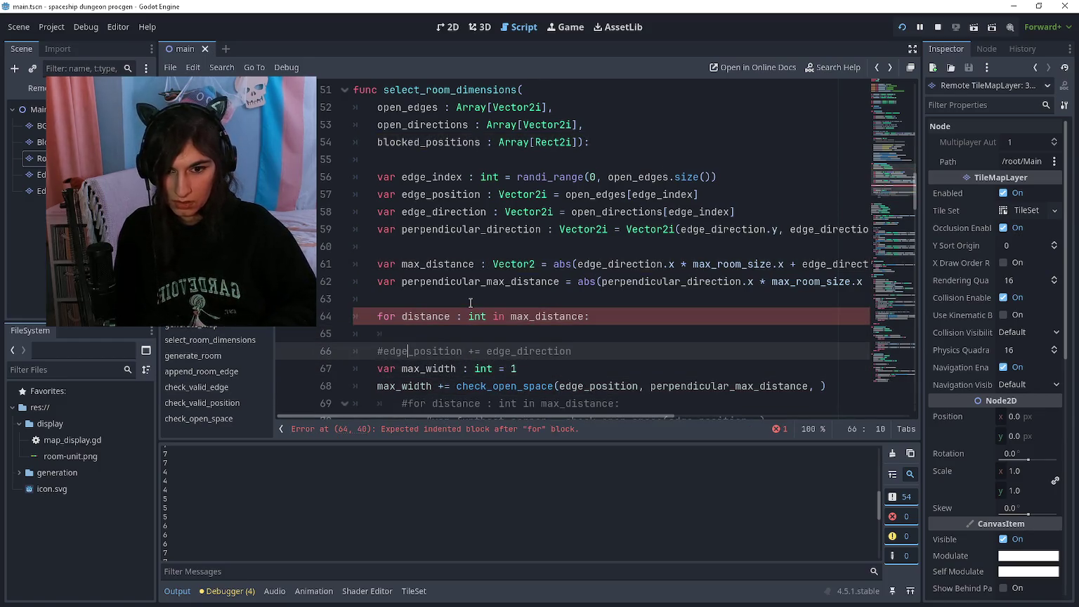
pyautogui.hotkey('alt', 'Up')
pyautogui.hotkey('alt', 'Up')
pyautogui.press('Home')
pyautogui.hotkey('ctrl', 'k')
pyautogui.press('Down')
pyautogui.press('Down')
pyautogui.hotkey('alt', 'Up')
pyautogui.press('Down')
pyautogui.press('Down')
pyautogui.press('Up')
pyautogui.press('Down')
pyautogui.press('Up')
pyautogui.press('Tab')
pyautogui.press('BackSpace')
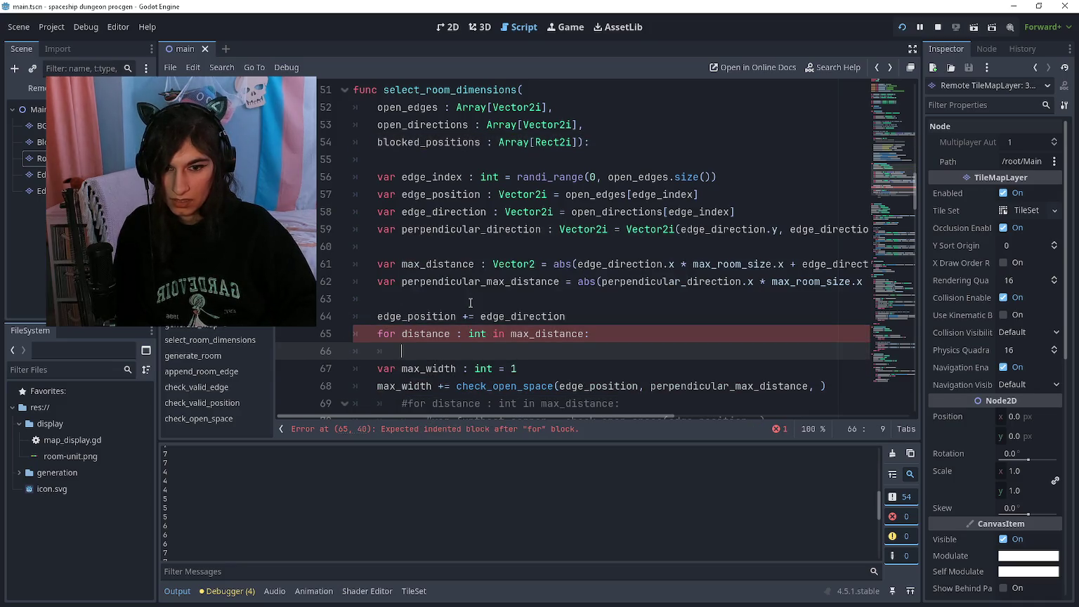
# Declare var max_width : int = 0 above the loop and assign check_open_space inside it
pyautogui.press('Up')
pyautogui.hotkey('ctrl', 'shift', 'Return')
pyautogui.write('var max_width : int = ')
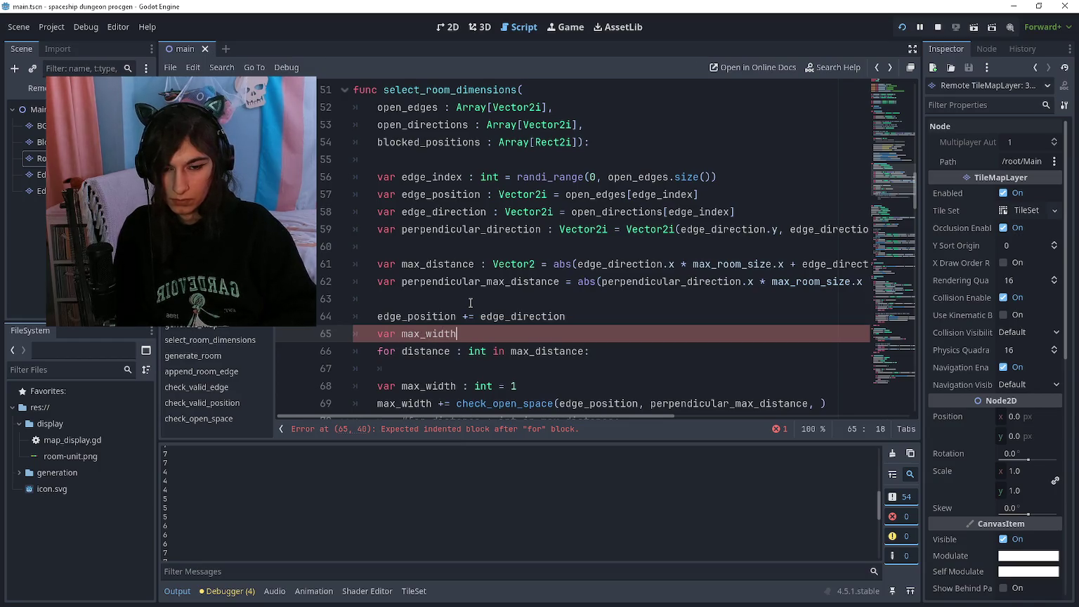
pyautogui.write('0')
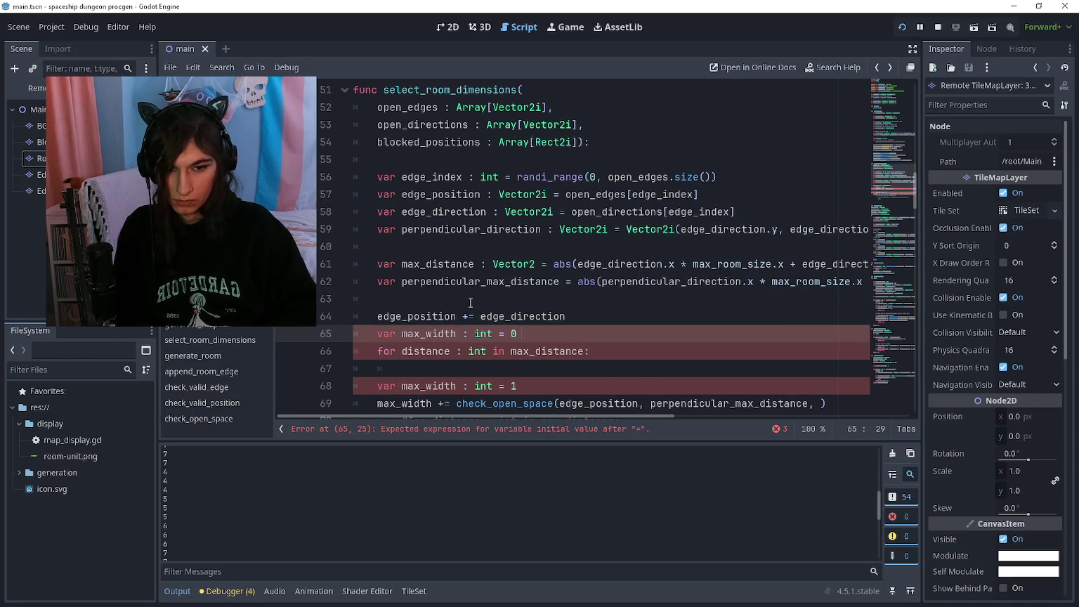
pyautogui.press('Down')
pyautogui.press('Down')
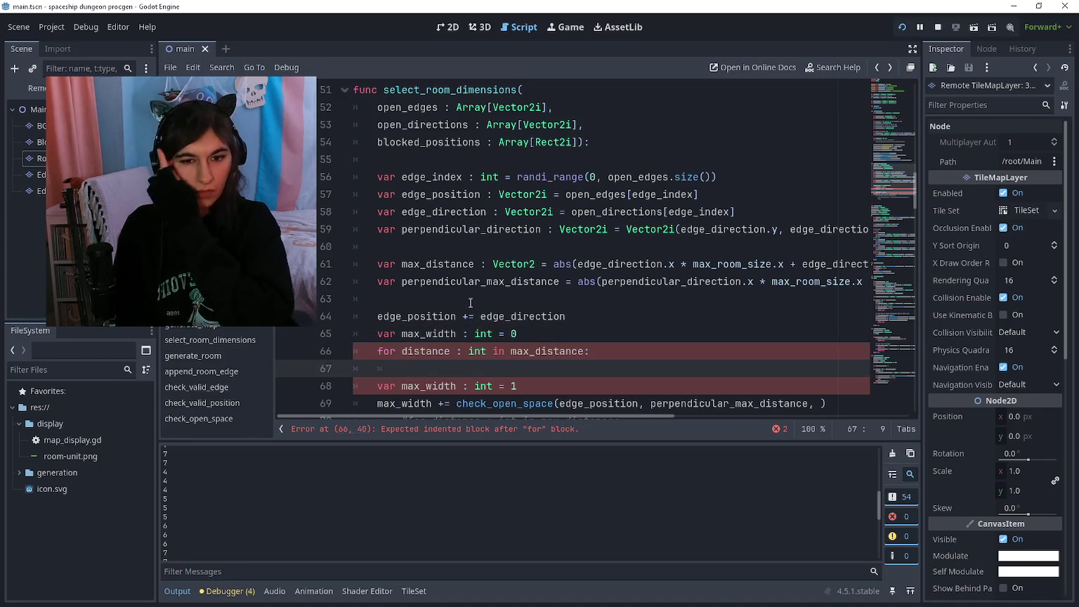
pyautogui.write('max')
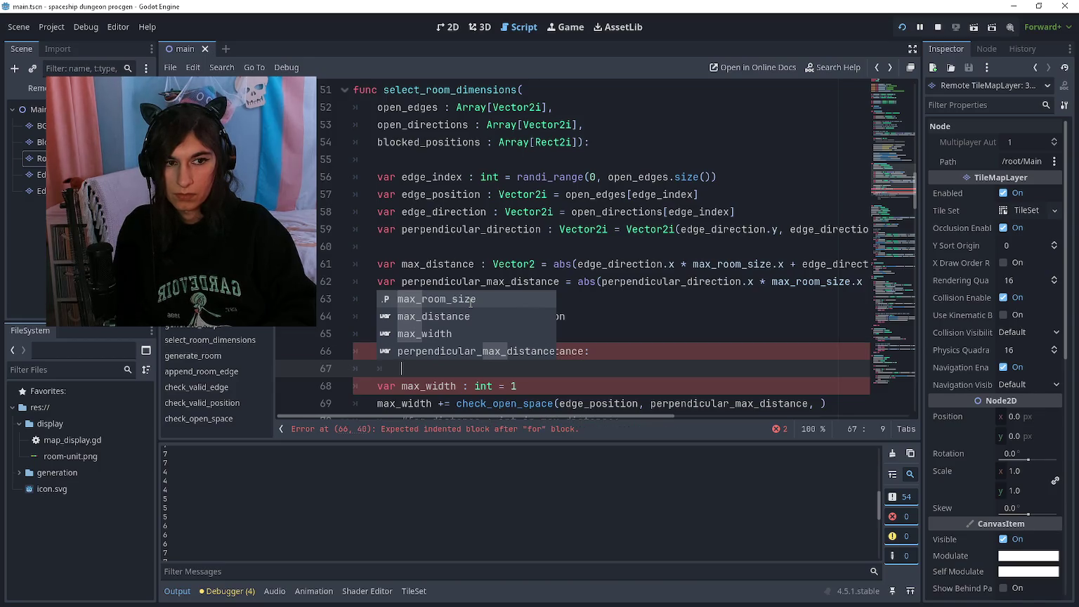
pyautogui.write('distance_widt')
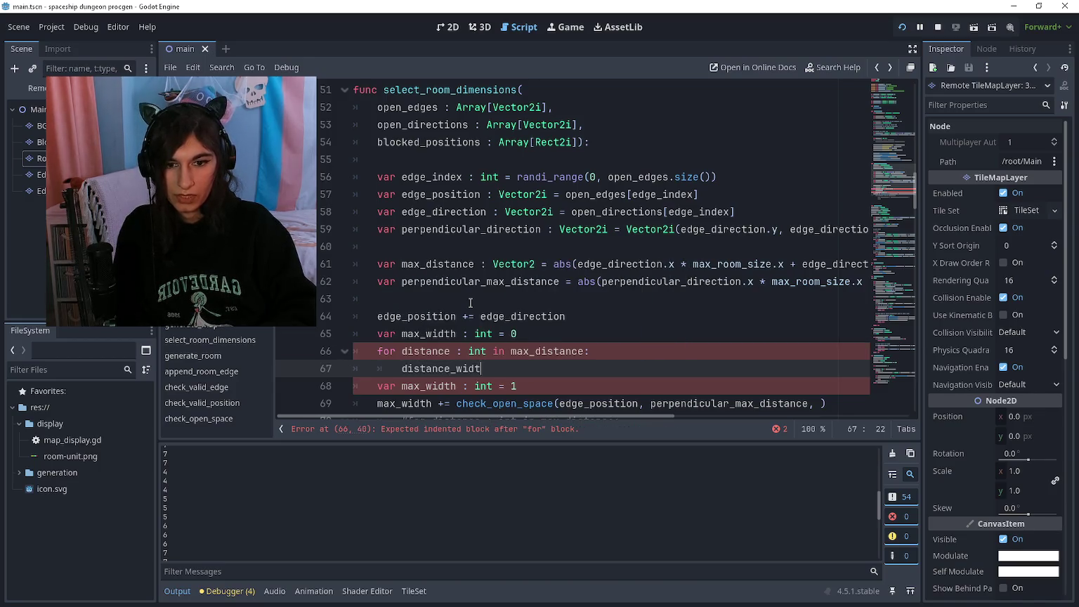
pyautogui.write('h = check_open_sp')
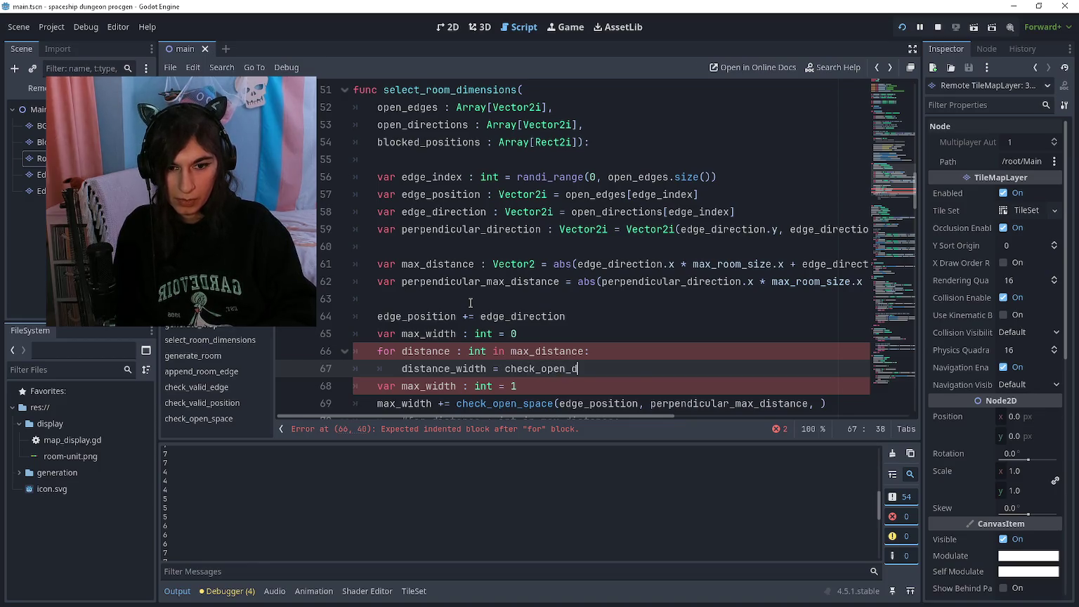
pyautogui.write('ace')
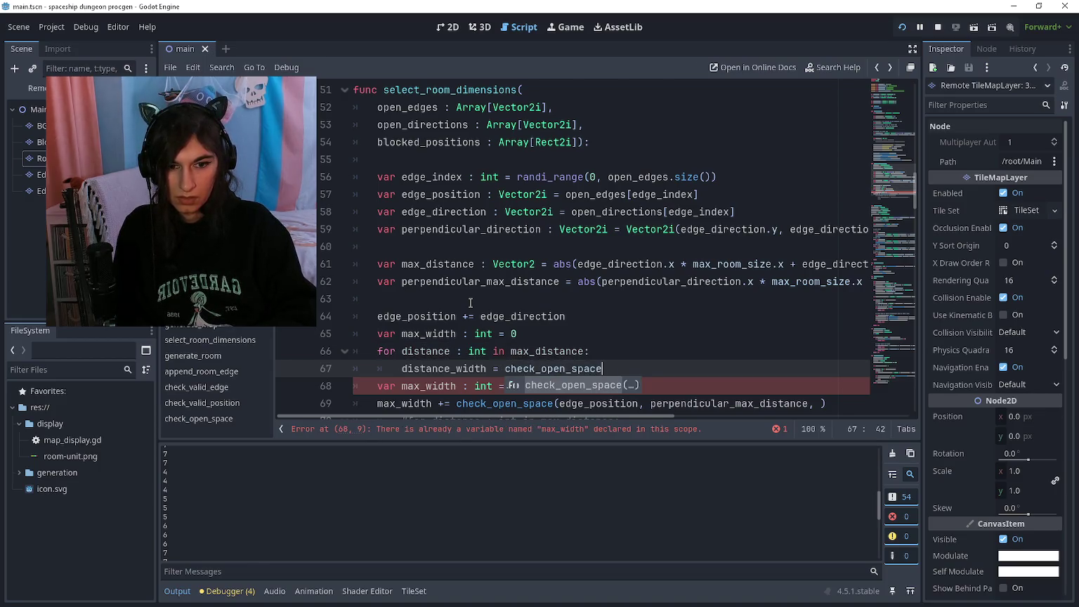
pyautogui.press('Return')
pyautogui.press('Home')
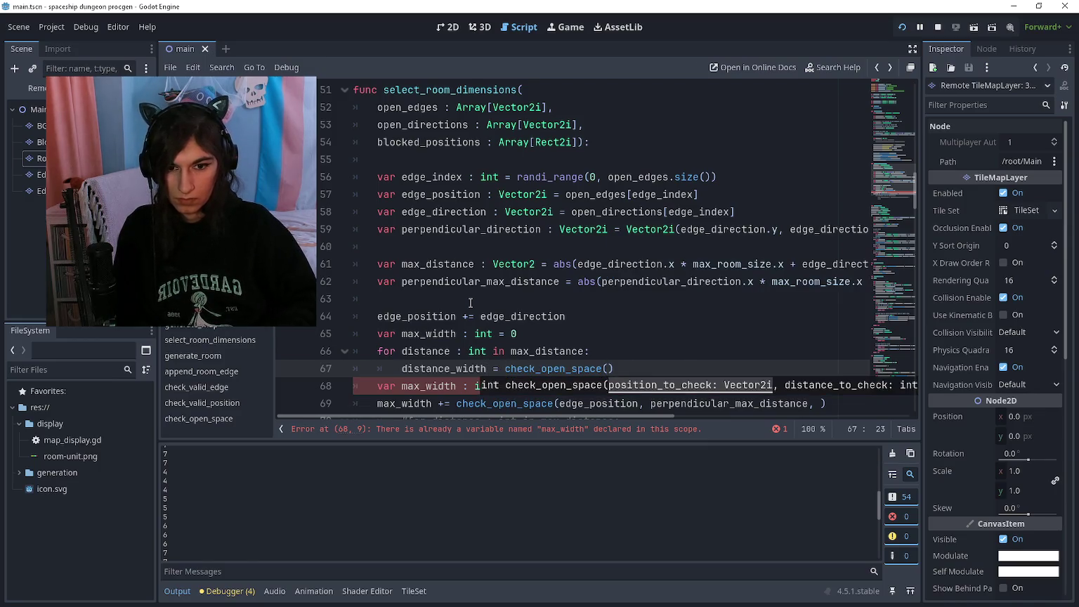
pyautogui.press('End')
pyautogui.press('Up')
pyautogui.press('Up')
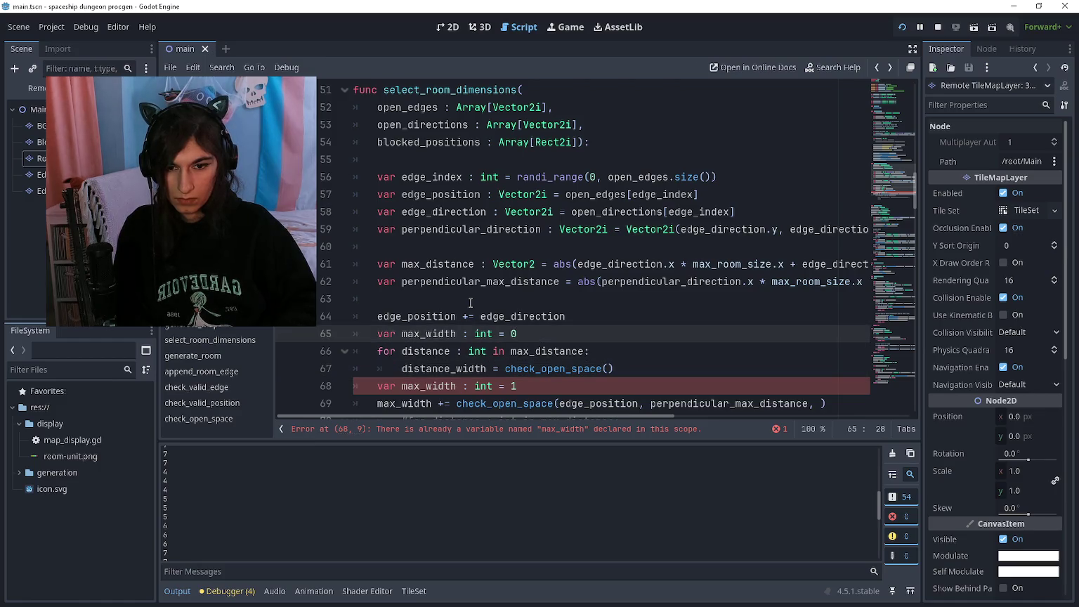
pyautogui.press('Left')
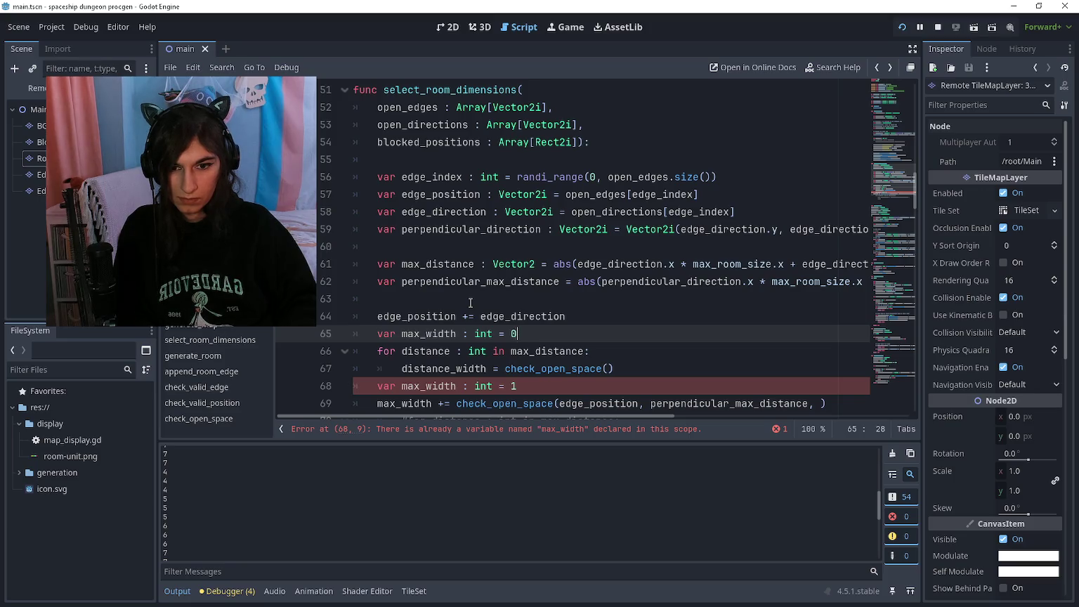
pyautogui.scroll(-1, 470, 302)
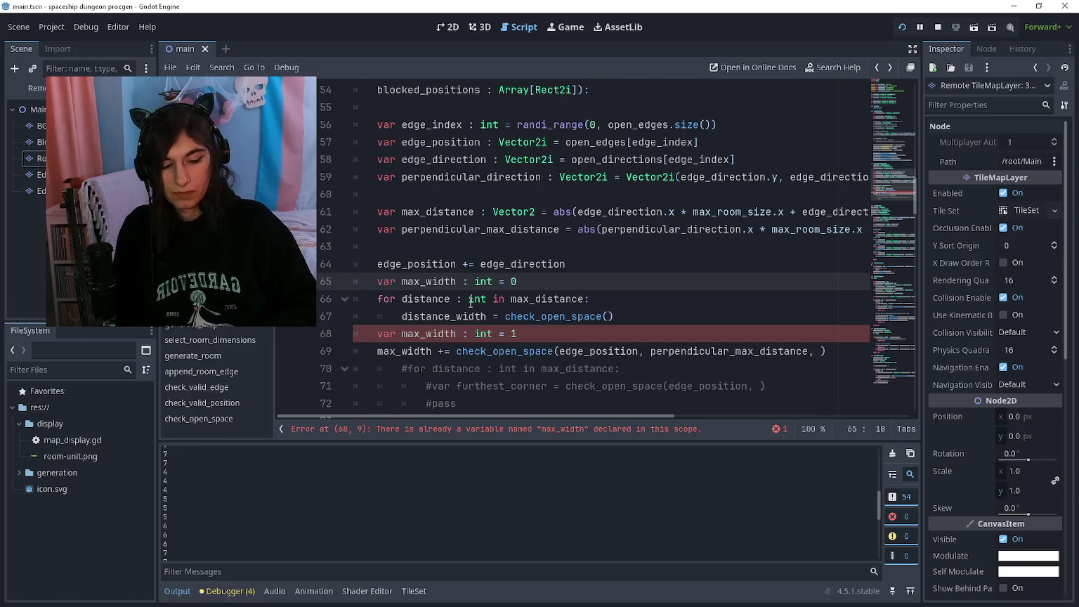
# Rename the counter to max_width_1 and declare var max_width_2 : int = 0
pyautogui.write('_1')
pyautogui.press('End')
pyautogui.press('Return')
pyautogui.write('var max_width_2 : ')
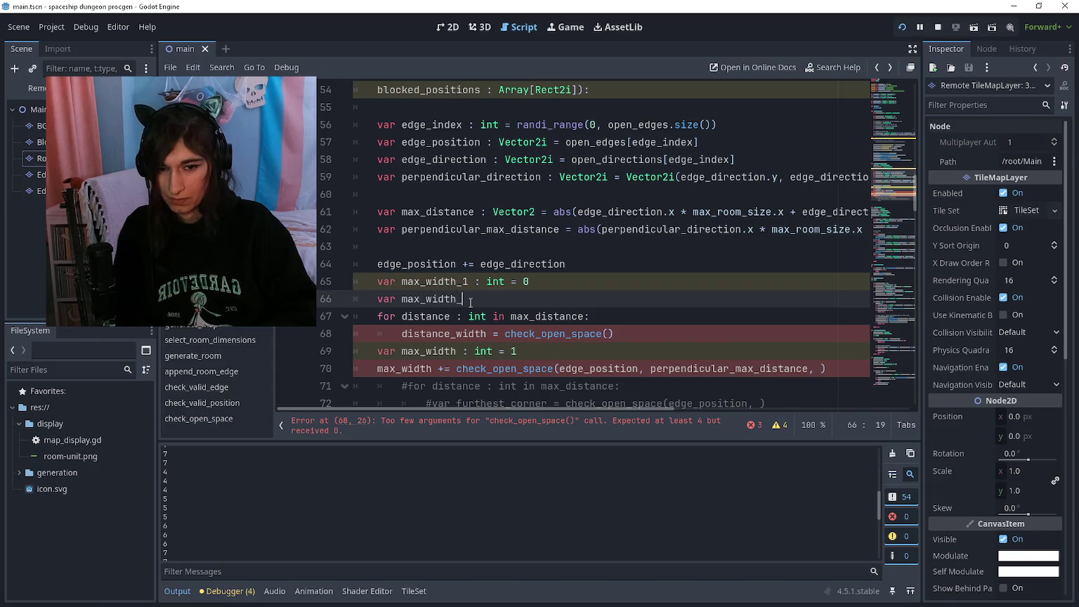
pyautogui.write('int = 0')
# Assign distance_width_1 from check_open_space(edge_position, …, perpendicular_direction, blocked_positions)
pyautogui.press('Down')
pyautogui.press('Down')
pyautogui.press('End')
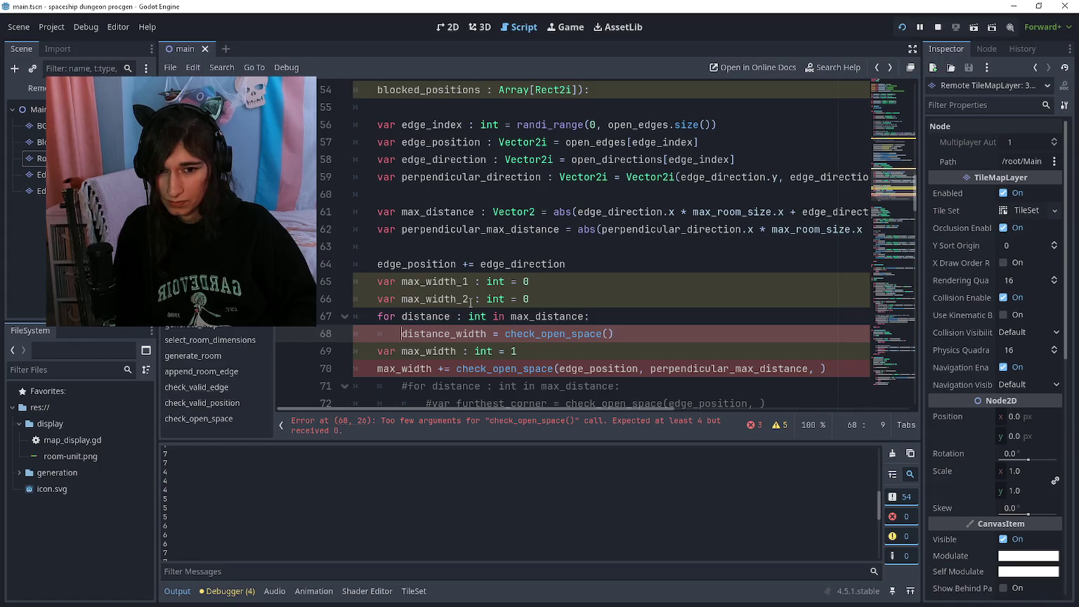
pyautogui.press('Left')
pyautogui.press('Left')
pyautogui.press('Left')
pyautogui.write('_1 = ch')
pyautogui.write('eck_open_space(edge_posi')
pyautogui.write('tion, perpendi')
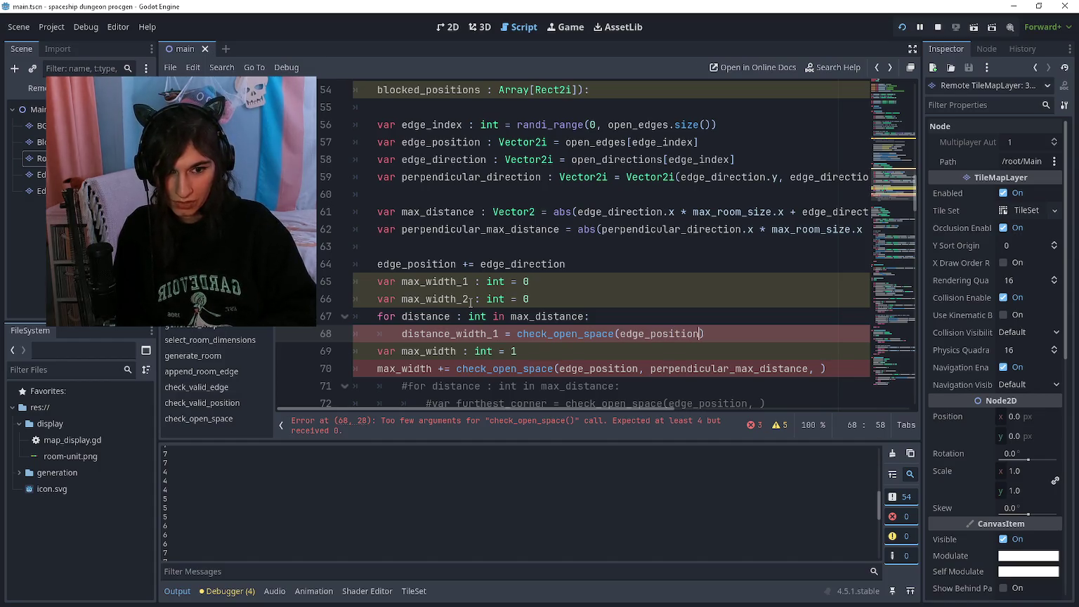
pyautogui.write('cu')
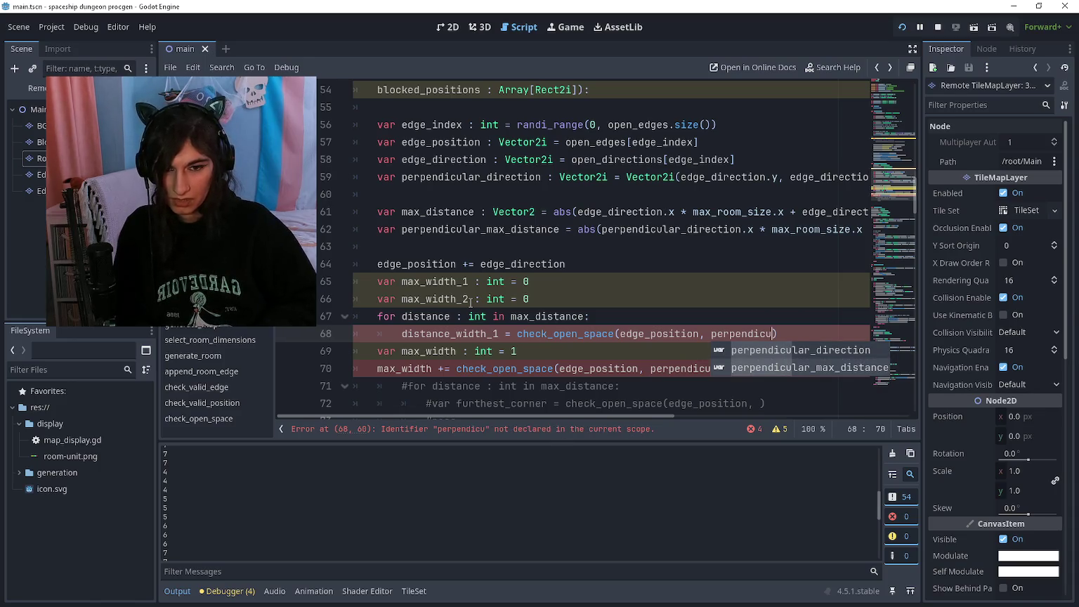
pyautogui.press('Down')
pyautogui.press('Return')
pyautogui.write(', ')
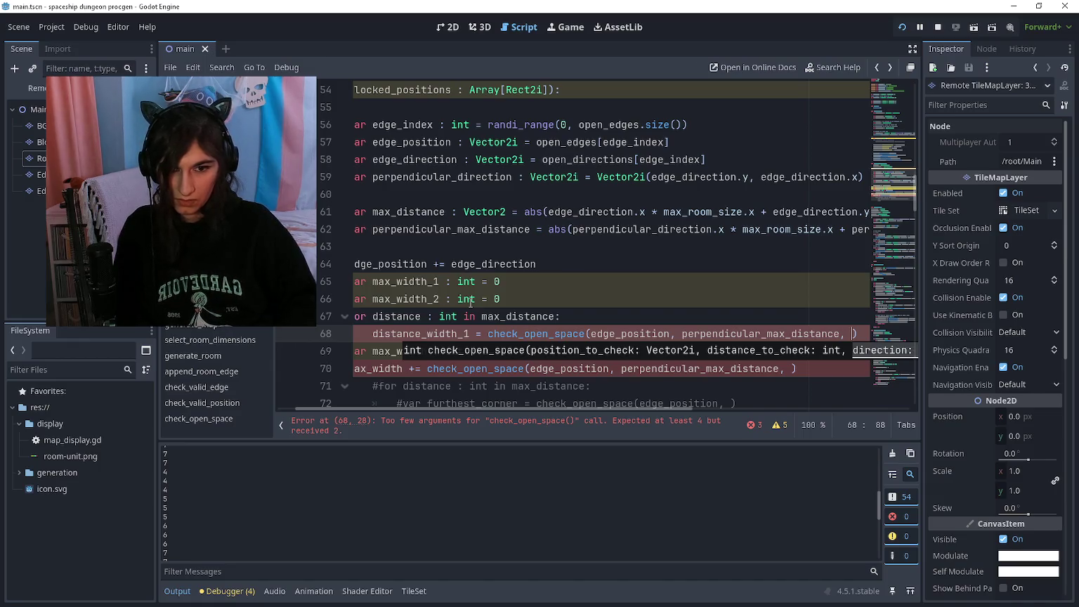
pyautogui.write('[err')
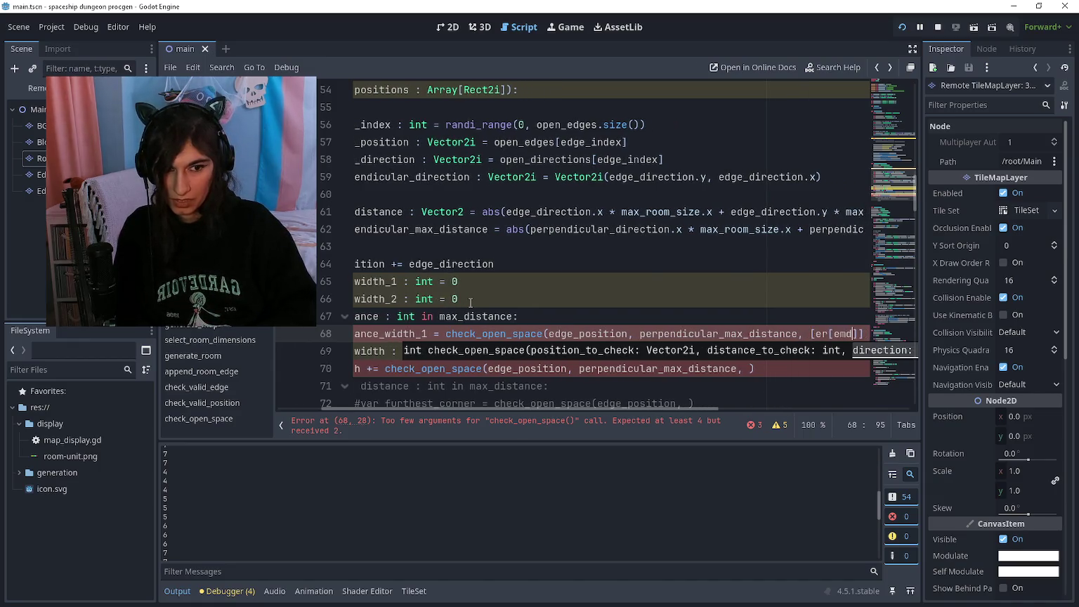
pyautogui.press('BackSpace')
pyautogui.press('BackSpace')
pyautogui.press('BackSpace')
pyautogui.press('BackSpace')
pyautogui.write('perpendicular_')
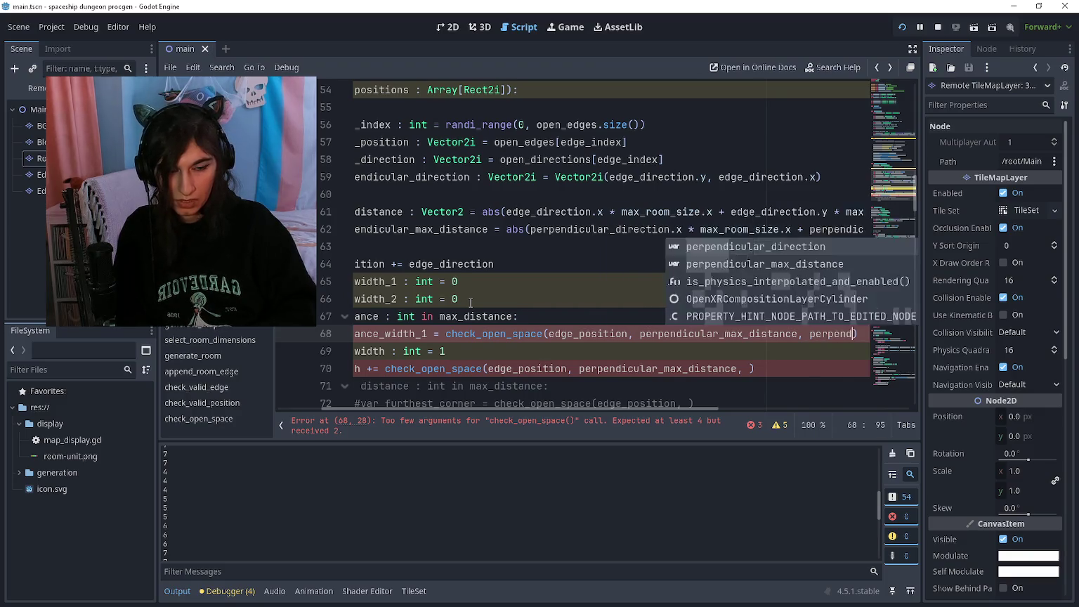
pyautogui.press('Return')
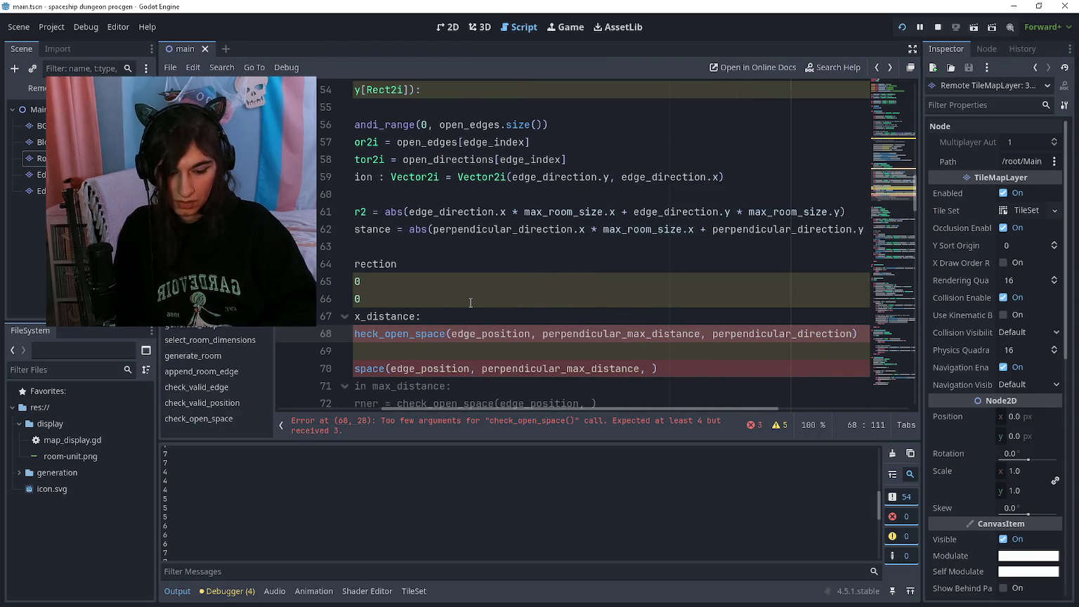
pyautogui.write(', block')
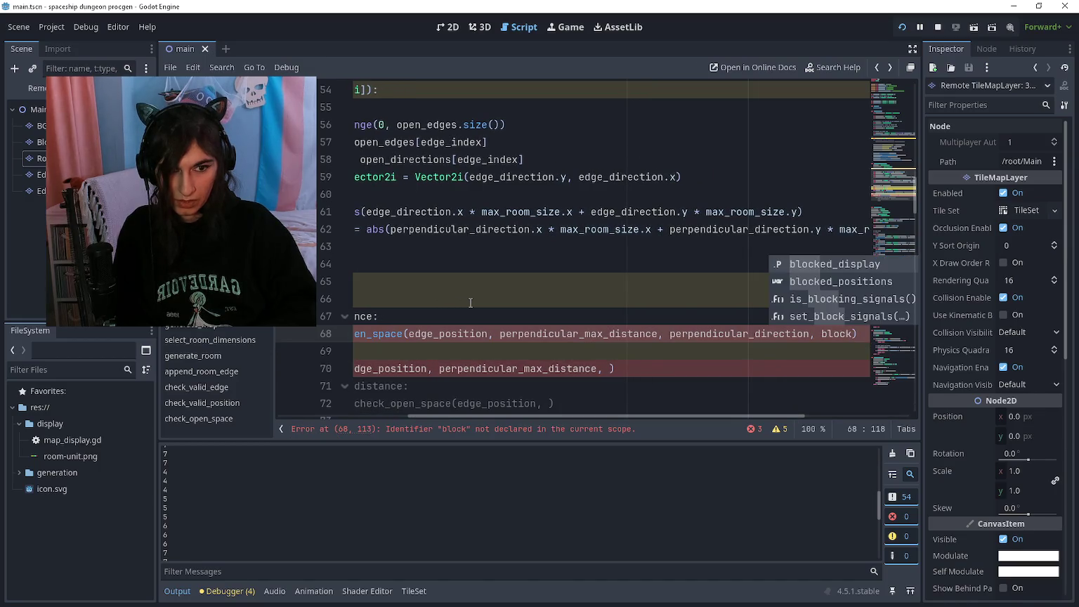
pyautogui.write('ed_pos')
pyautogui.press('Return')
# Below the call, add a blank line and an indented 'if distance_width_1 < max_width_1:' check
pyautogui.press('Down')
pyautogui.press('Home')
pyautogui.press('Home')
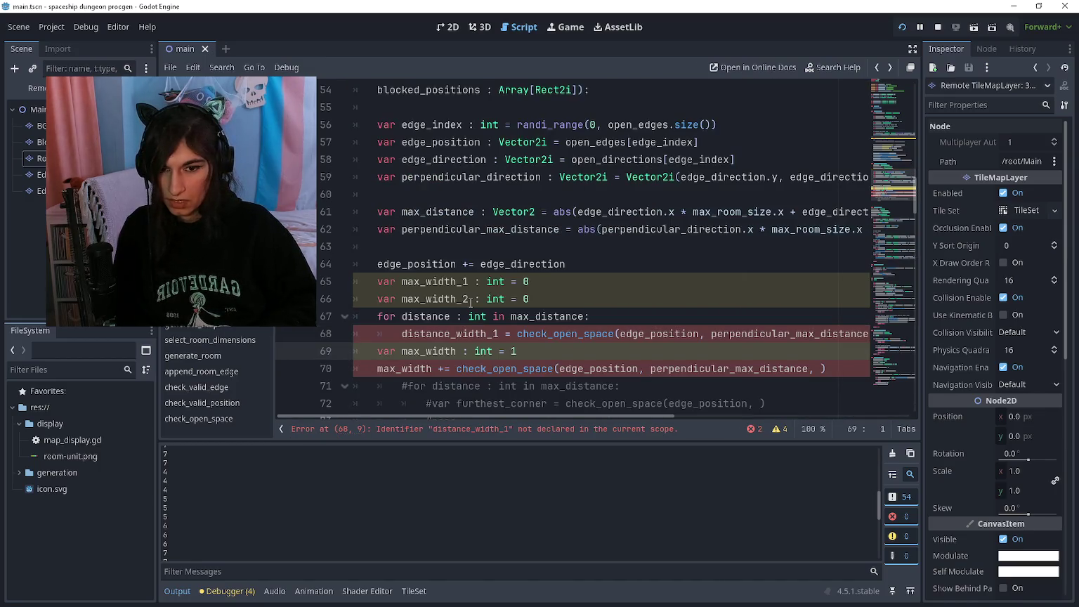
pyautogui.press('Return')
pyautogui.press('Up')
pyautogui.press('Tab')
pyautogui.press('Tab')
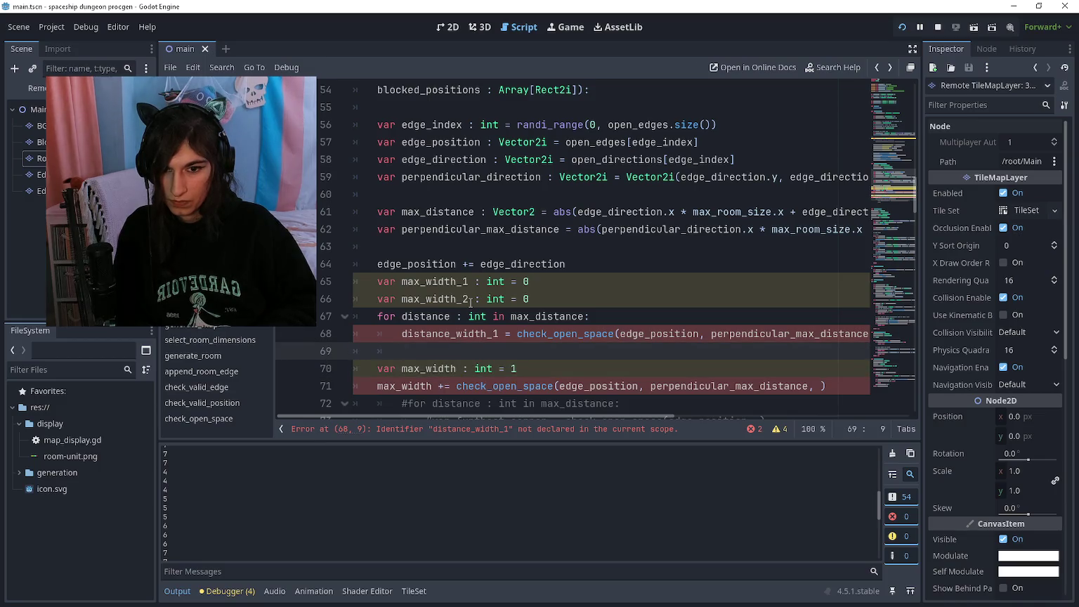
pyautogui.write('if distance_width_1 <')
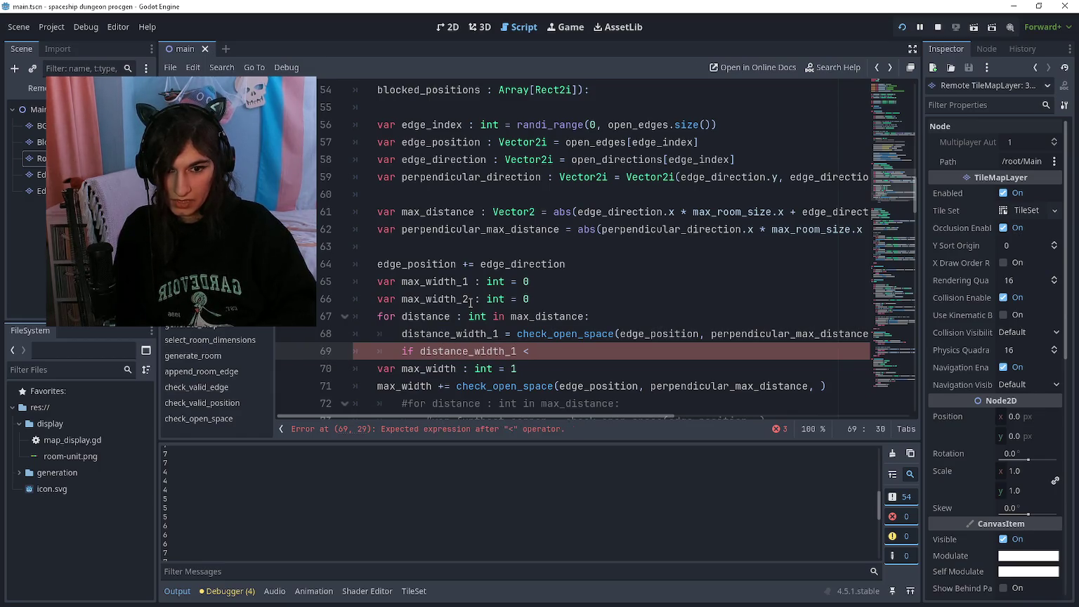
pyautogui.write(' max_width_1:')
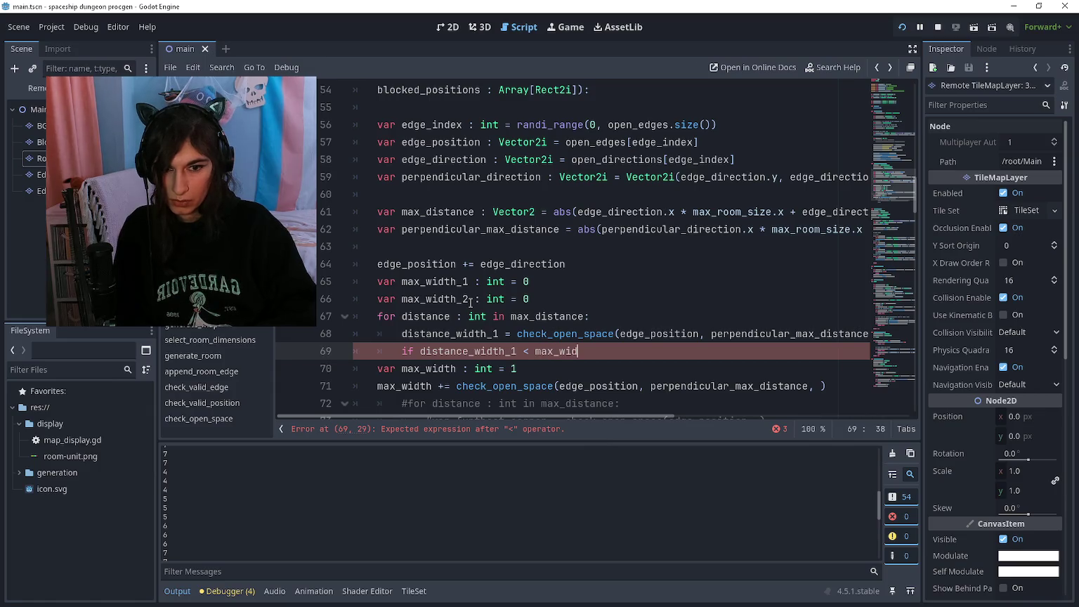
# Put a break under the distance_width_1 check
pyautogui.press('Return')
pyautogui.write('break')
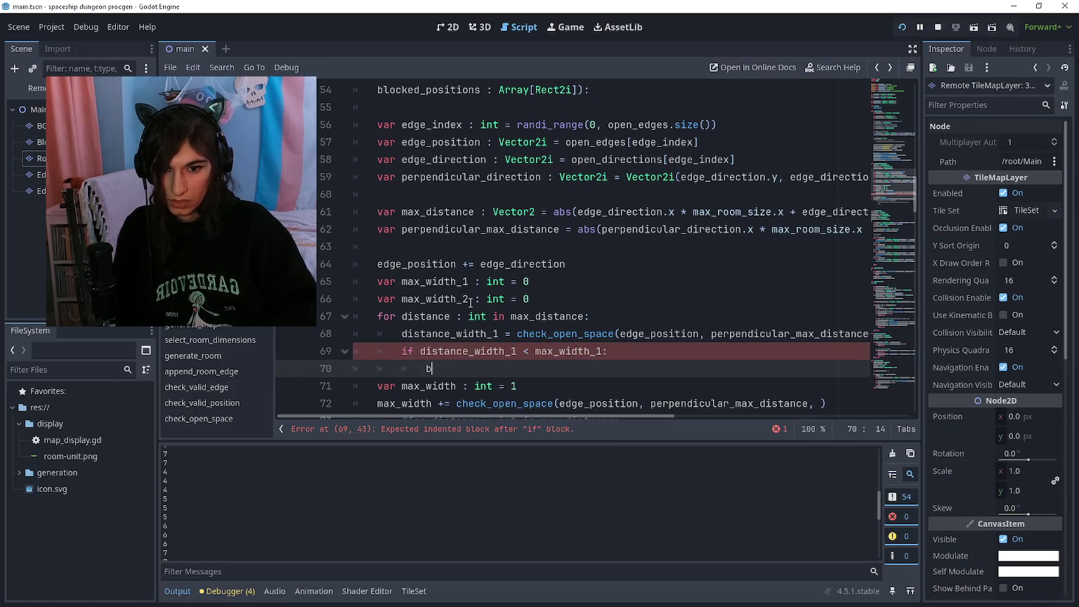
pyautogui.press('Return')
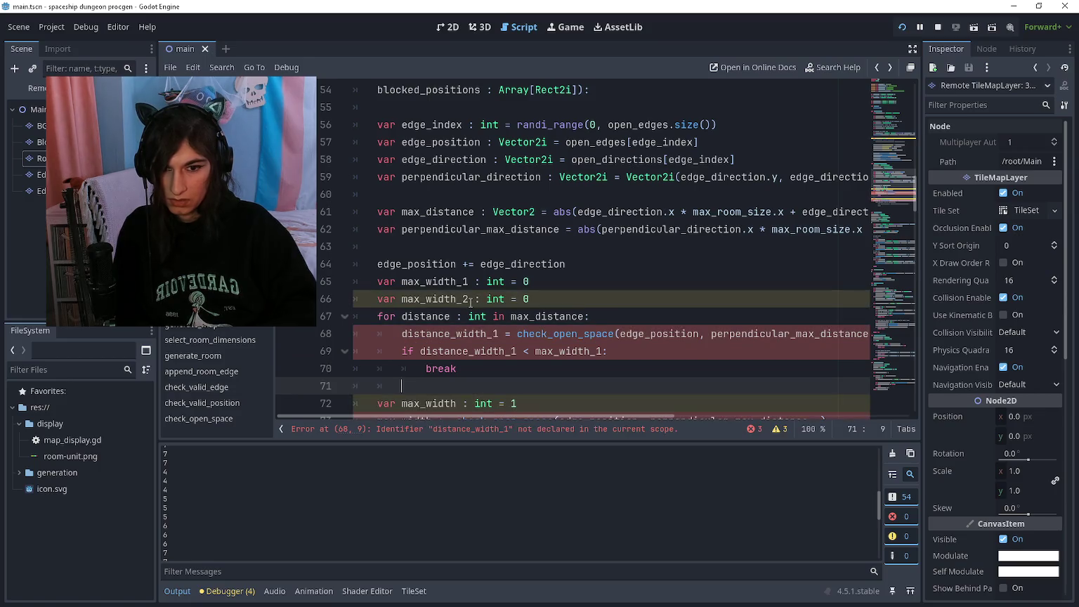
pyautogui.scroll(-1, 471, 302)
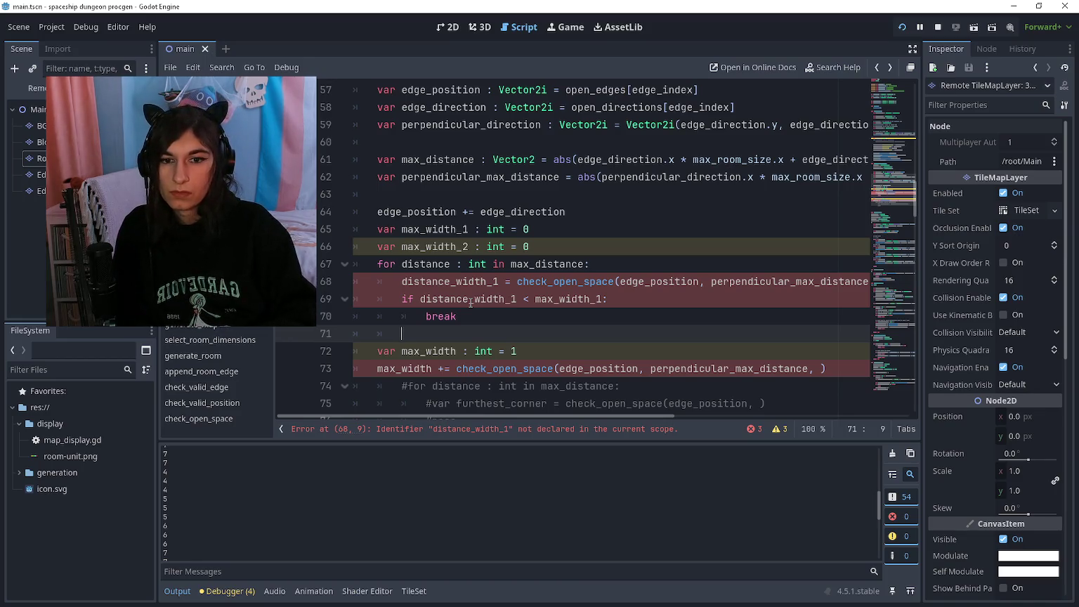
# Duplicate the open-space call as distance_width_2, negating perpendicular_direction with -1 *
pyautogui.write('distance_width_2')
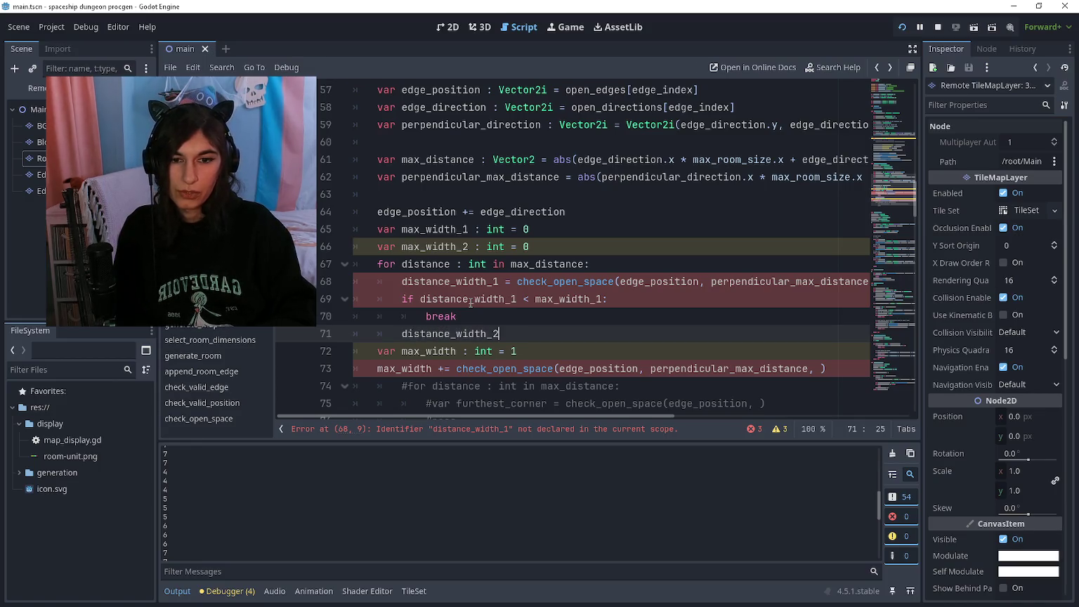
pyautogui.write(' = check_')
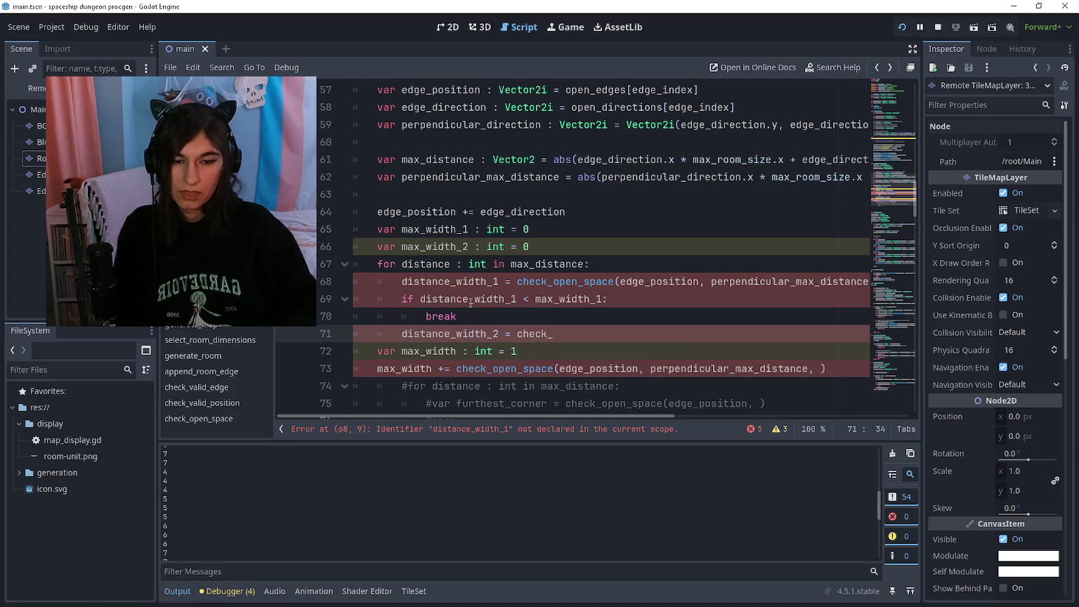
pyautogui.press('Up')
pyautogui.press('Up')
pyautogui.press('Up')
pyautogui.hotkey('ctrl', 'c')
pyautogui.press('Down')
pyautogui.press('Down')
pyautogui.press('Down')
pyautogui.hotkey('ctrl', 'v')
pyautogui.hotkey('ctrl', 'shift', 'k')
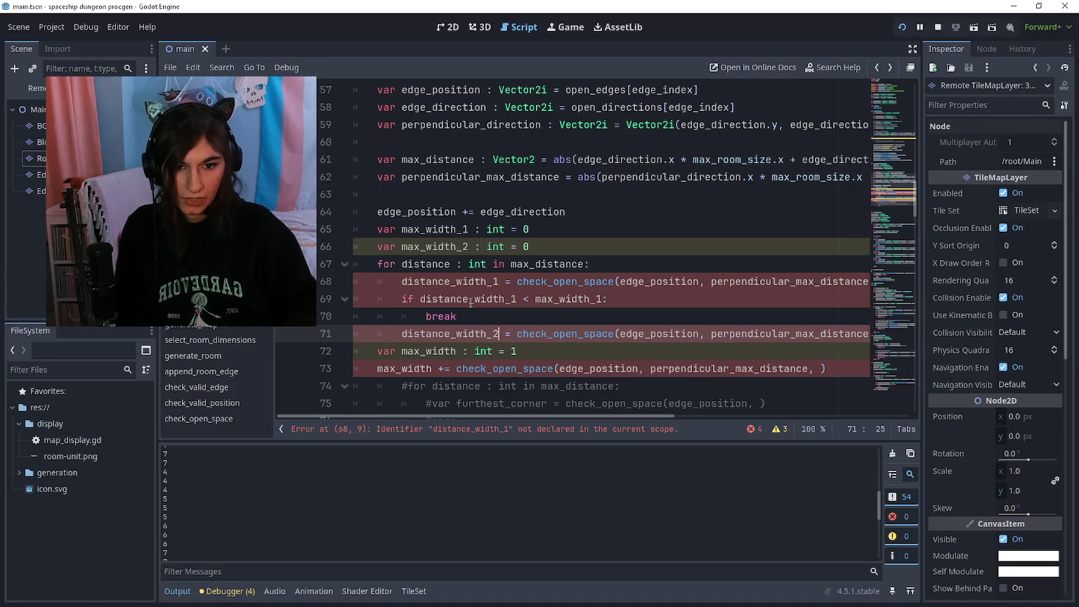
pyautogui.press('End')
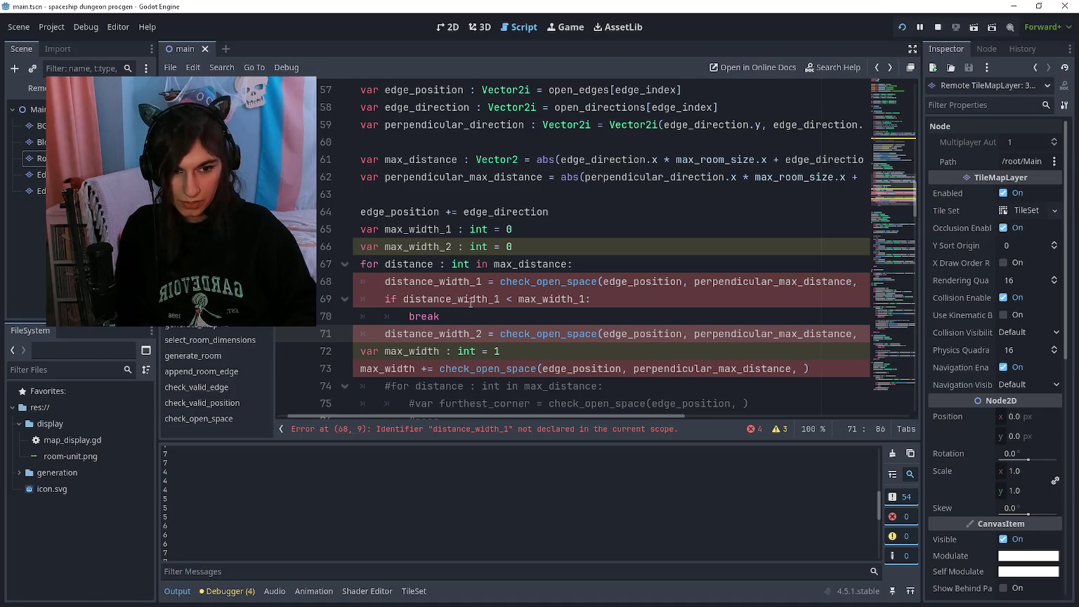
pyautogui.press('Right')
pyautogui.press('Right')
pyautogui.hotkey('ctrl', 'Right')
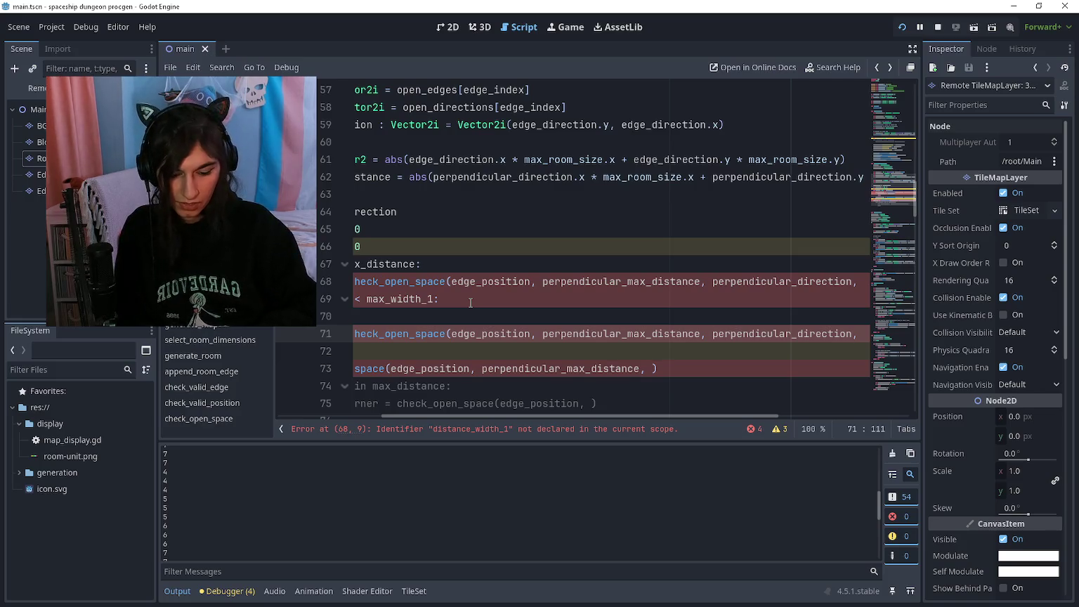
pyautogui.write('-1 *')
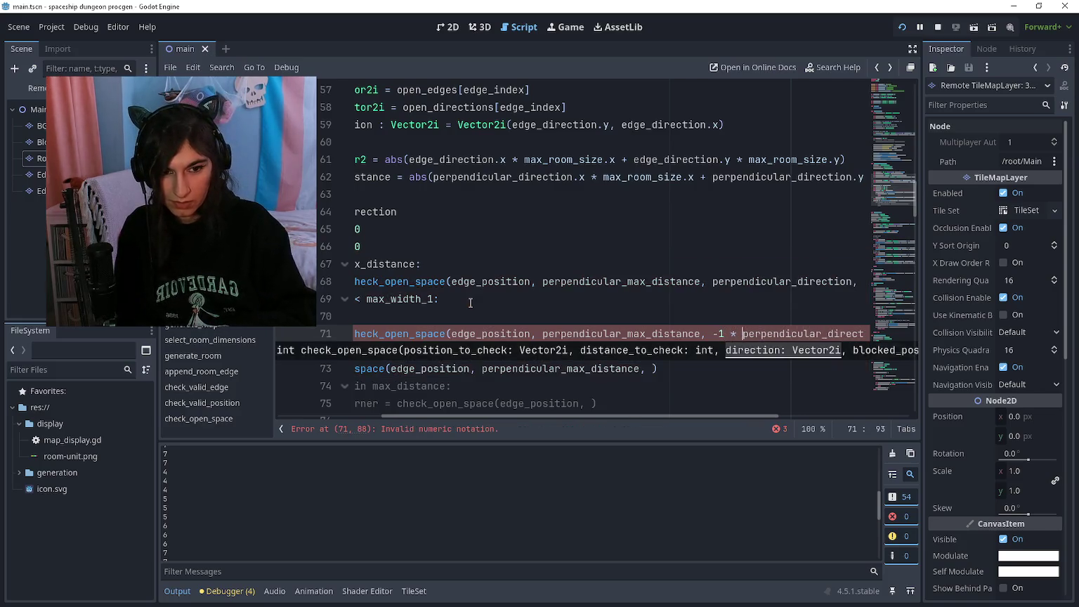
# Open an indented line under the second call and begin its if check
pyautogui.press('End')
pyautogui.press('Down')
pyautogui.press('Home')
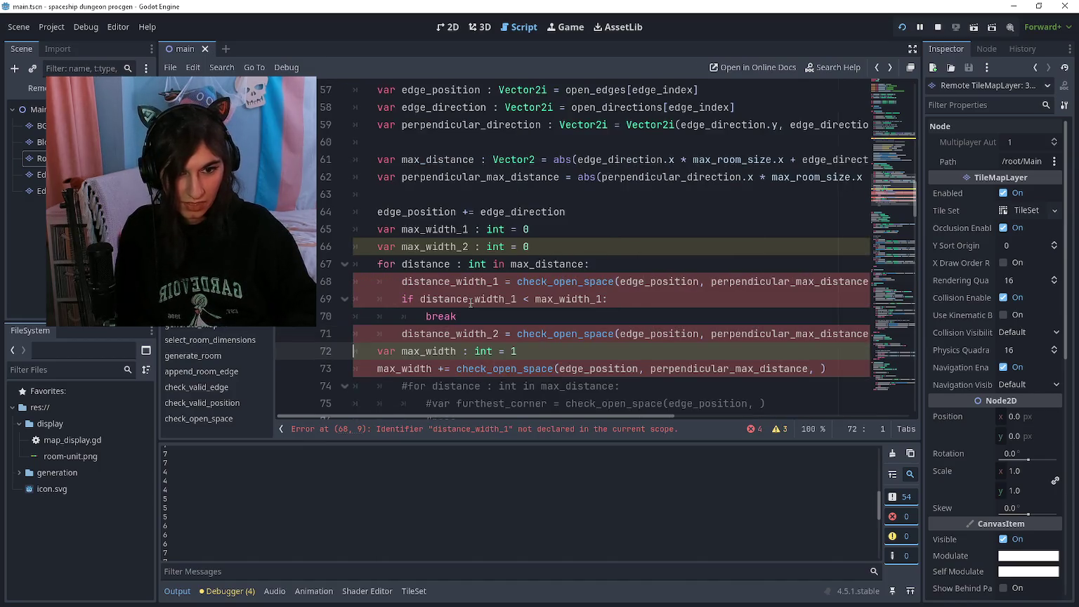
pyautogui.press('Up')
pyautogui.press('End')
pyautogui.press('Return')
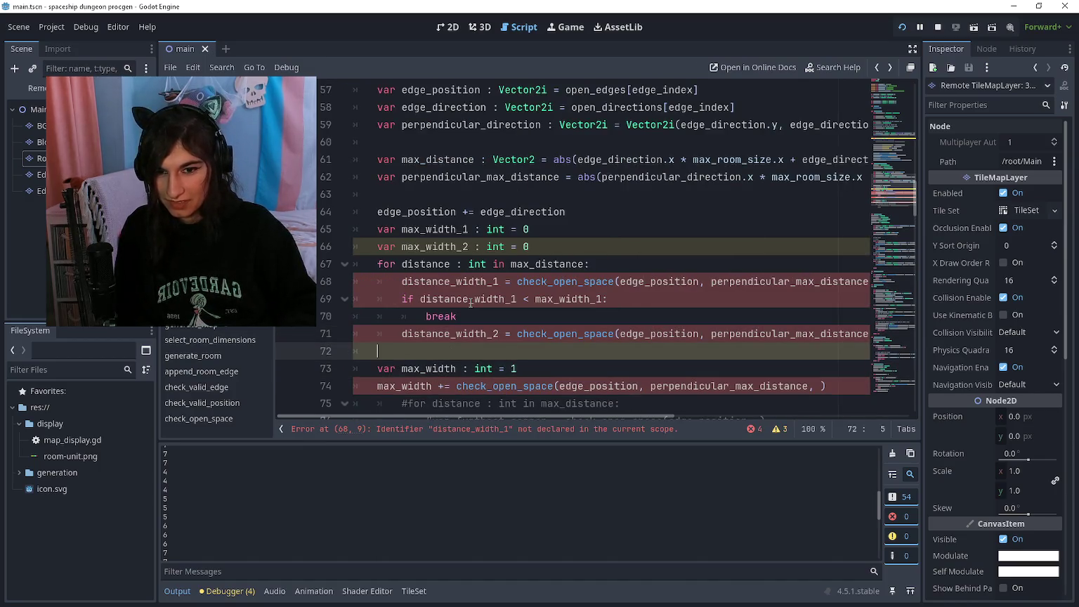
pyautogui.write('if dista')
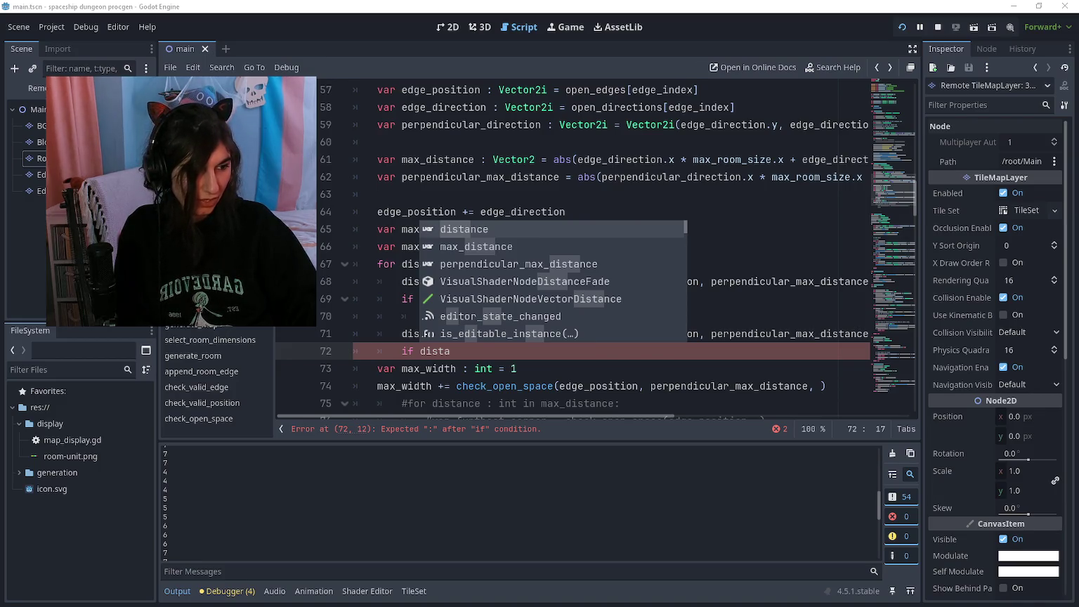
# Finish 'if distance_width_2 > max_width_2:' with a break beneath it
pyautogui.click(479, 357)
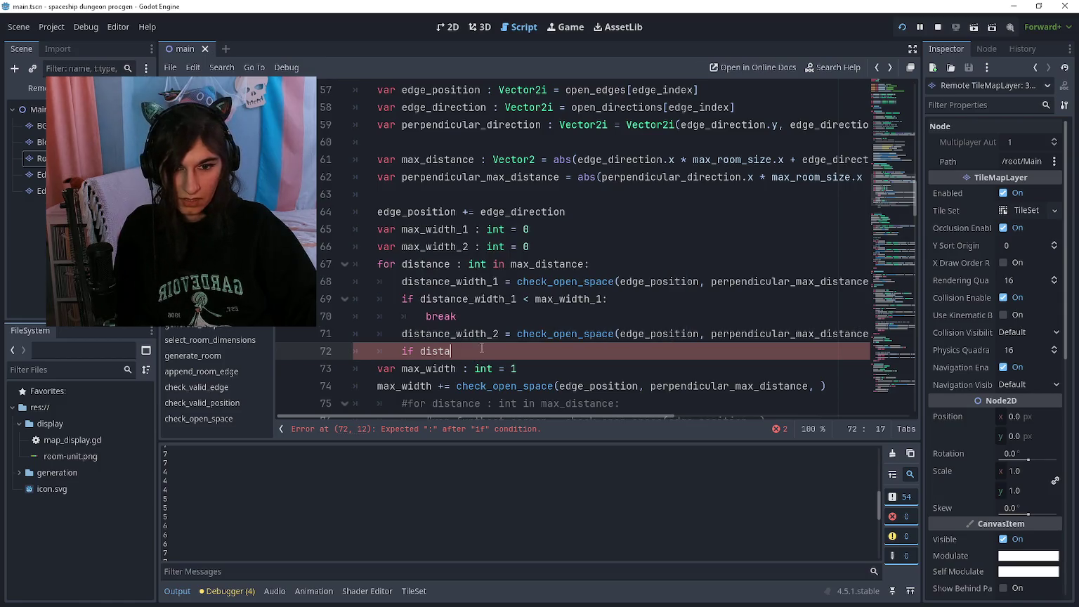
pyautogui.scroll(-2, 525, 300)
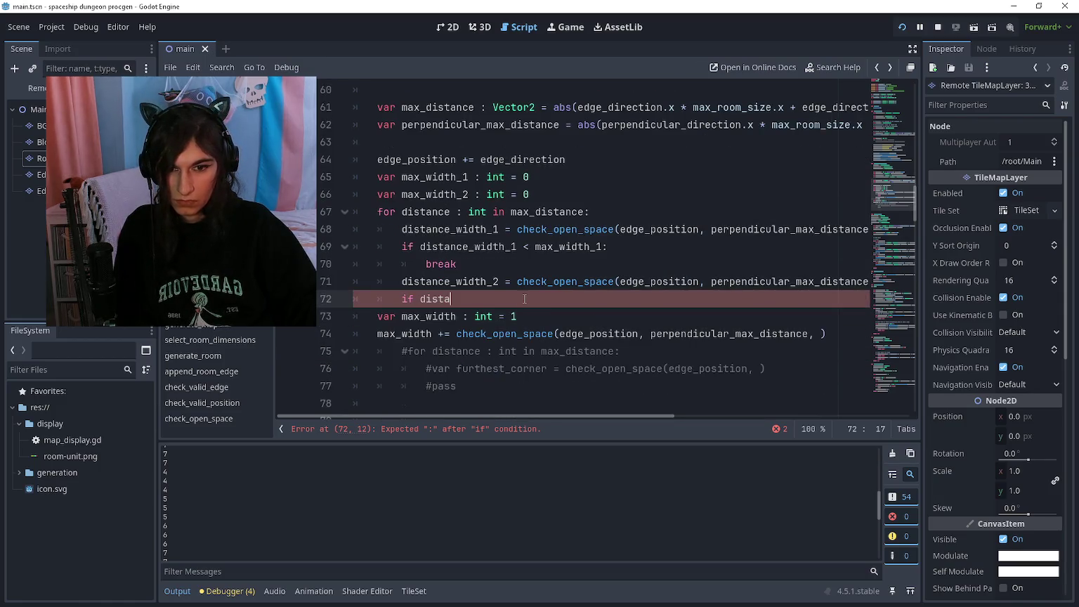
pyautogui.write('nce_width_2 > max_width_2')
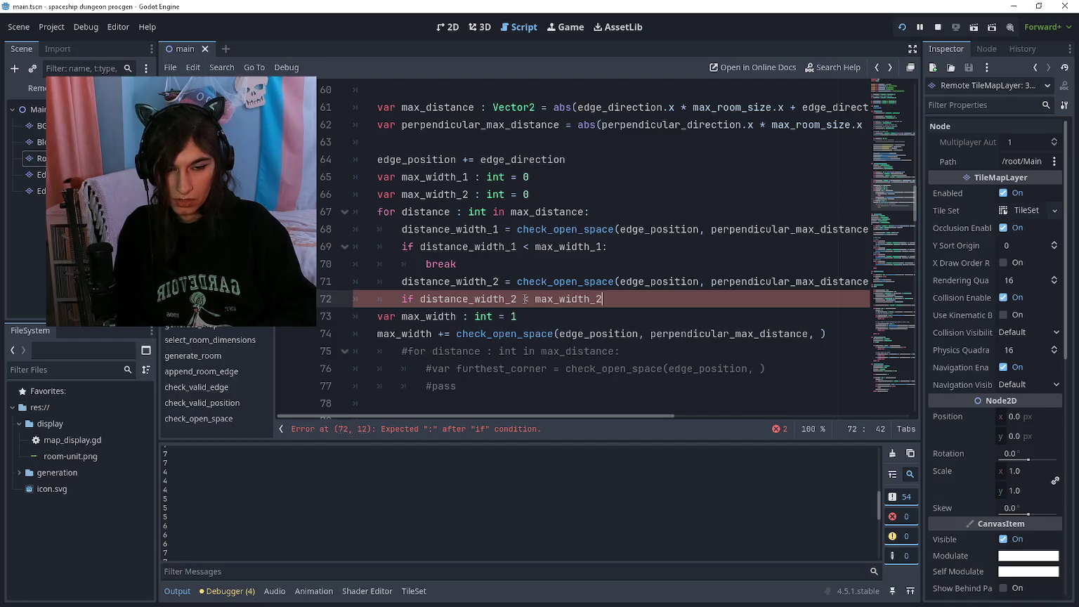
pyautogui.write(':')
pyautogui.press('Return')
pyautogui.write('break')
pyautogui.press('Return')
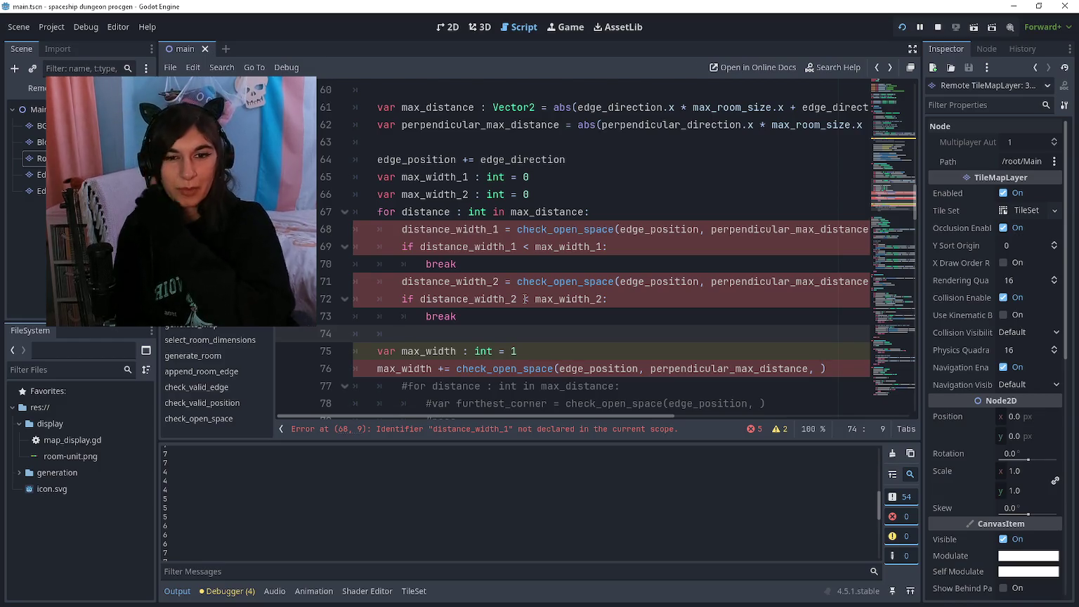
# Test-run the game with F5, stop it with F8, and return to the script
pyautogui.press('F5')
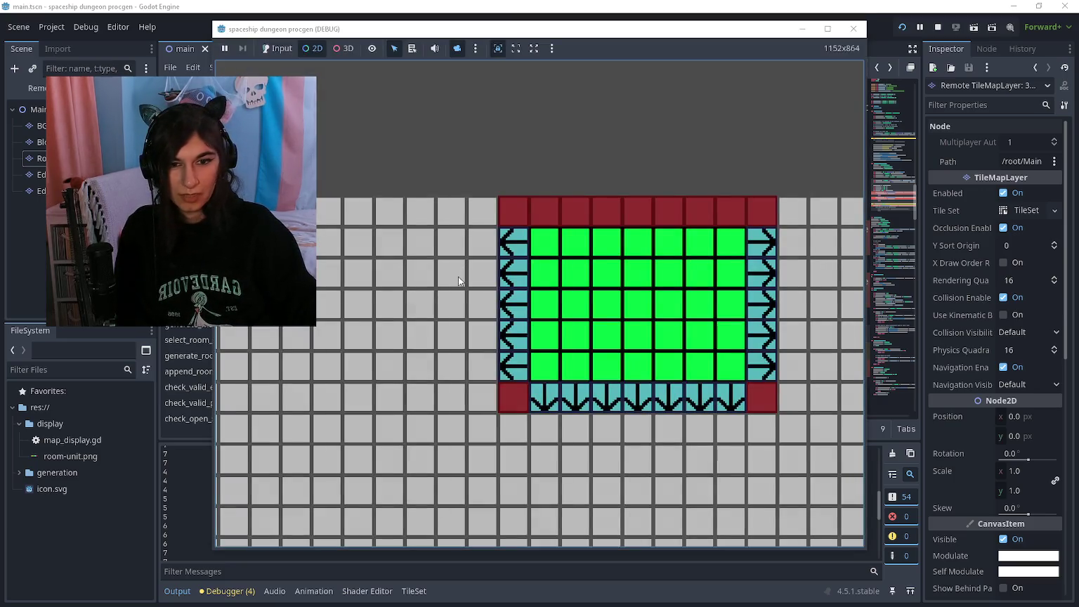
pyautogui.press('F8')
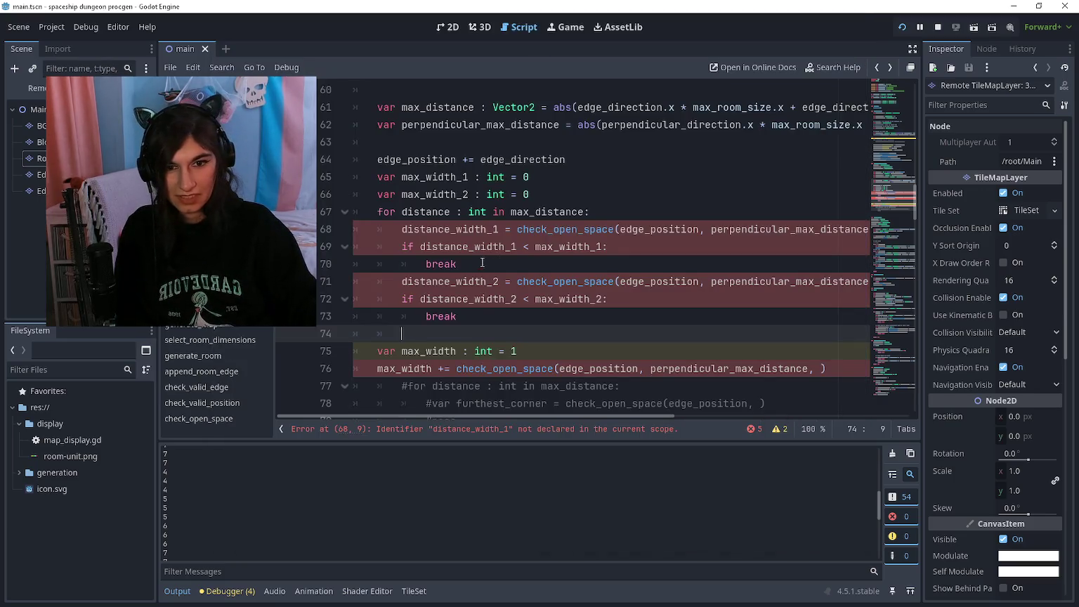
pyautogui.click(608, 203)
# Insert a new 'for distance : int in max_distance:' loop above the old measuring code
pyautogui.hotkey('ctrl', 'shift', 'Return')
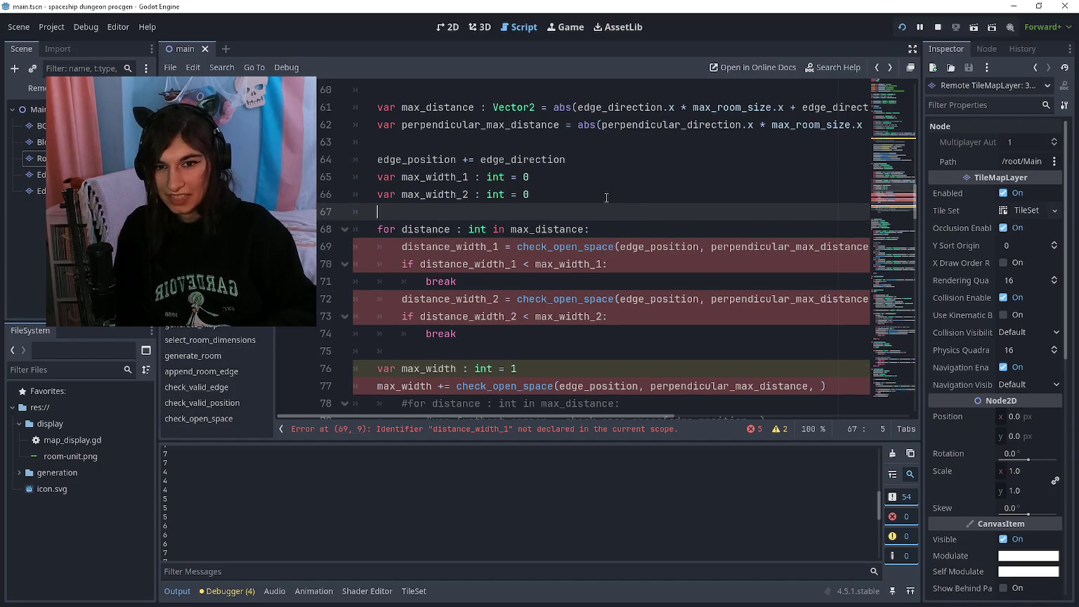
pyautogui.press('Return')
pyautogui.hotkey('ctrl', 'shift', 'Return')
pyautogui.write('f')
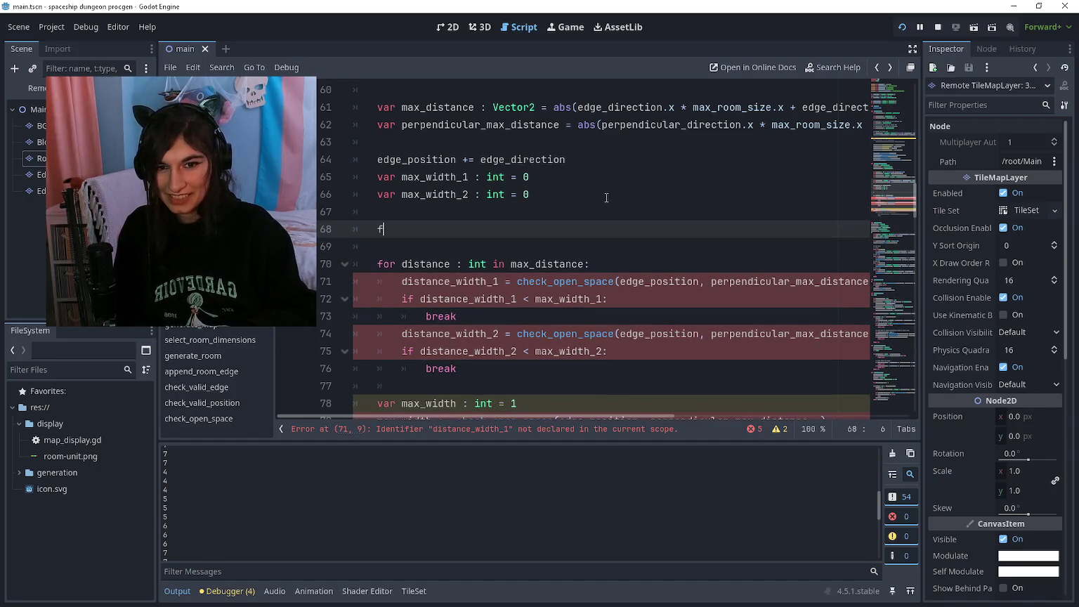
pyautogui.write('or distance ')
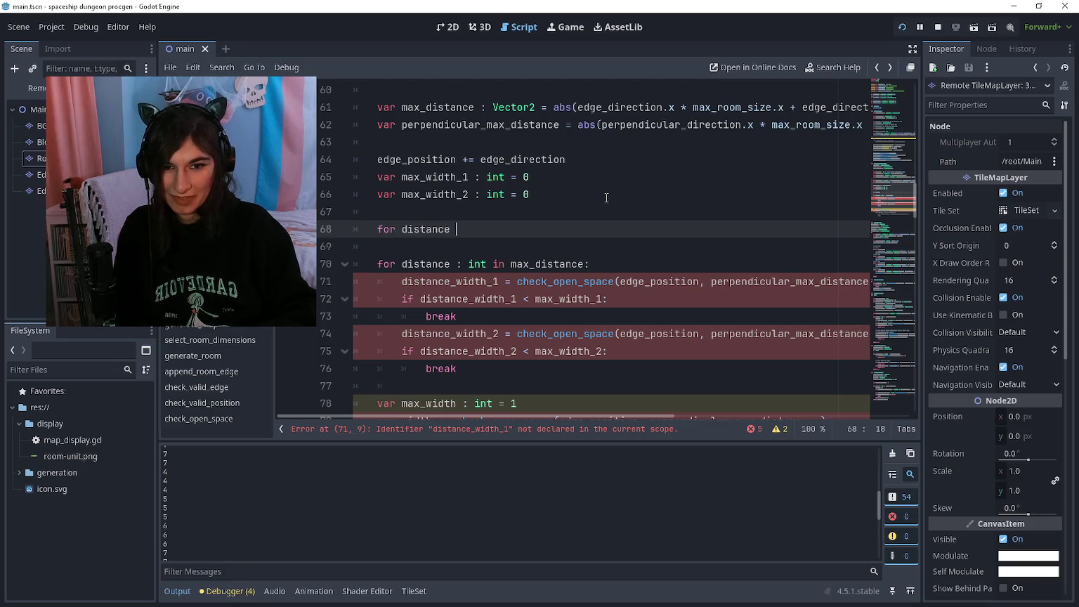
pyautogui.write(': int in max_distance:')
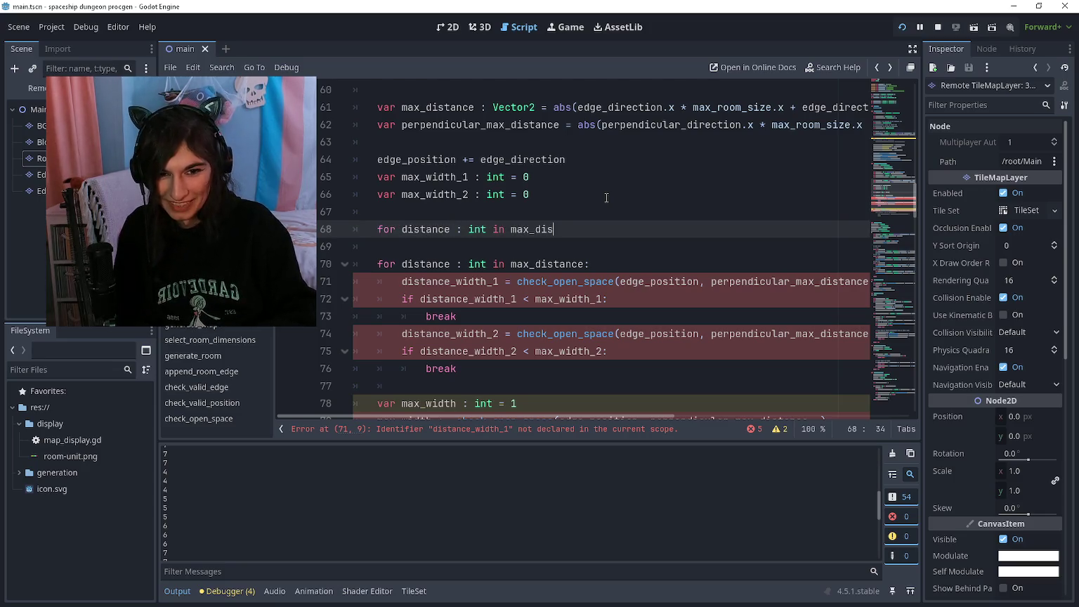
pyautogui.press('Return')
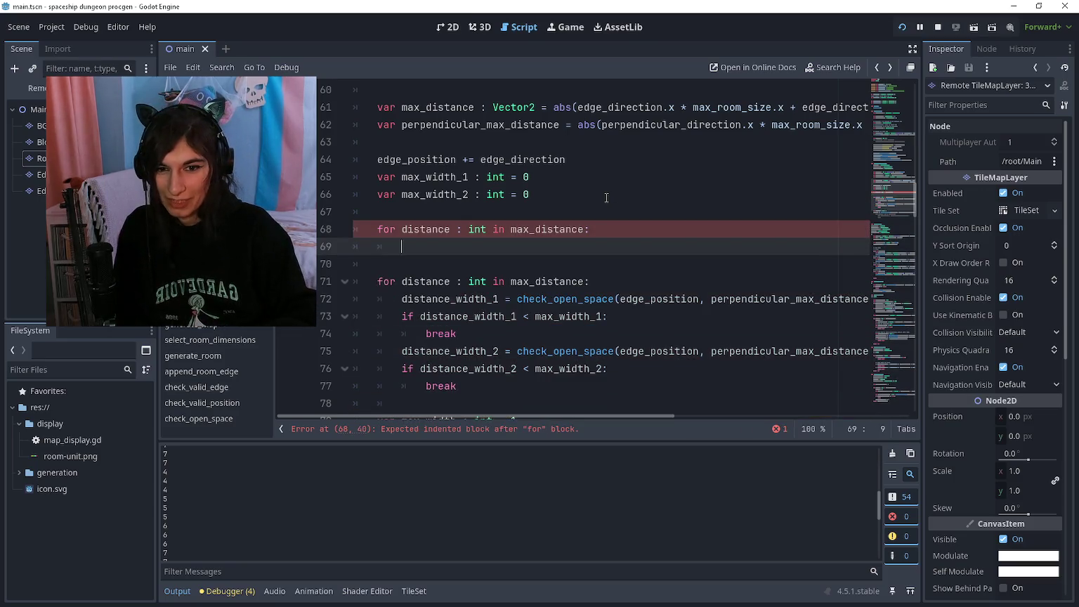
# Comment out the old loop block on lines 71–84 and indent the new loop's body
pyautogui.press('Down')
pyautogui.press('Down')
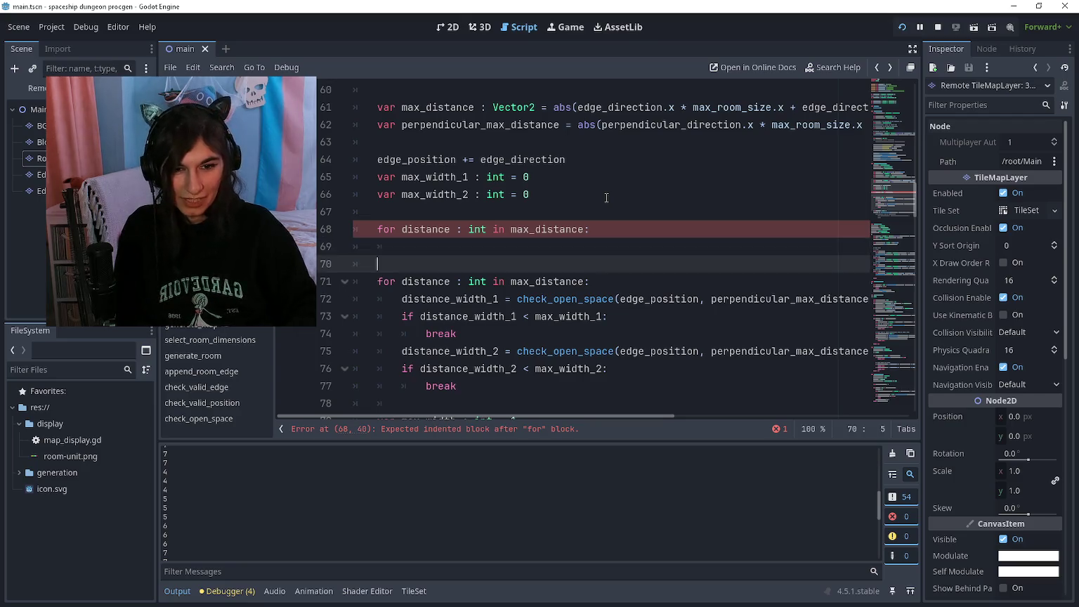
pyautogui.hotkey('shift', 'Down')
pyautogui.hotkey('shift', 'Down')
pyautogui.hotkey('shift', 'Down')
pyautogui.hotkey('shift', 'Down')
pyautogui.hotkey('shift', 'Down')
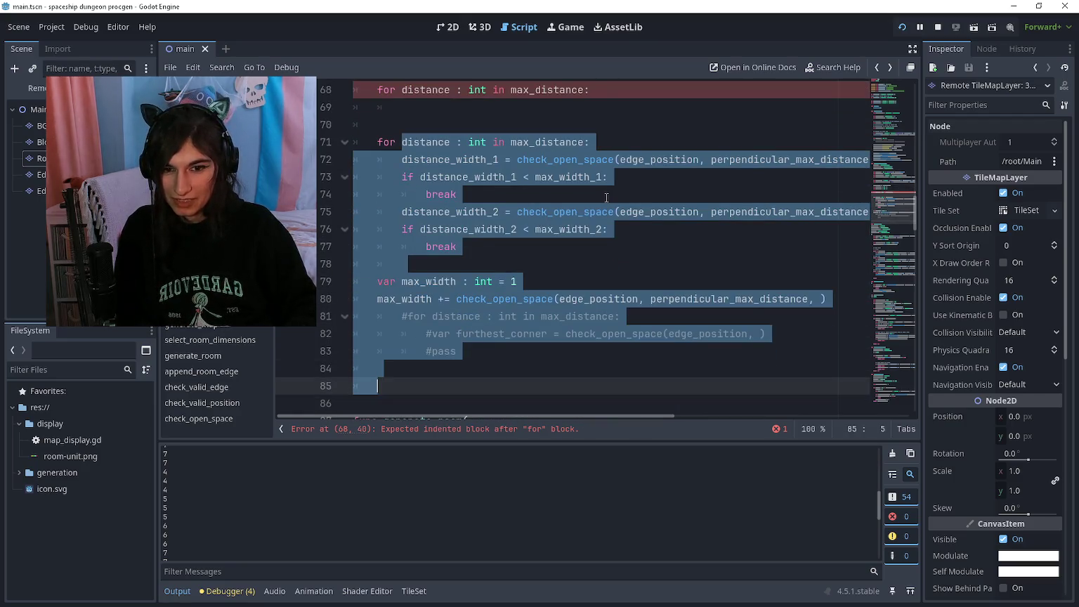
pyautogui.hotkey('ctrl', 'k')
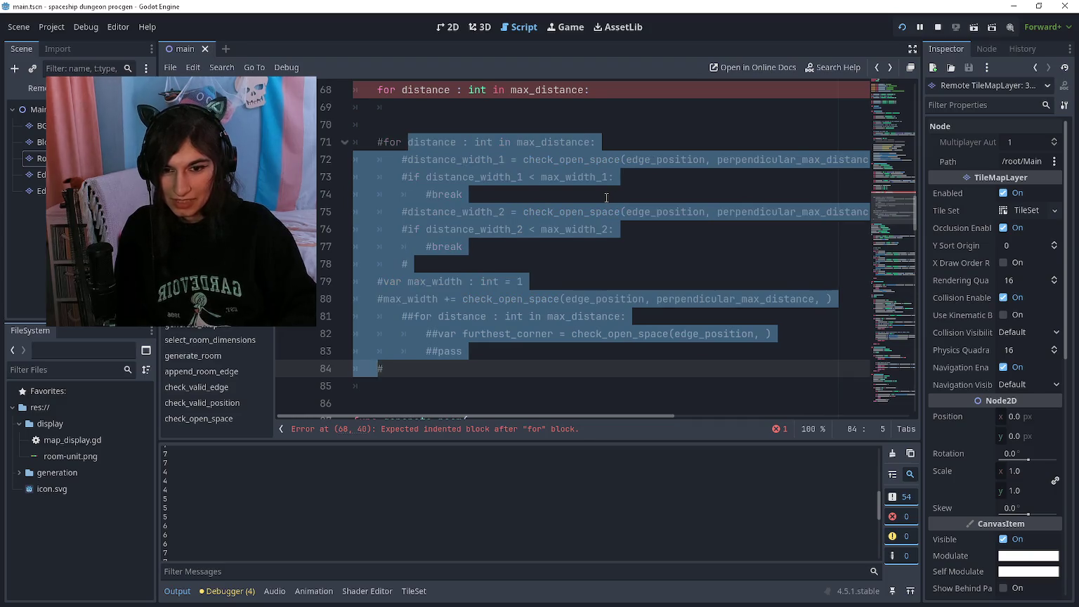
pyautogui.press('Up')
pyautogui.press('Up')
pyautogui.press('Up')
pyautogui.press('Up')
pyautogui.press('Up')
pyautogui.press('Down')
pyautogui.press('Down')
pyautogui.press('Down')
pyautogui.press('Tab')
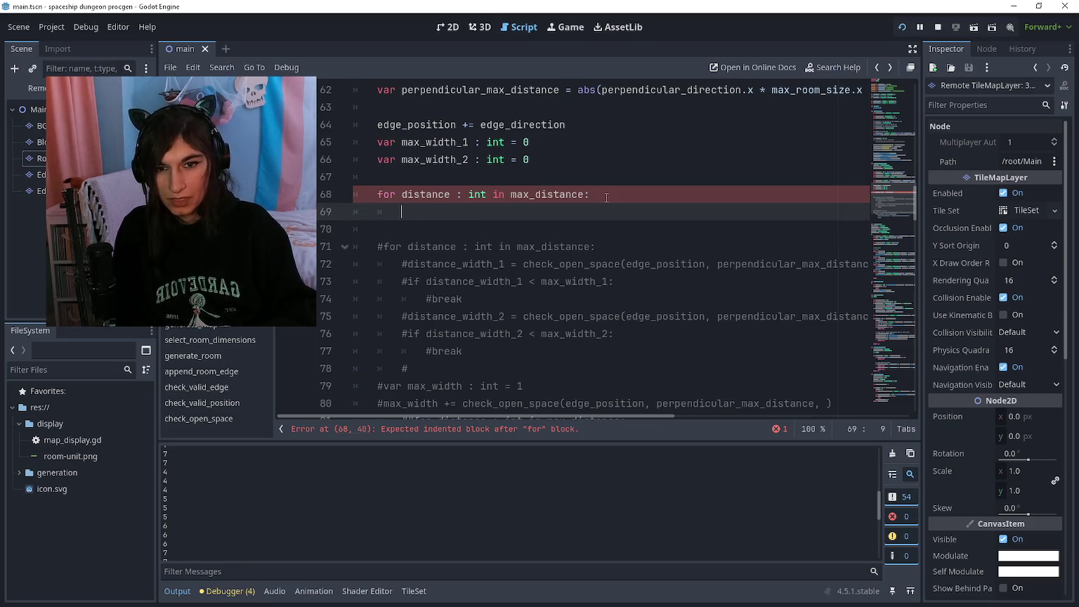
# Above the for distance loop, type 'var open_space_distance', discarding earlier name attempts
pyautogui.press('Up')
pyautogui.hotkey('ctrl', 'shift', 'Return')
pyautogui.write('var max-di')
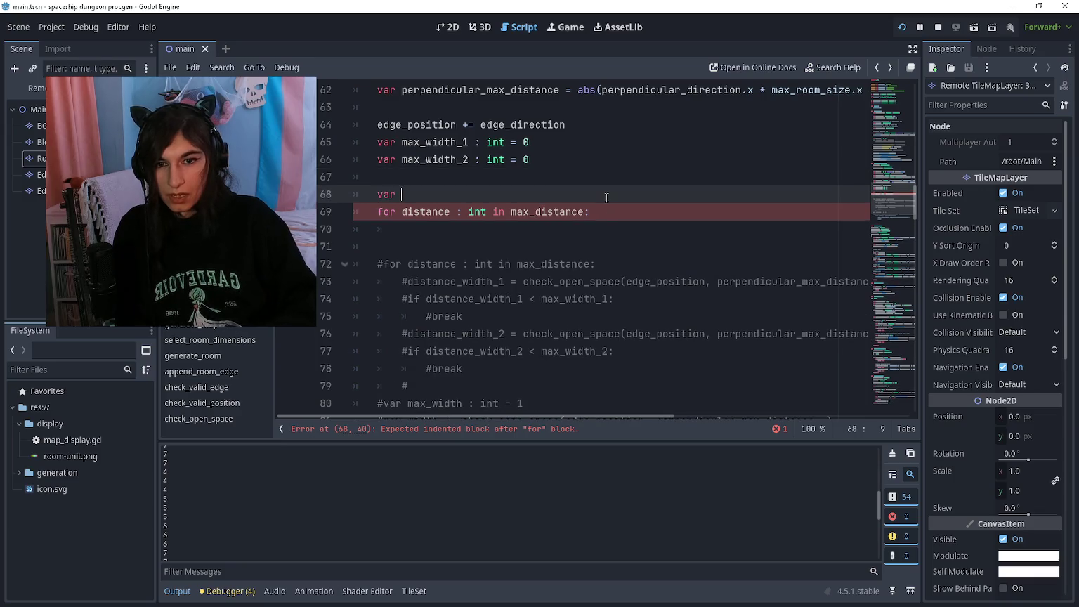
pyautogui.press('BackSpace')
pyautogui.press('BackSpace')
pyautogui.press('BackSpace')
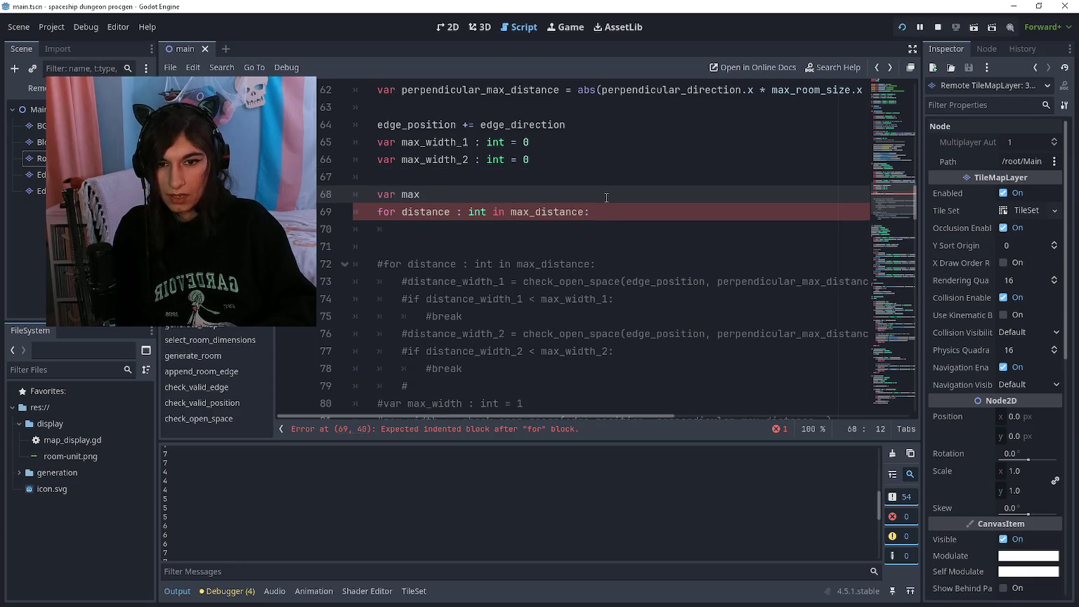
pyautogui.press('BackSpace')
pyautogui.press('BackSpace')
pyautogui.press('BackSpace')
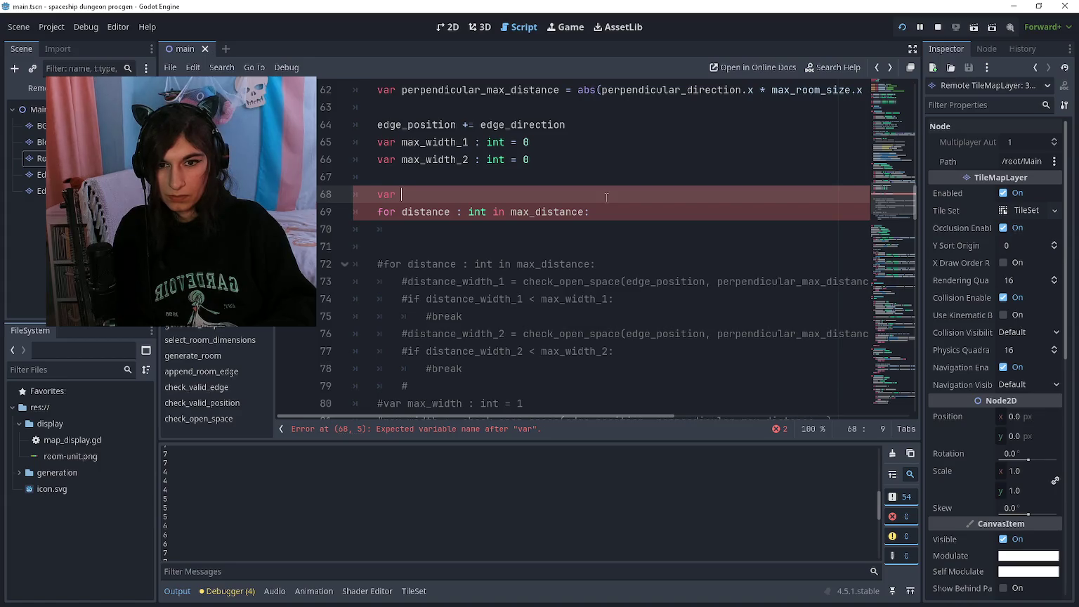
pyautogui.scroll(2, 606, 197)
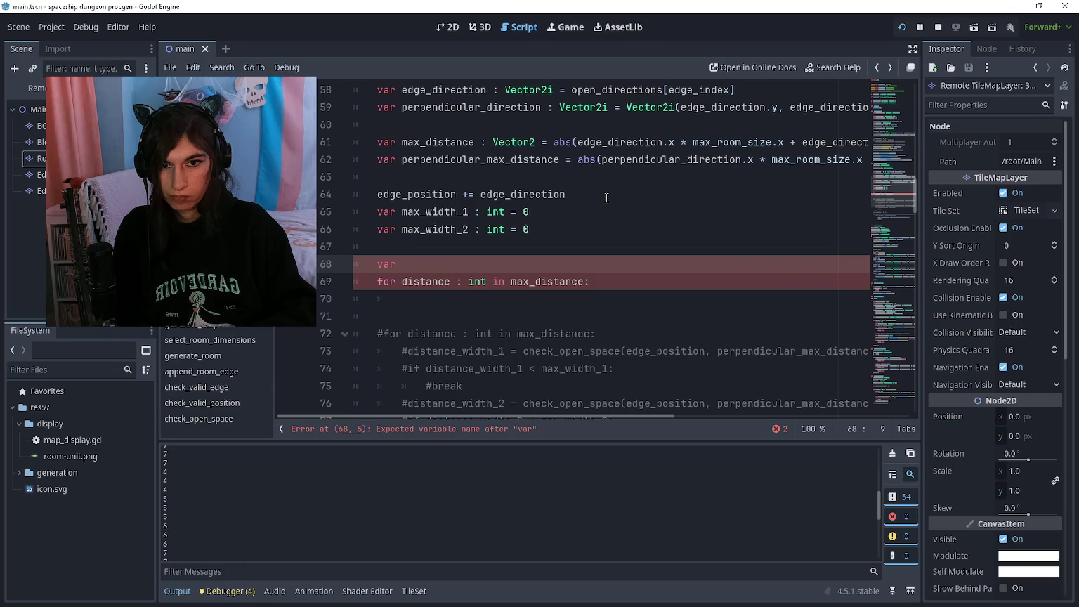
pyautogui.press('Up')
pyautogui.press('Up')
pyautogui.press('Up')
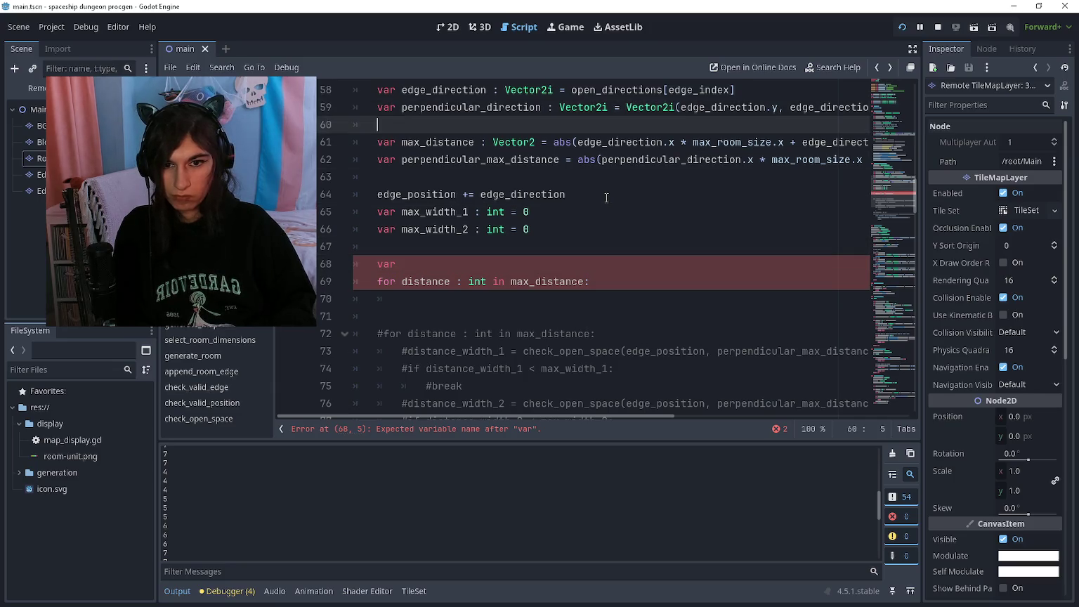
pyautogui.press('Down')
pyautogui.press('Down')
pyautogui.press('Down')
pyautogui.press('Down')
pyautogui.press('Down')
pyautogui.press('Down')
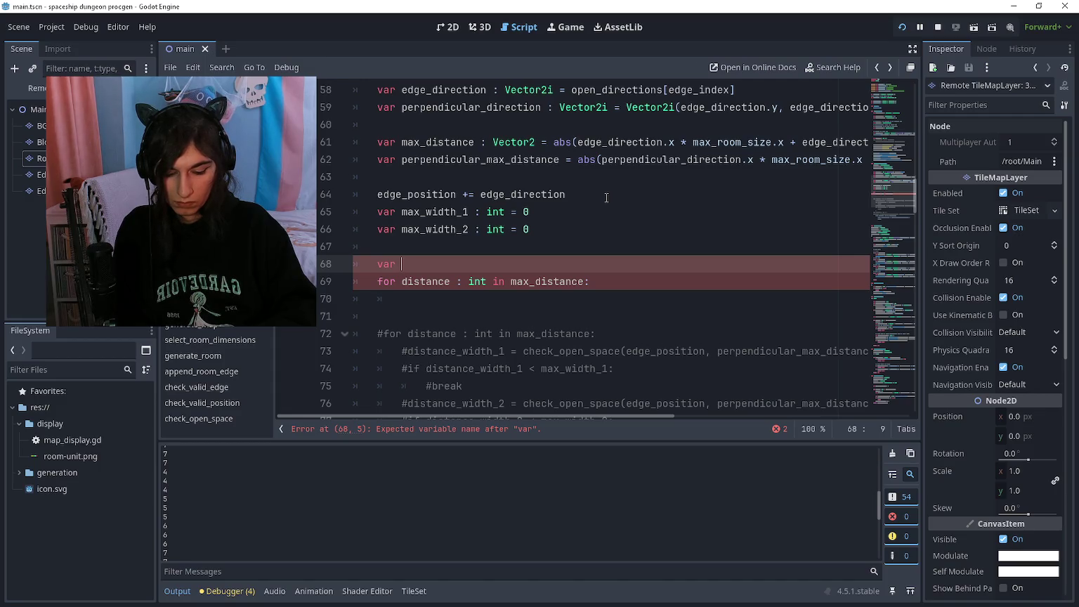
pyautogui.write('shape_distance')
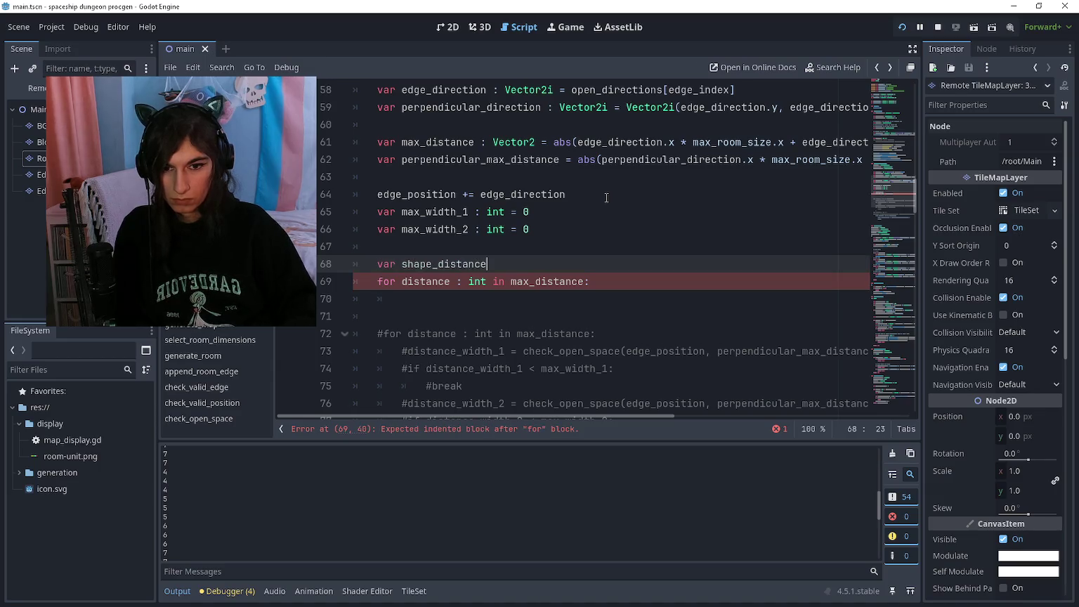
pyautogui.hotkey('ctrl', 'BackSpace')
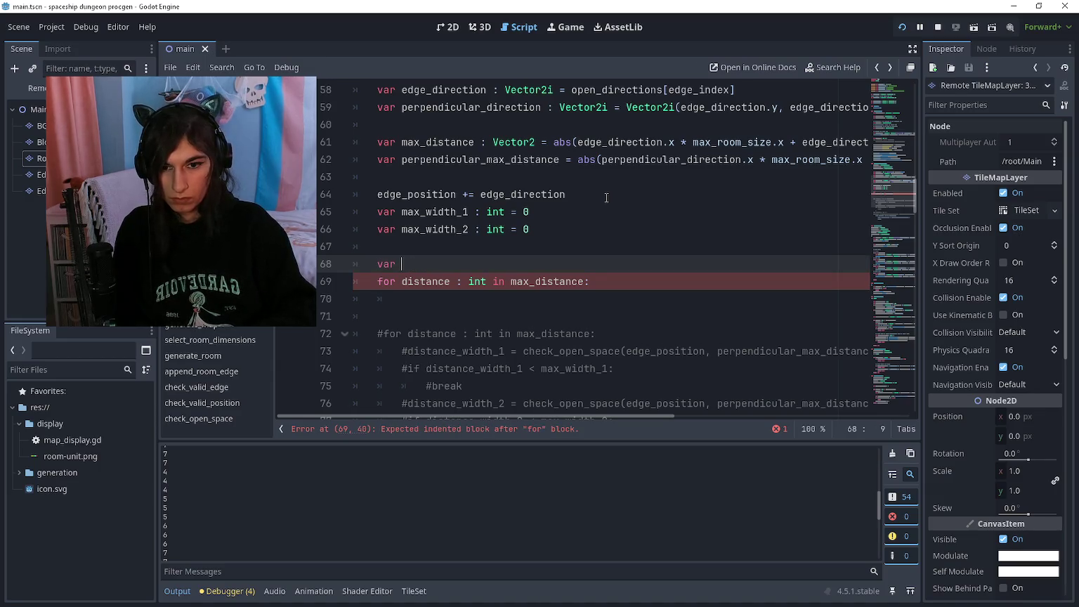
pyautogui.write('open_space_distance')
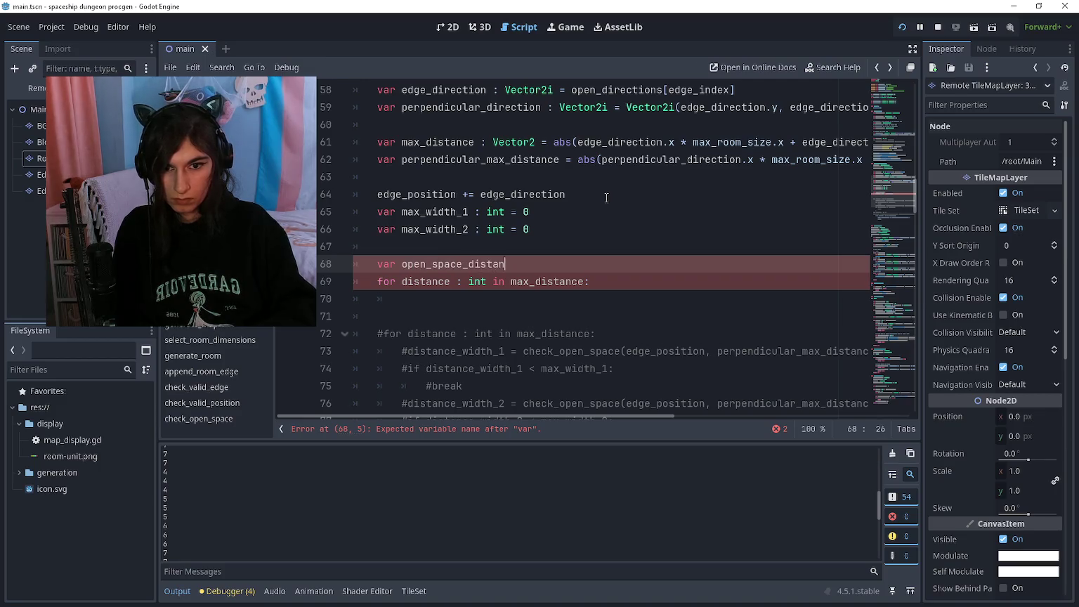
pyautogui.press('Down')
pyautogui.press('Down')
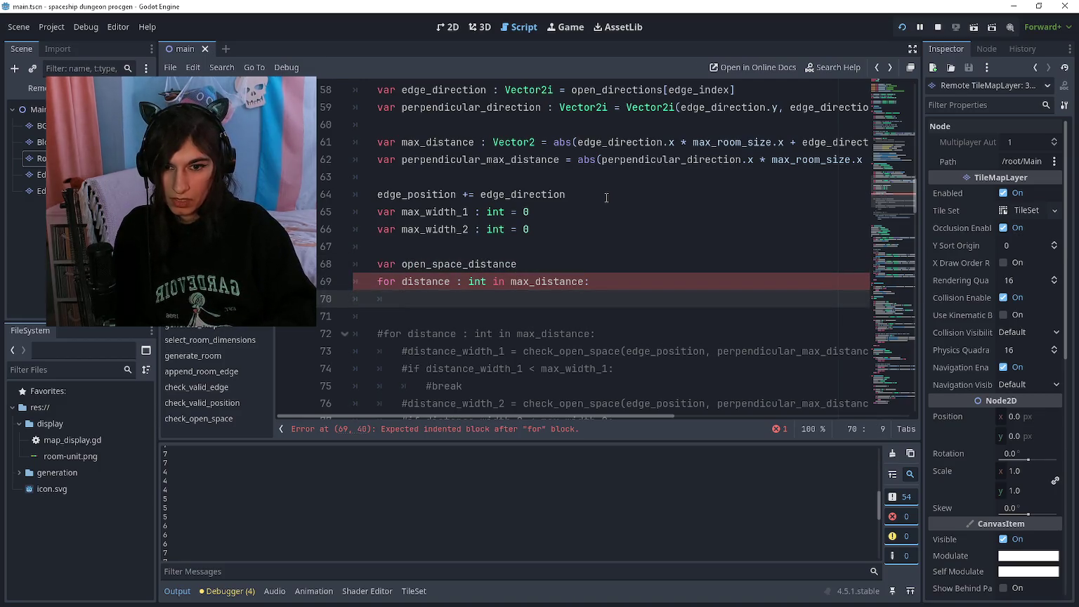
# Type check_open_space(edge_position, max_distance, edge_direction, blocked_positions) in the loop body
pyautogui.write('check_ope')
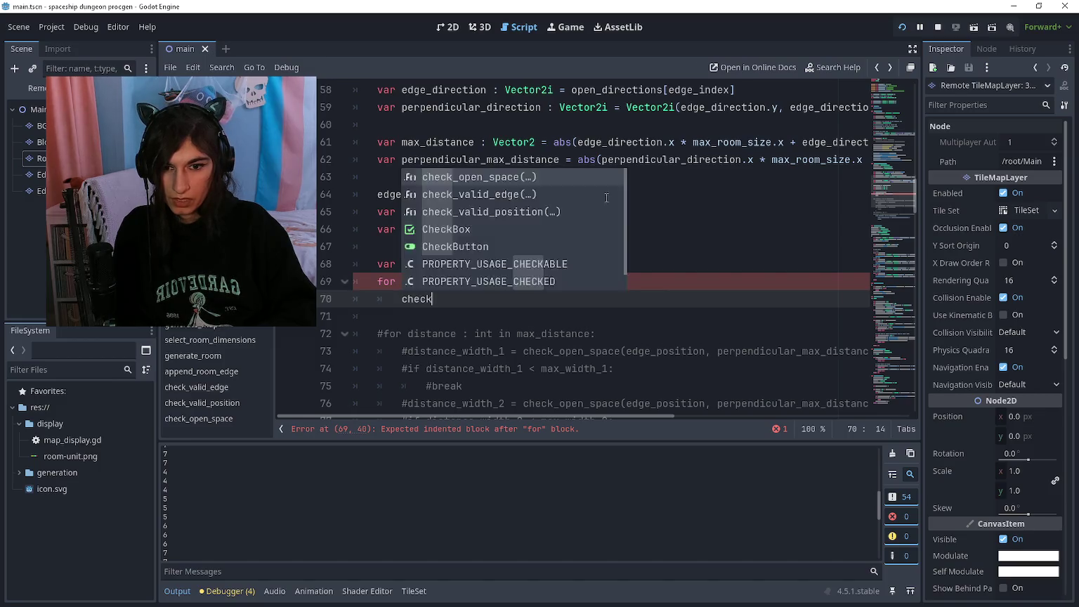
pyautogui.press('Return')
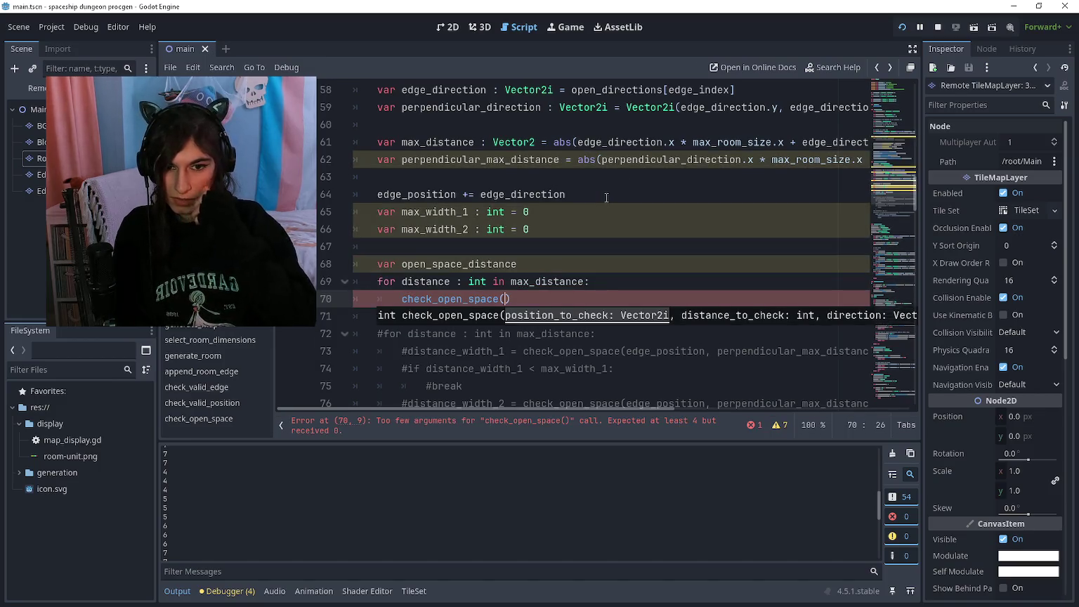
pyautogui.write('edge_position,')
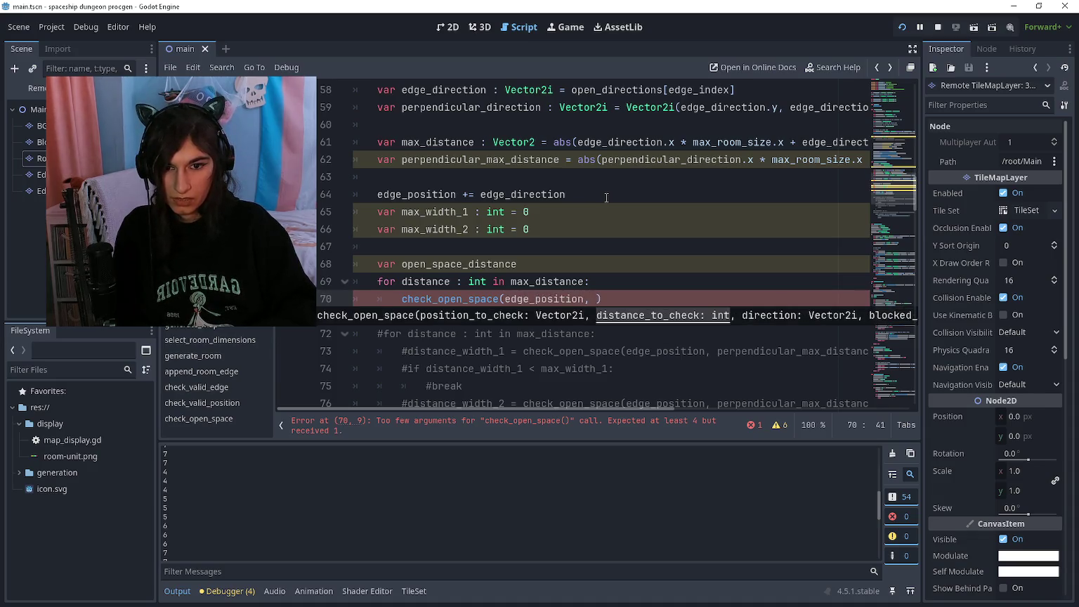
pyautogui.press('Up')
pyautogui.hotkey('ctrl', 'shift', 'k')
pyautogui.hotkey('ctrl', 'z')
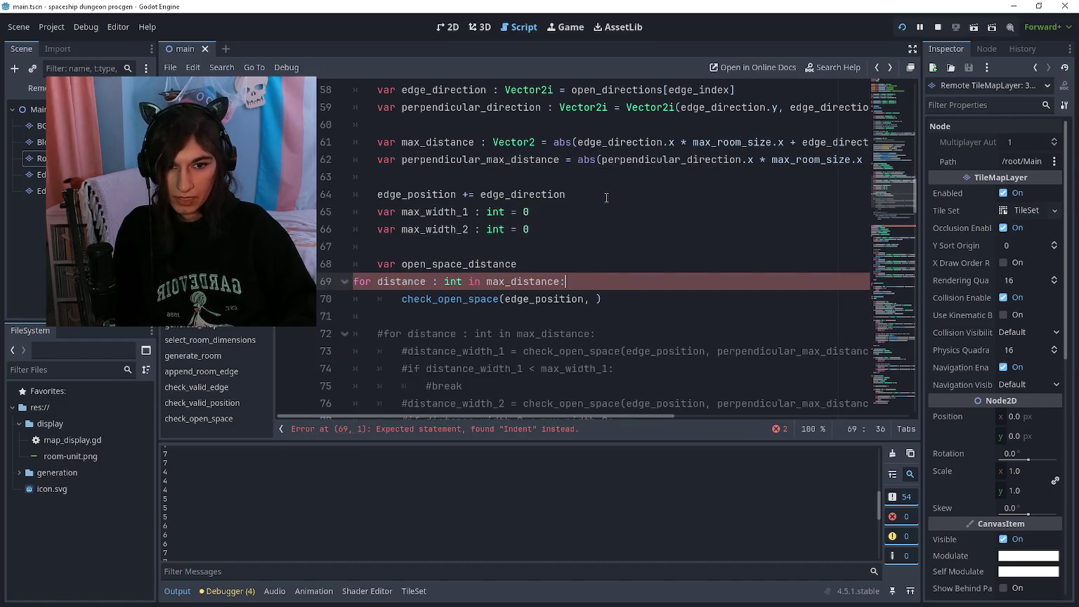
pyautogui.write('max_distance')
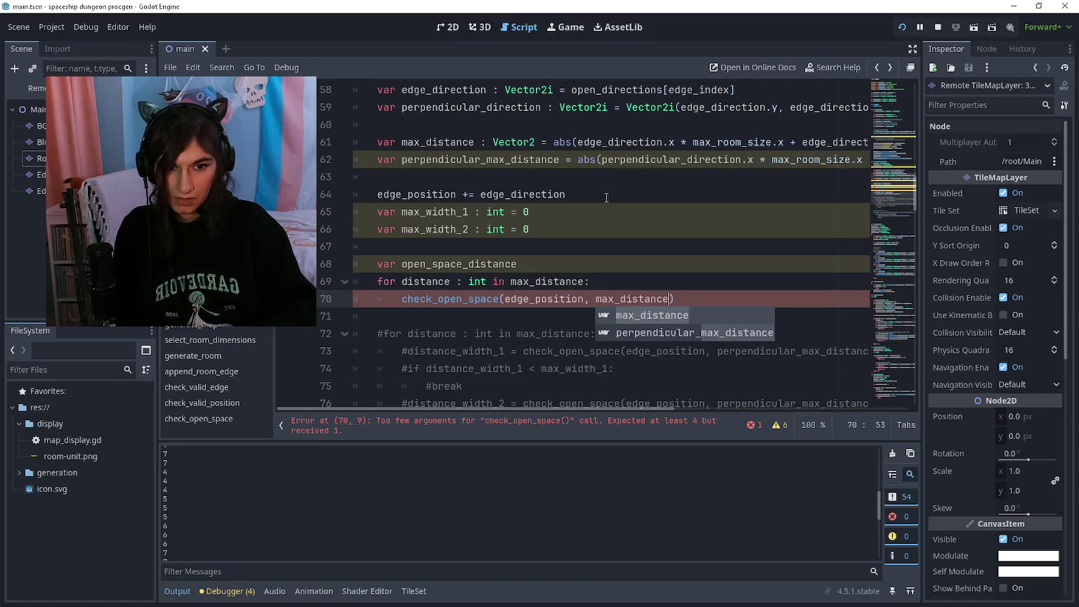
pyautogui.press('Return')
pyautogui.write(', ')
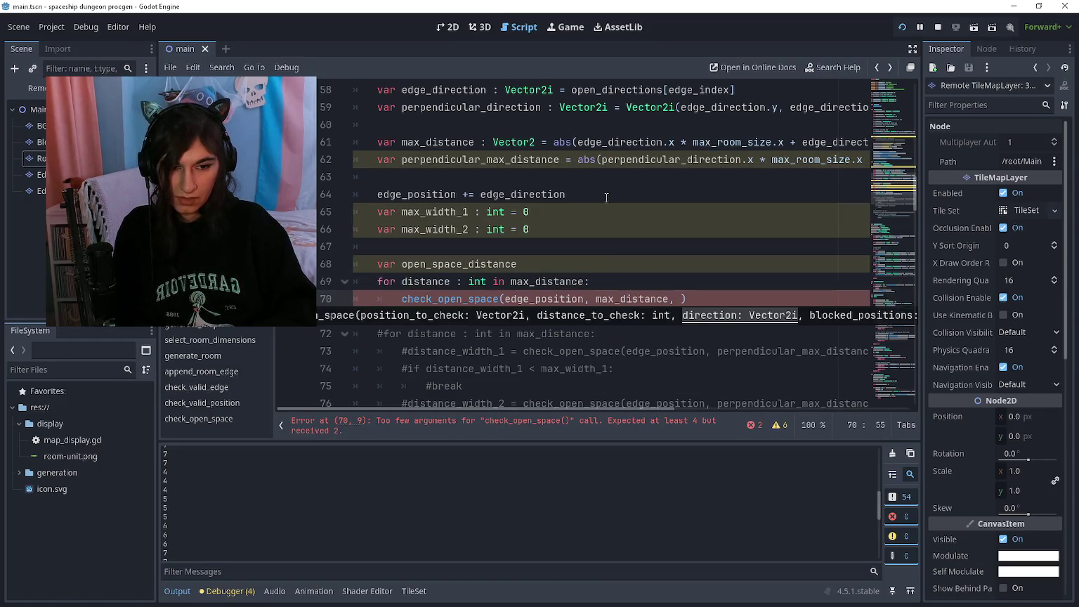
pyautogui.write('edge_direction,')
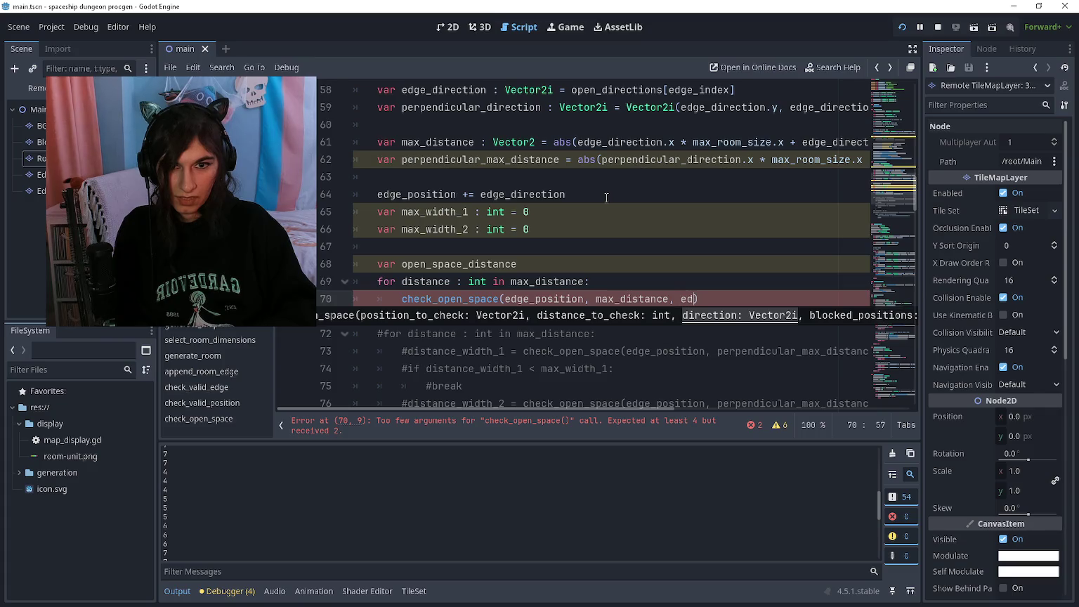
pyautogui.write(' blocked')
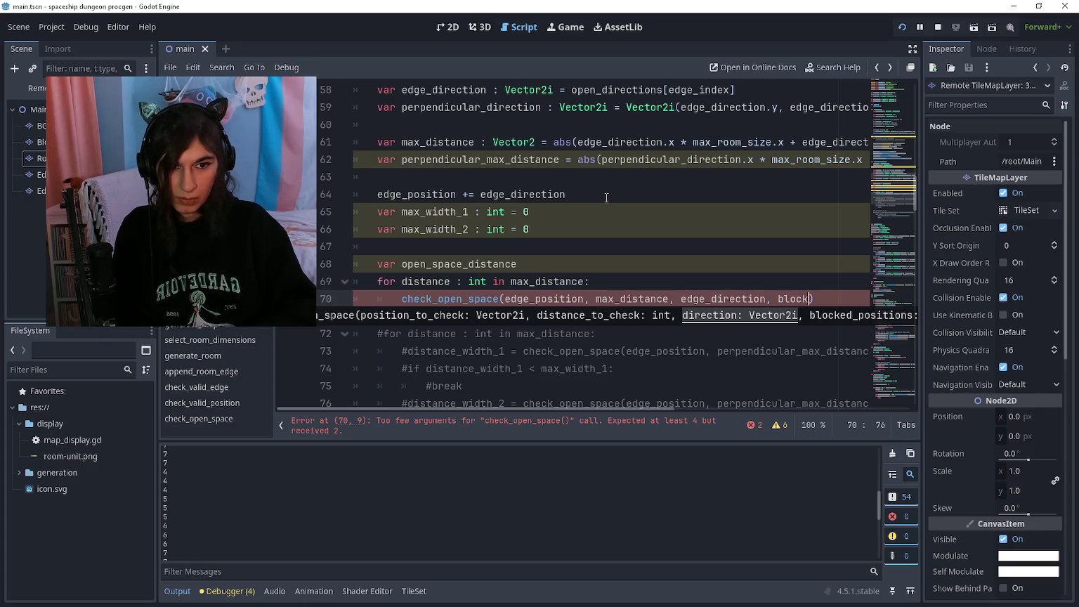
pyautogui.write('_p')
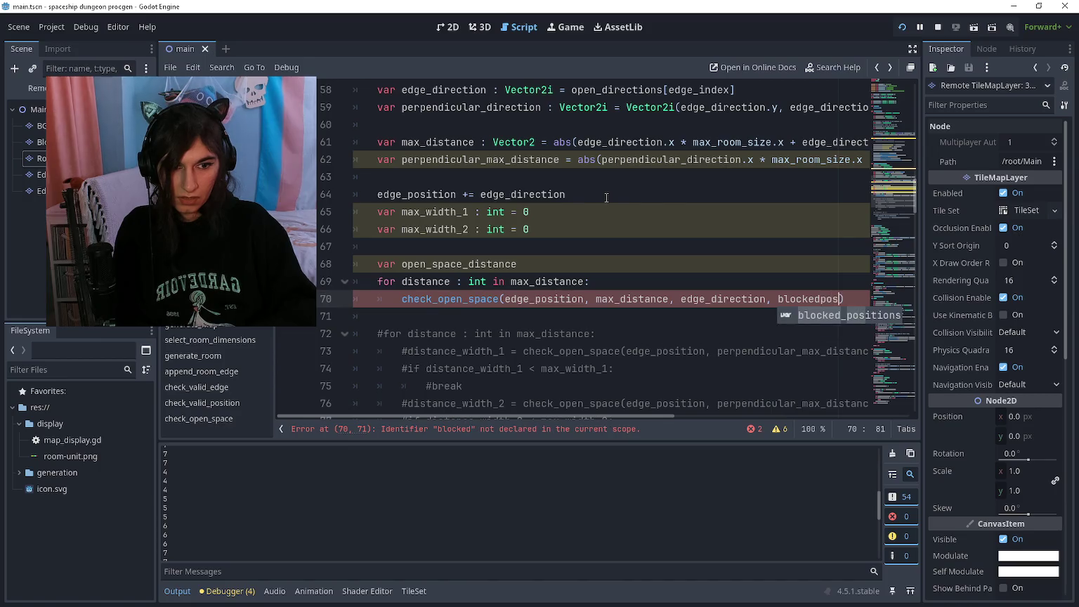
pyautogui.press('Return')
# Delete the for line, assign the call to open_space_distance with '=', then run the game
pyautogui.press('Up')
pyautogui.press('Up')
pyautogui.press('Up')
pyautogui.press('Down')
pyautogui.press('Down')
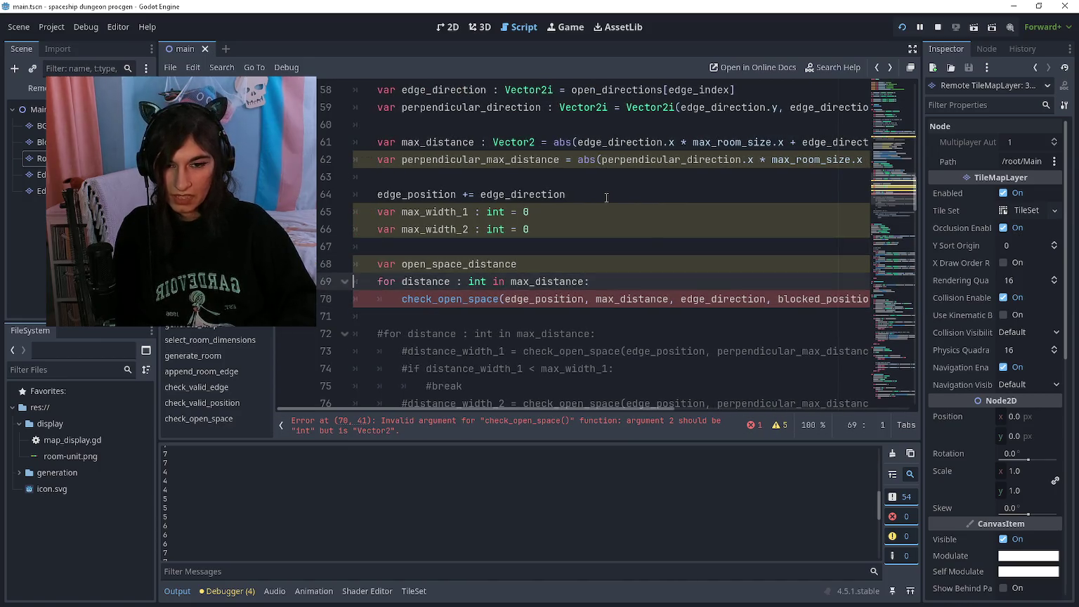
pyautogui.hotkey('ctrl', 'shift', 'k')
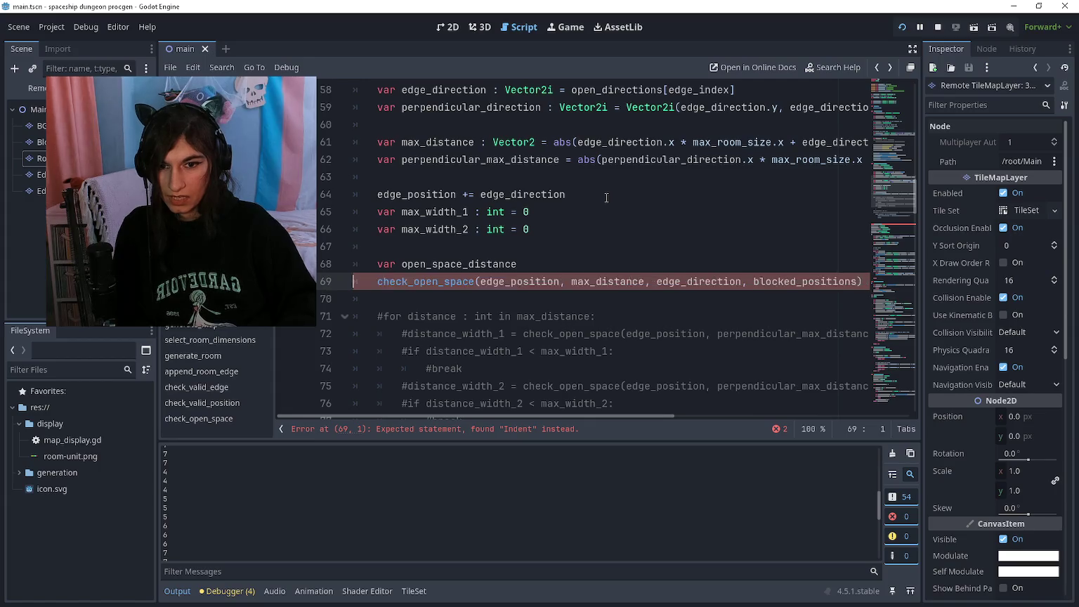
pyautogui.press('BackSpace')
pyautogui.write('=')
pyautogui.press('Escape')
pyautogui.press('Down')
pyautogui.press('Return')
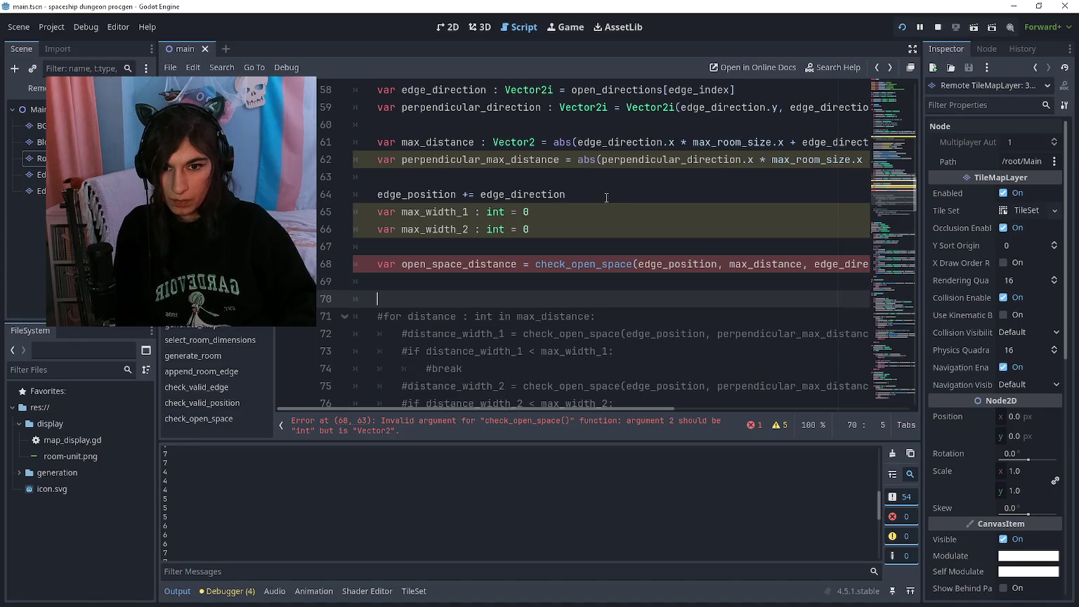
pyautogui.press('Return')
pyautogui.press('Up')
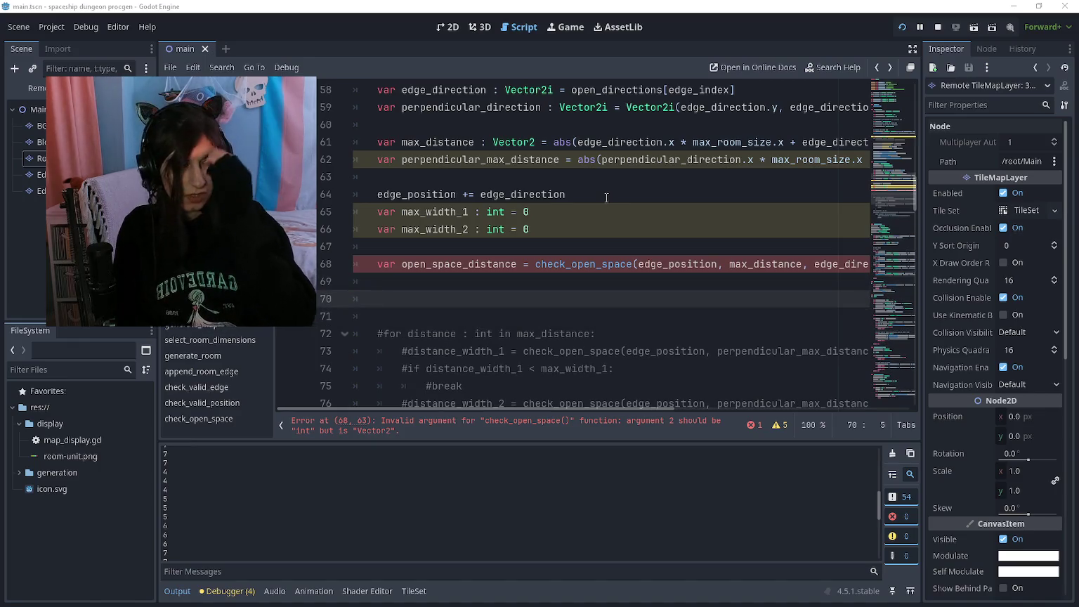
pyautogui.press('F5')
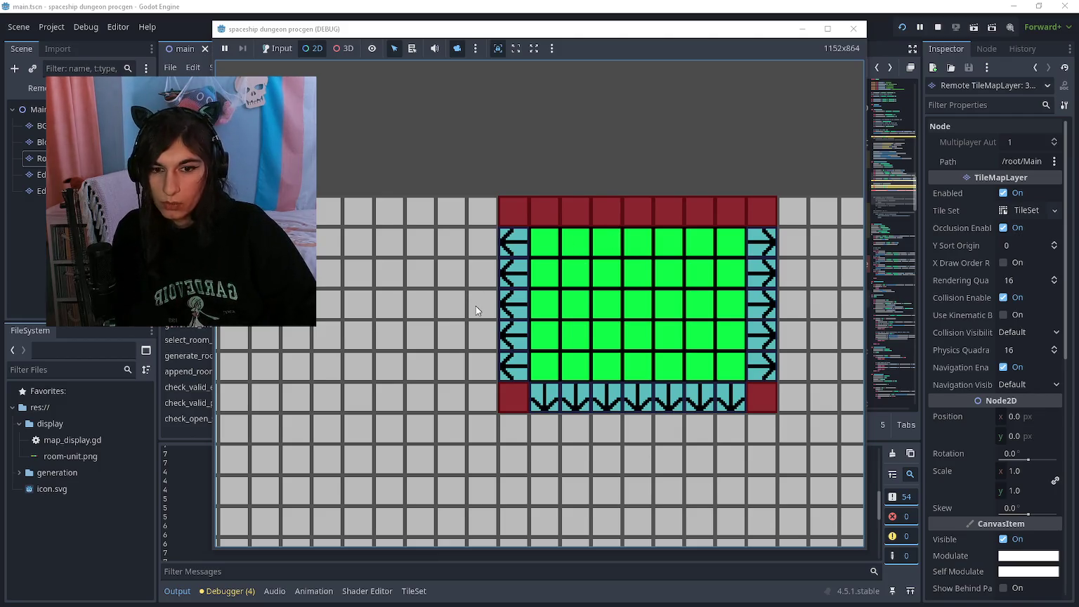
# Restart the game to regenerate the room, stop it, and switch to the Paint sketch
pyautogui.press('F5')
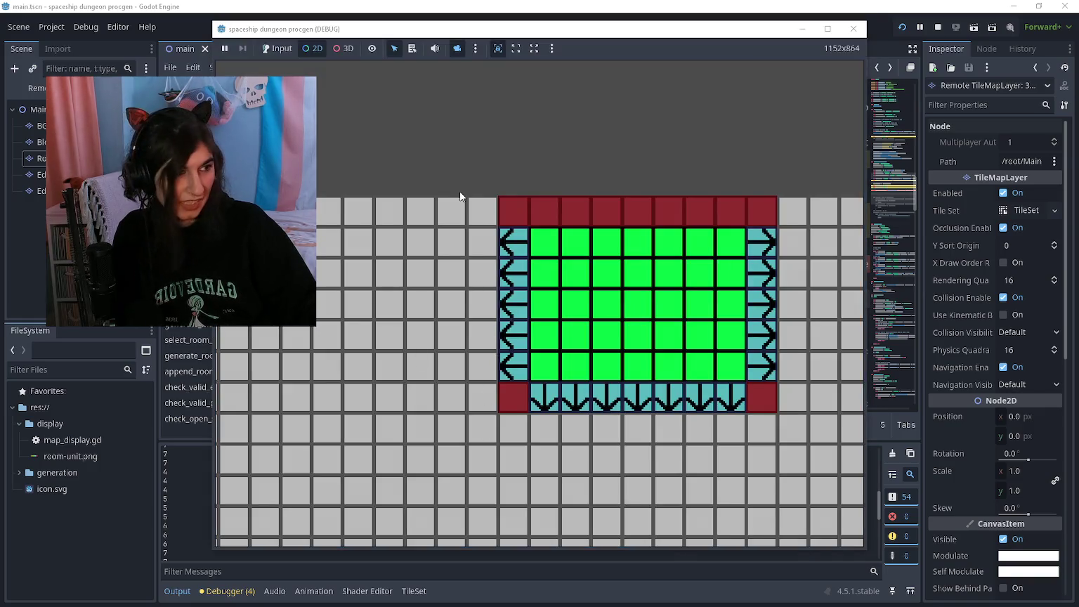
pyautogui.press('F8')
pyautogui.hotkey('alt', 'Tab')
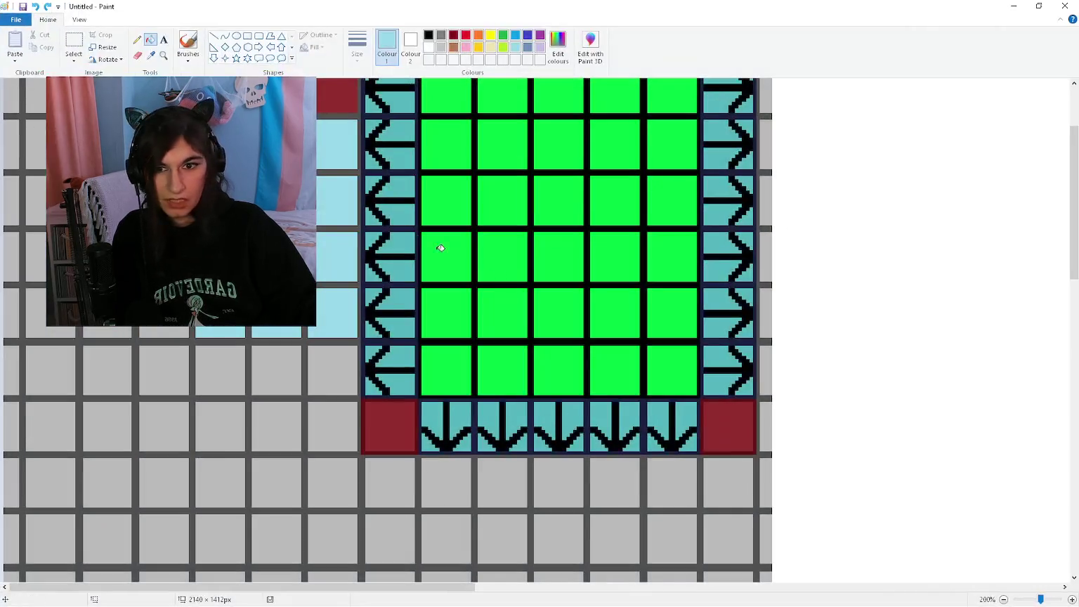
# Scroll around the Paint grid sketch to review the room layout, then return to Godot
pyautogui.scroll(3, 380, 232)
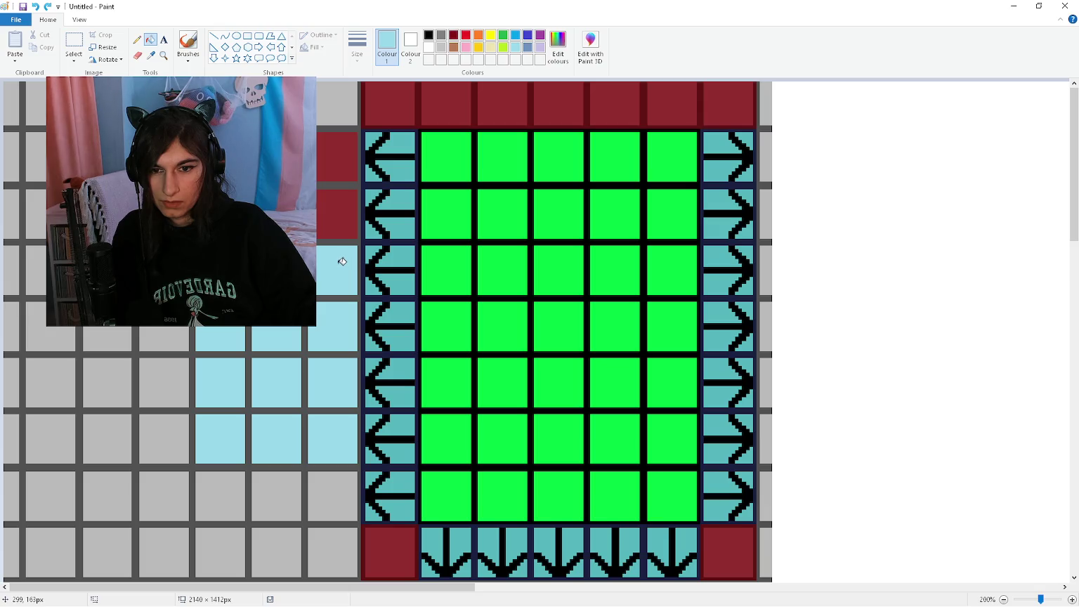
pyautogui.scroll(-6, 340, 281)
pyautogui.scroll(3, 336, 316)
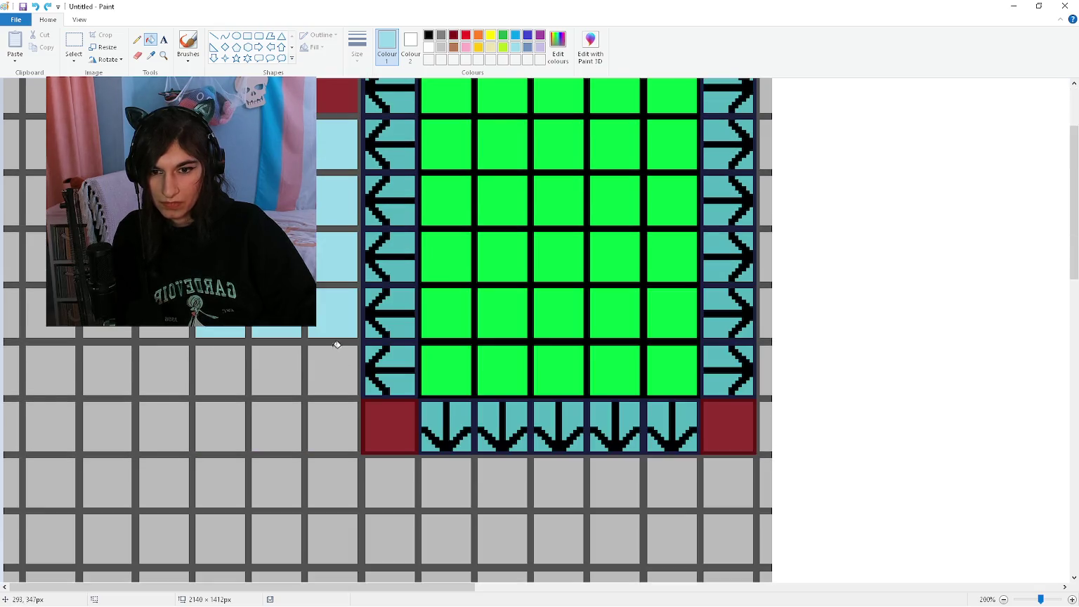
pyautogui.scroll(3, 337, 352)
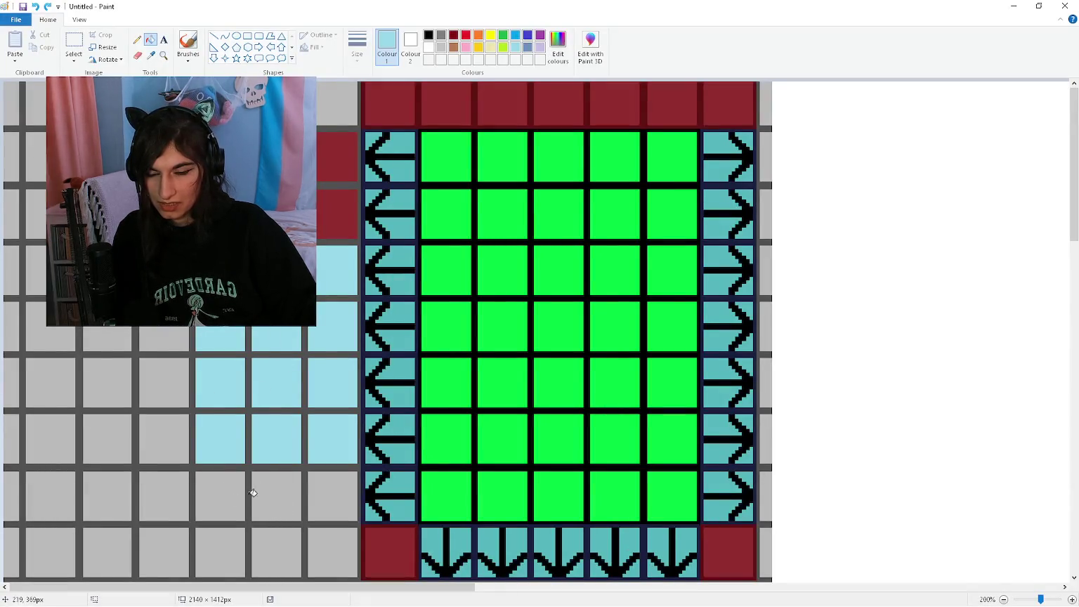
pyautogui.scroll(-3, 181, 450)
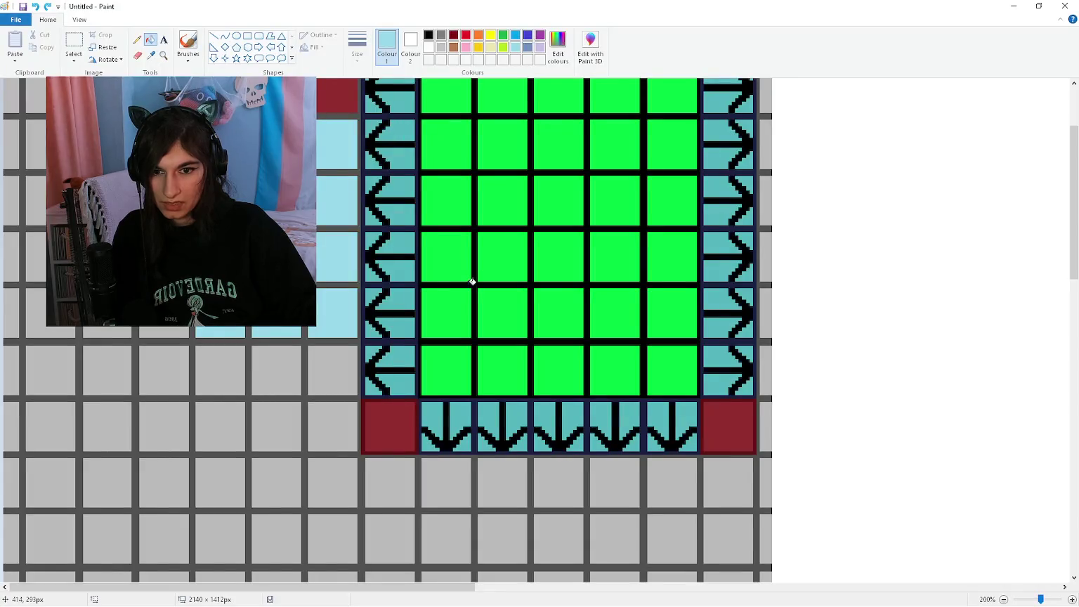
pyautogui.scroll(3, 472, 281)
pyautogui.hotkey('alt', 'Tab')
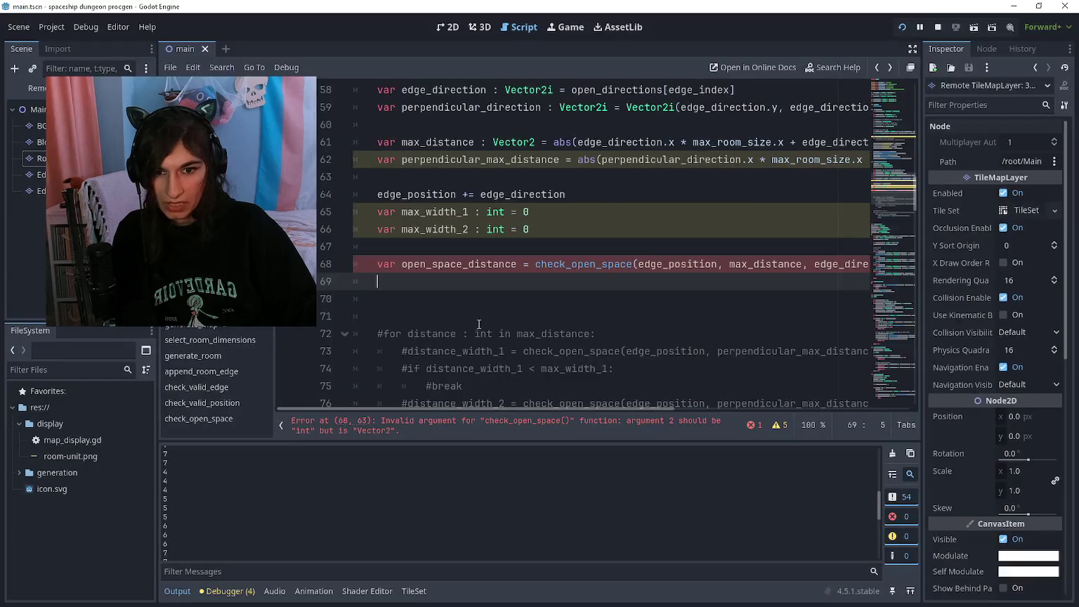
# Rename line 68's open_space_distance variable to perpendicular_max_distance
pyautogui.press('Up')
pyautogui.hotkey('ctrl', 'Right')
pyautogui.hotkey('ctrl', 'Right')
pyautogui.hotkey('ctrl', 'Left')
pyautogui.press('Right')
pyautogui.press('Right')
pyautogui.press('Right')
pyautogui.hotkey('shift', 'Right')
pyautogui.hotkey('shift', 'Right')
pyautogui.hotkey('shift', 'Right')
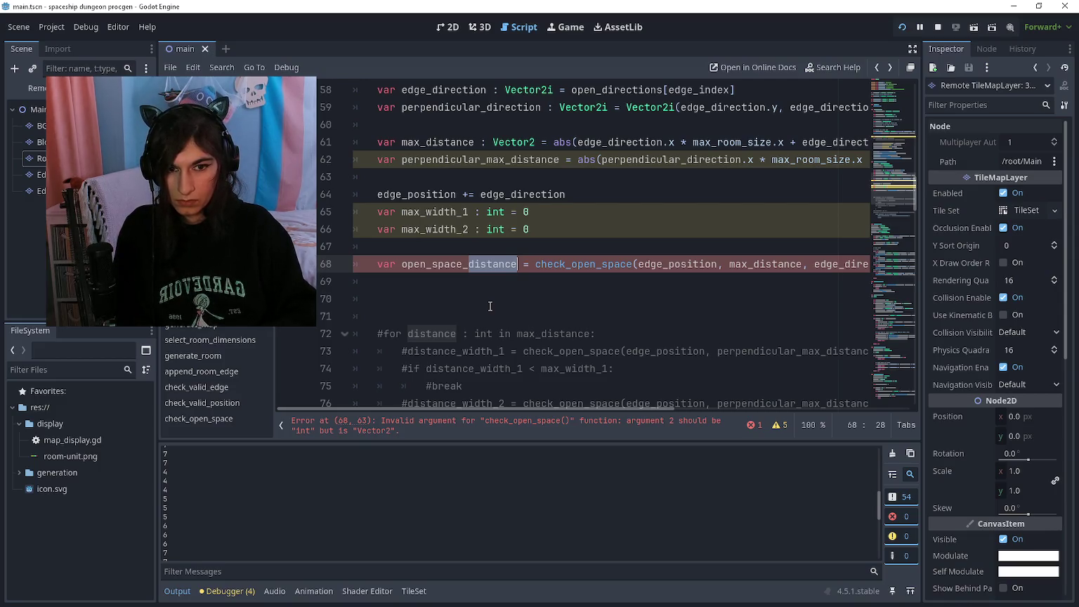
pyautogui.press('BackSpace')
pyautogui.hotkey('ctrl', 'BackSpace')
pyautogui.write('perpendicula')
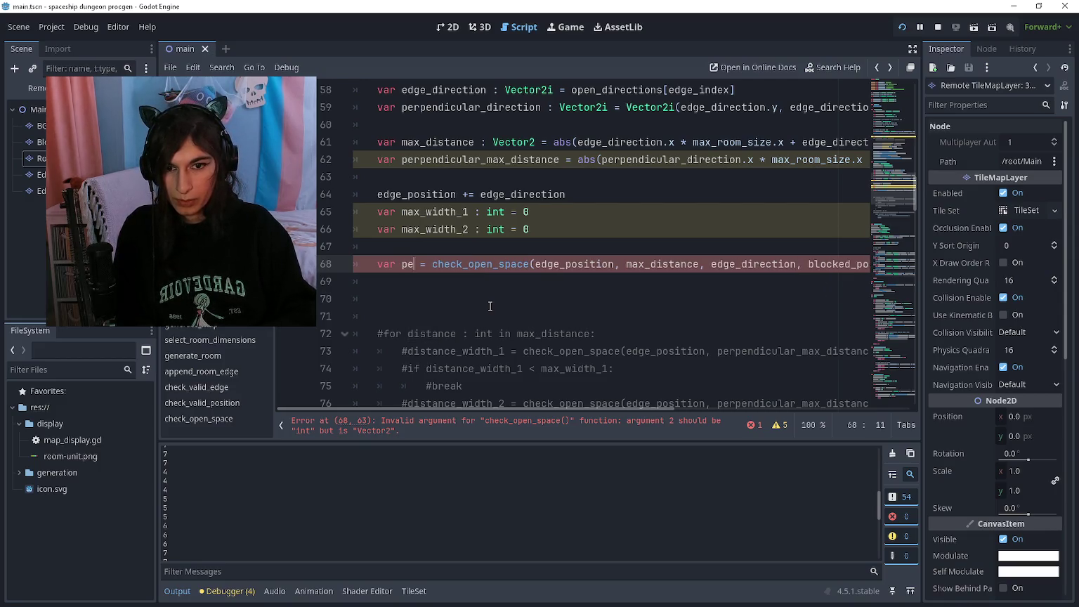
pyautogui.write('r_max_distance')
# Change the check_open_space arguments to perpendicular_max_distance and perpendicular_direction
pyautogui.hotkey('ctrl', 'Right')
pyautogui.hotkey('ctrl', 'Right')
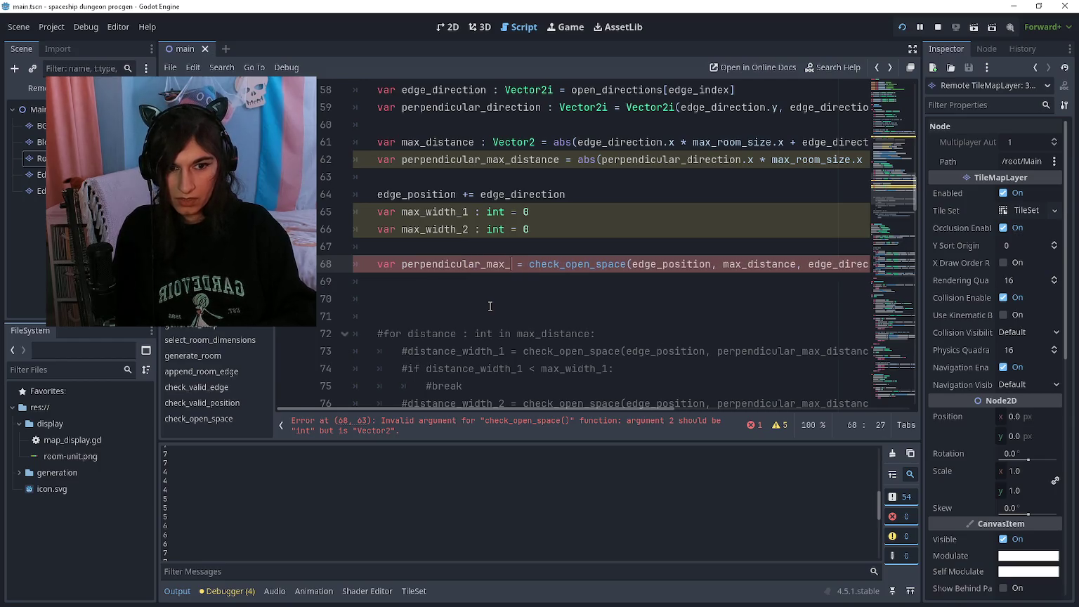
pyautogui.hotkey('ctrl', 'Right')
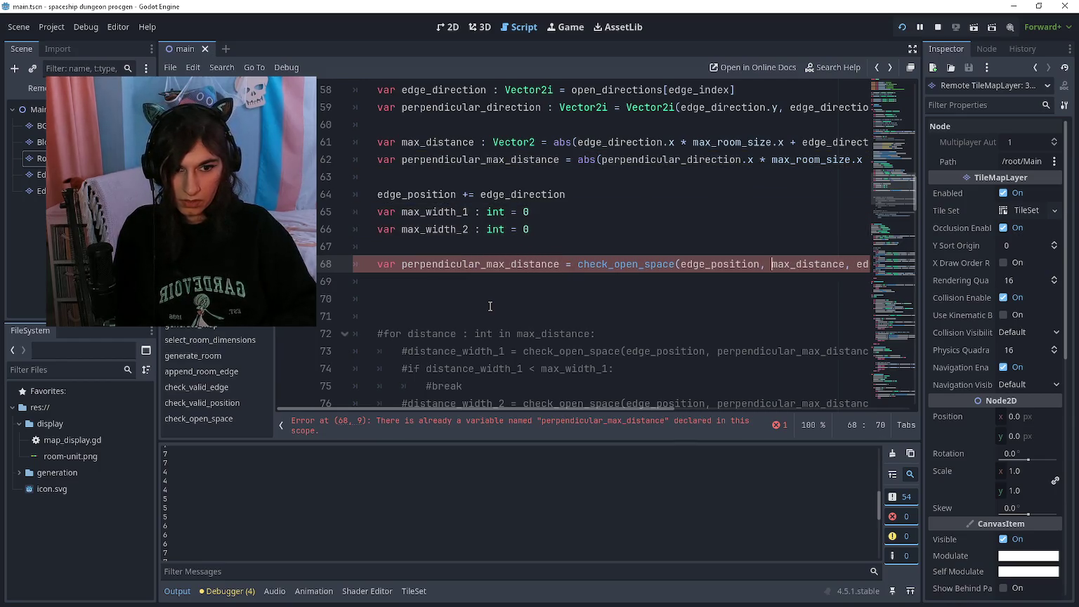
pyautogui.write('perpendicular')
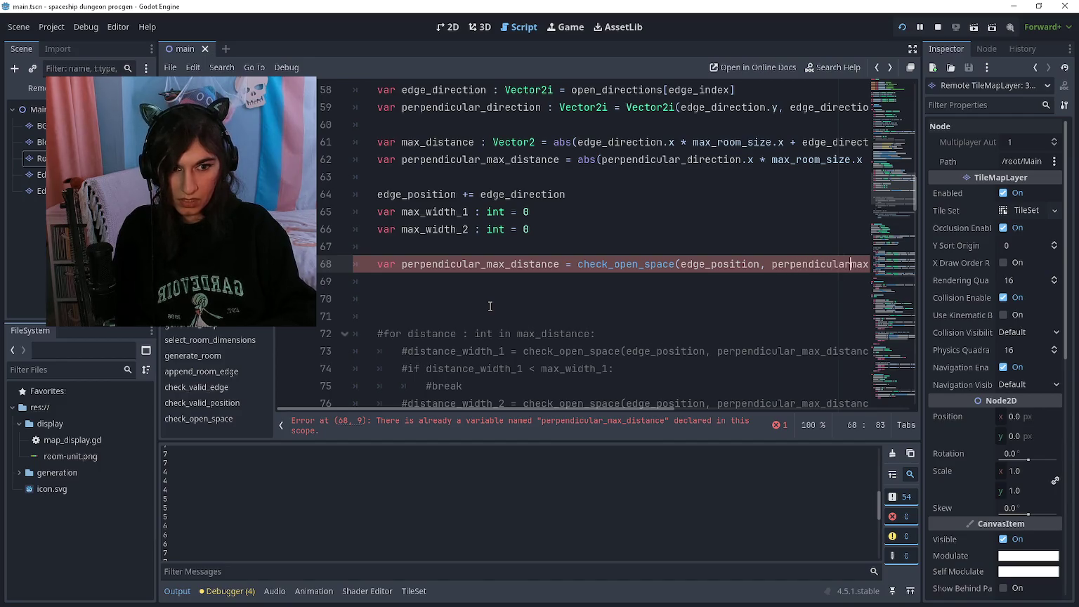
pyautogui.hotkey('ctrl', 'Right')
pyautogui.hotkey('ctrl', 'Right')
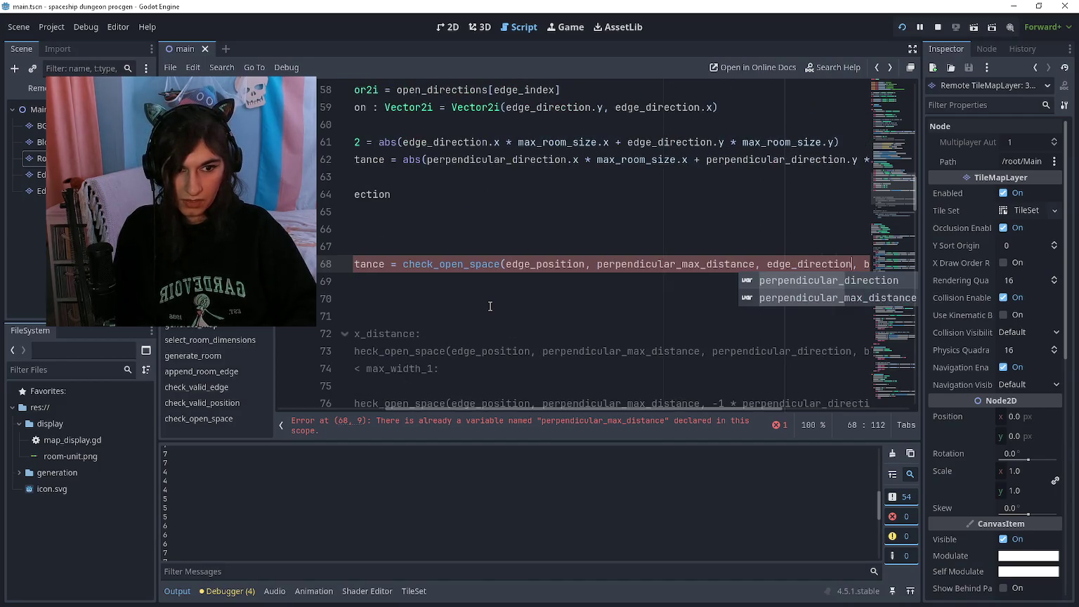
pyautogui.hotkey('ctrl', 'Left')
pyautogui.write('perpendicular_')
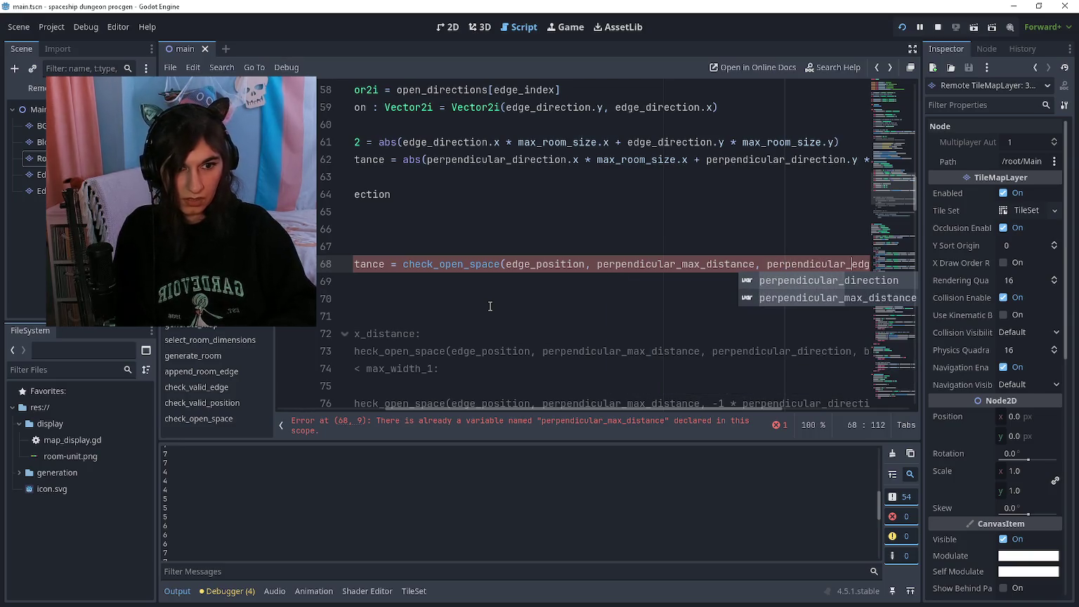
pyautogui.press('Tab')
# Remove 'var' from line 68 so it reassigns perpendicular_max_distance
pyautogui.press('End')
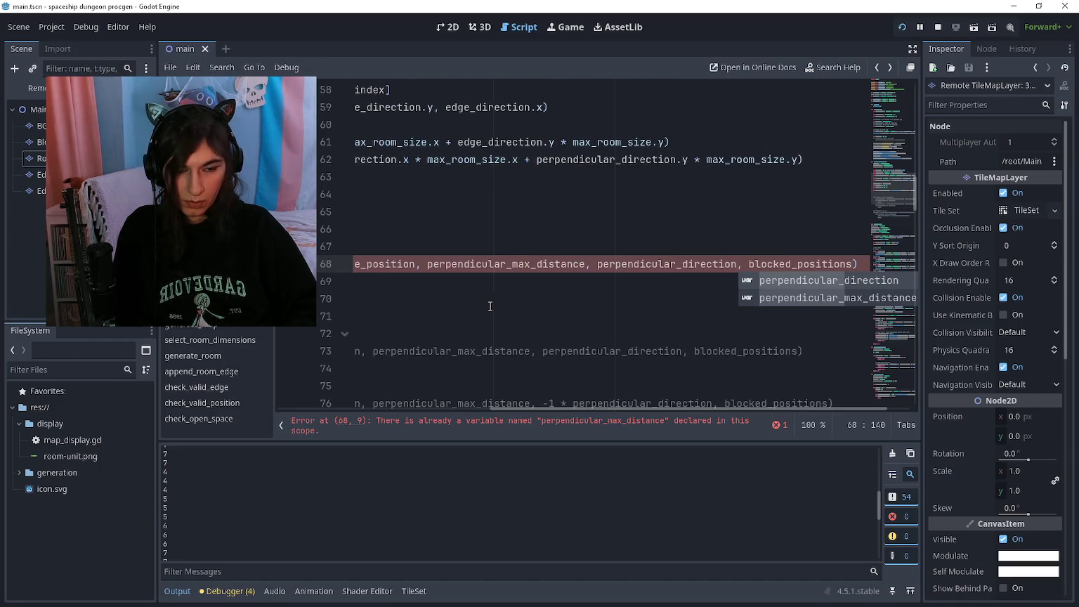
pyautogui.press('Escape')
pyautogui.press('Down')
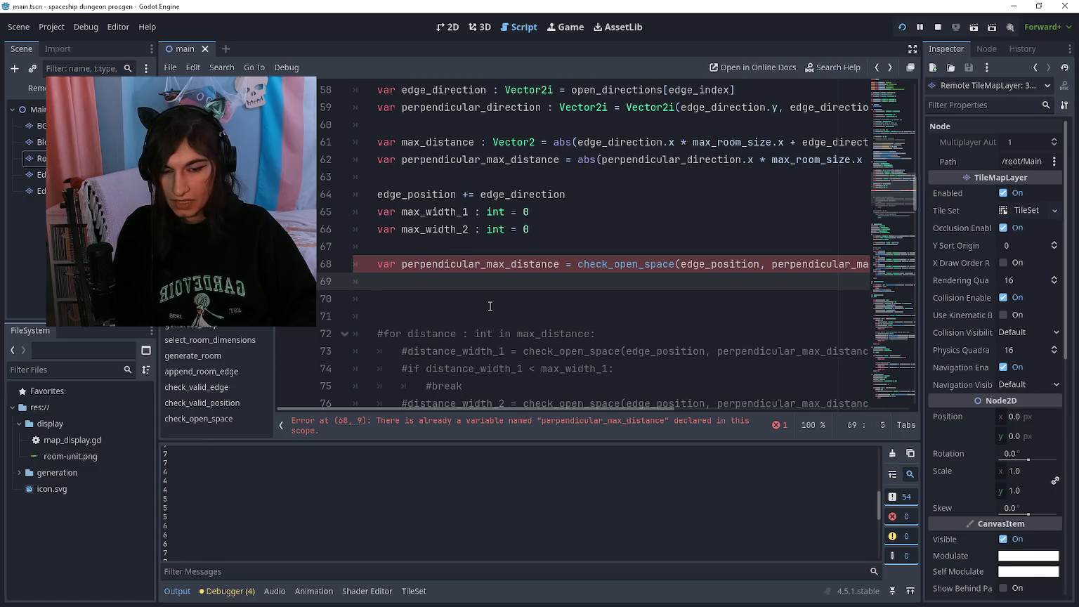
pyautogui.press('Up')
pyautogui.press('Delete')
pyautogui.press('Delete')
pyautogui.press('Delete')
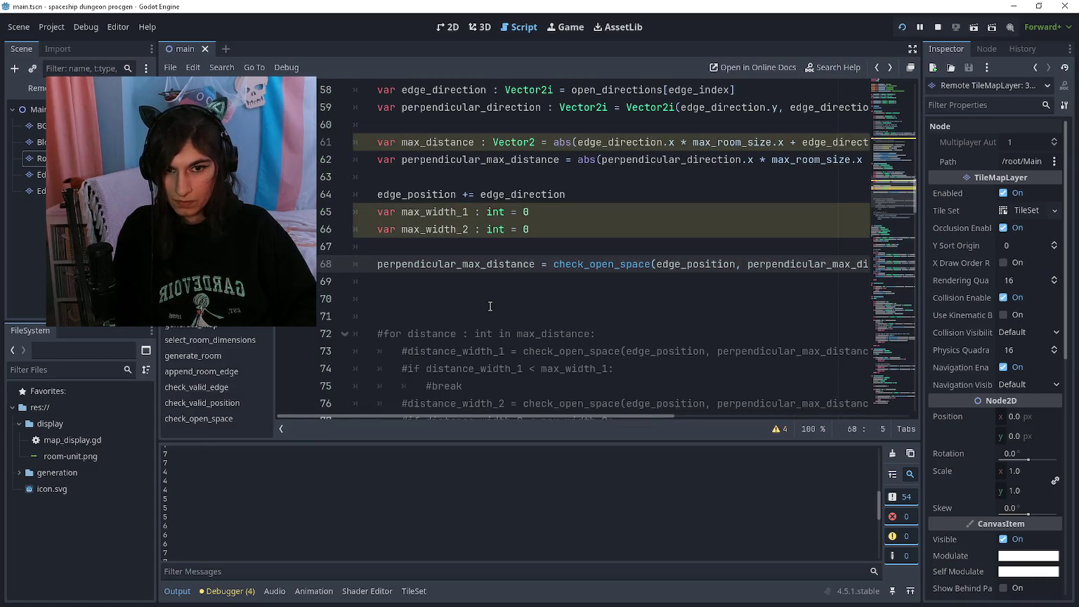
pyautogui.press('Down')
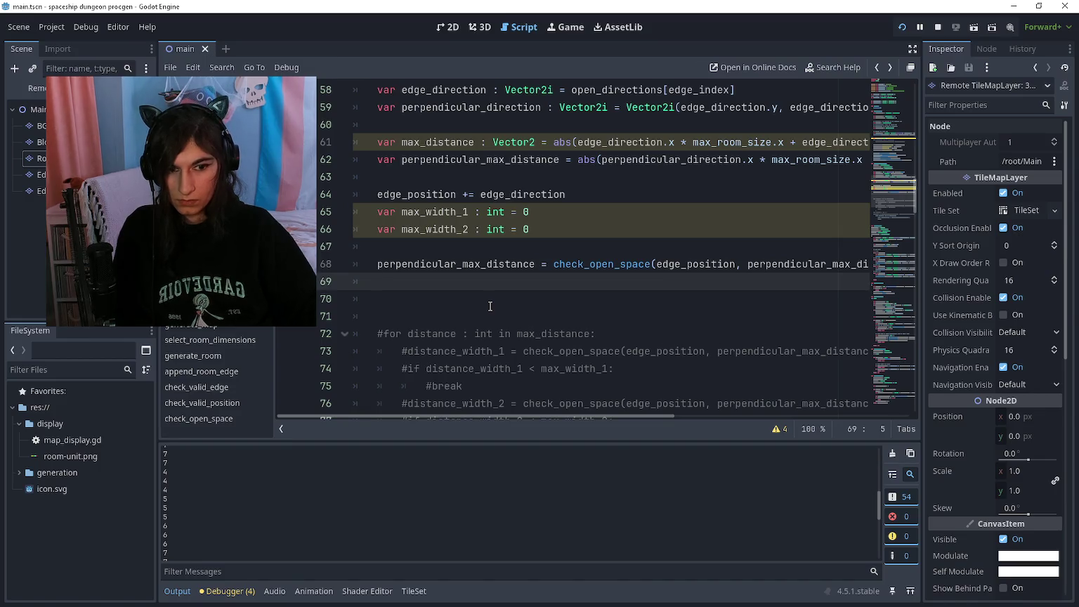
# Review the unused-variable warnings, then begin 'for distance in max_distance:' on line 69
pyautogui.click(777, 428)
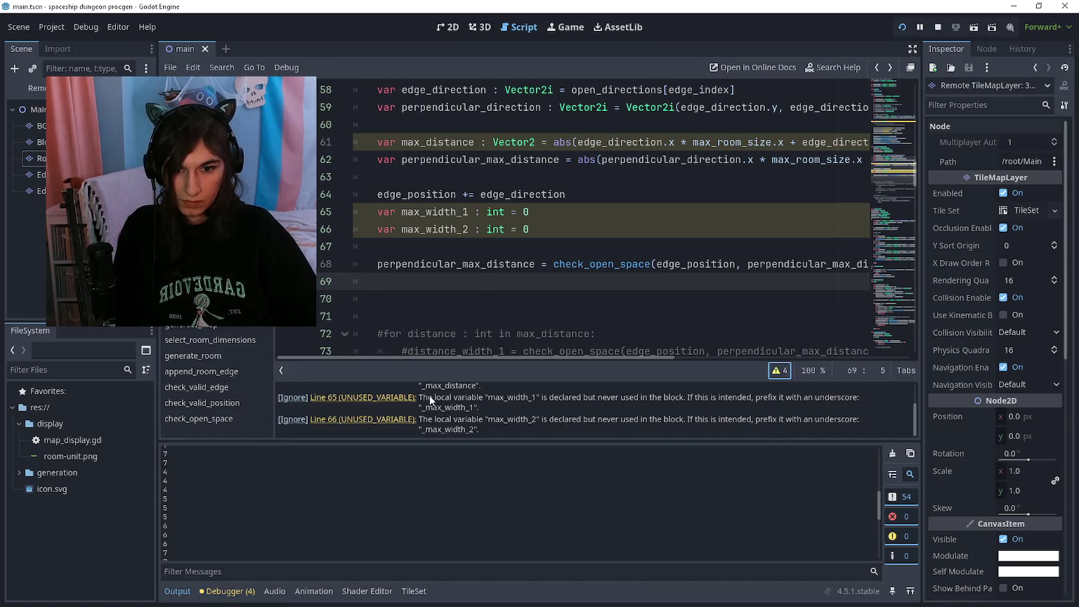
pyautogui.scroll(1, 421, 406)
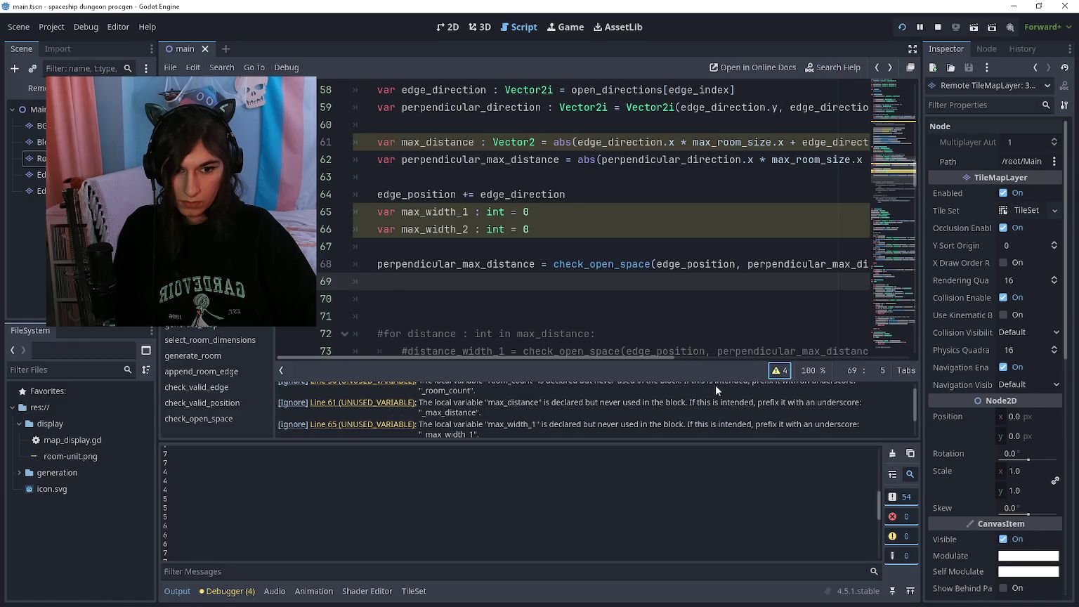
pyautogui.click(780, 371)
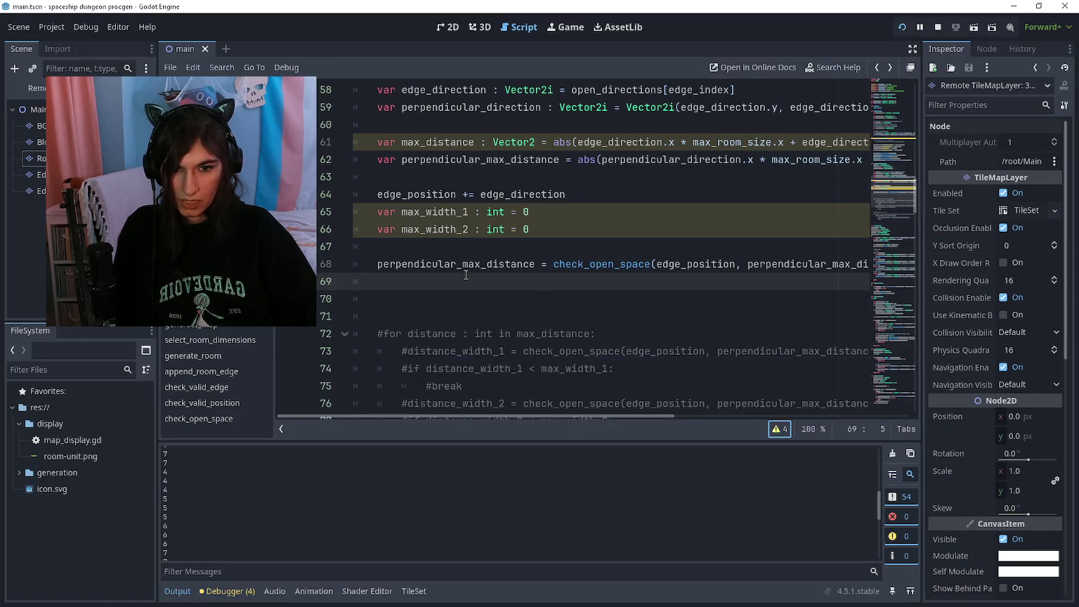
pyautogui.write('for distance in ')
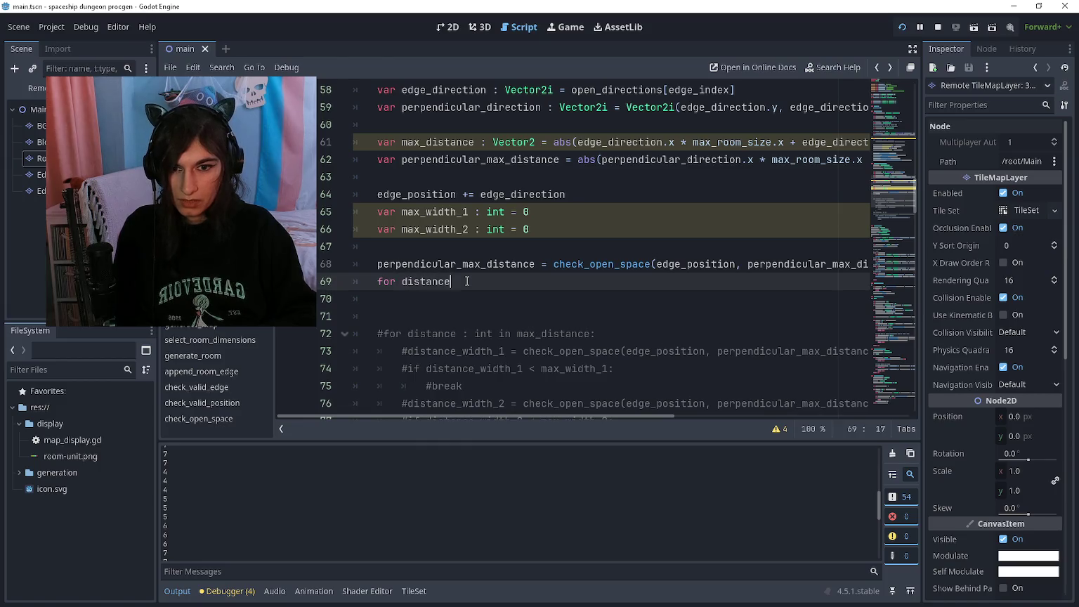
pyautogui.write('max_distance:')
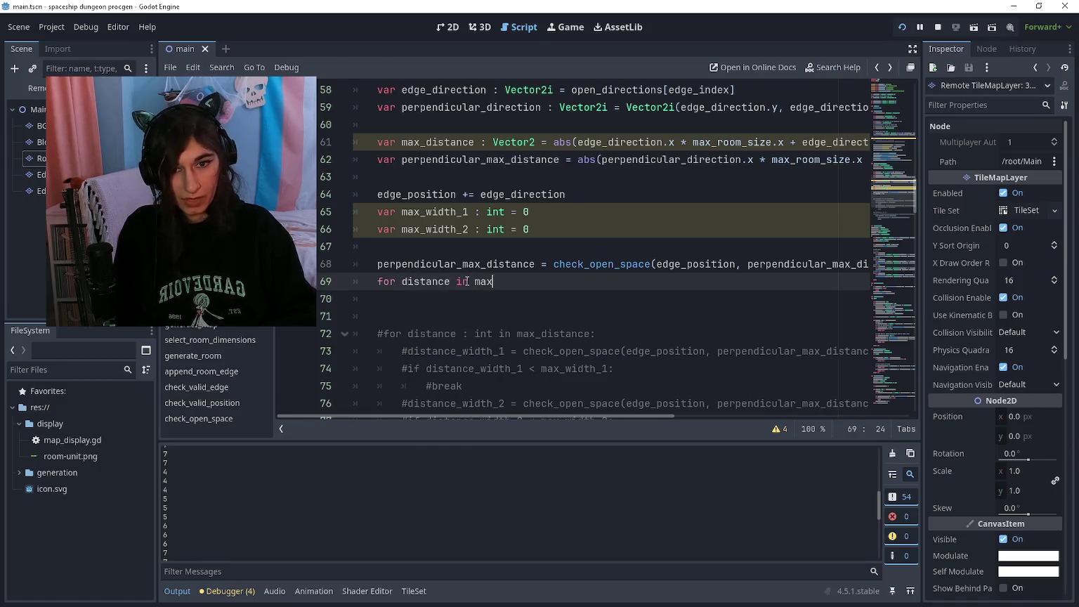
# Type the loop variable as 'distance : int' and begin 'var distance_perpendicular_space = check_open' inside
pyautogui.hotkey('ctrl', 'Left')
pyautogui.write(': int')
pyautogui.press('End')
pyautogui.press('Return')
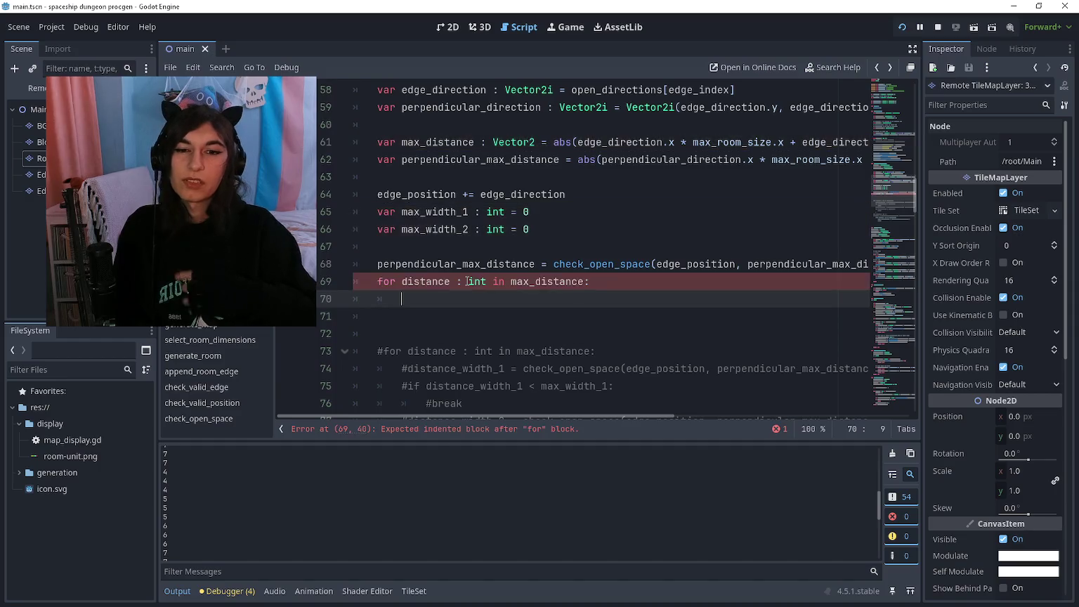
pyautogui.write('var ')
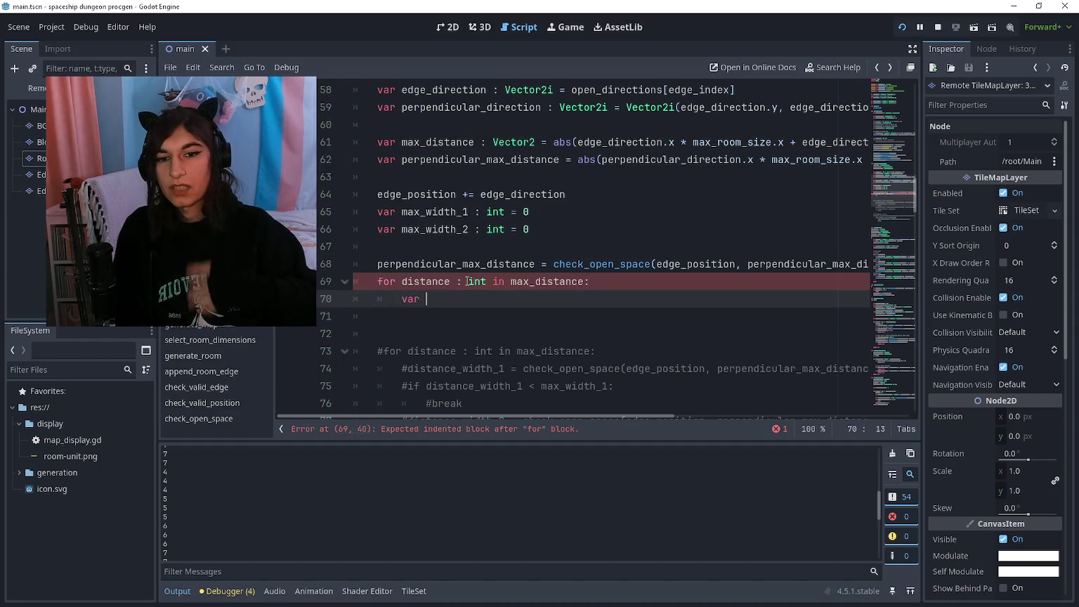
pyautogui.write('distance_perpendic')
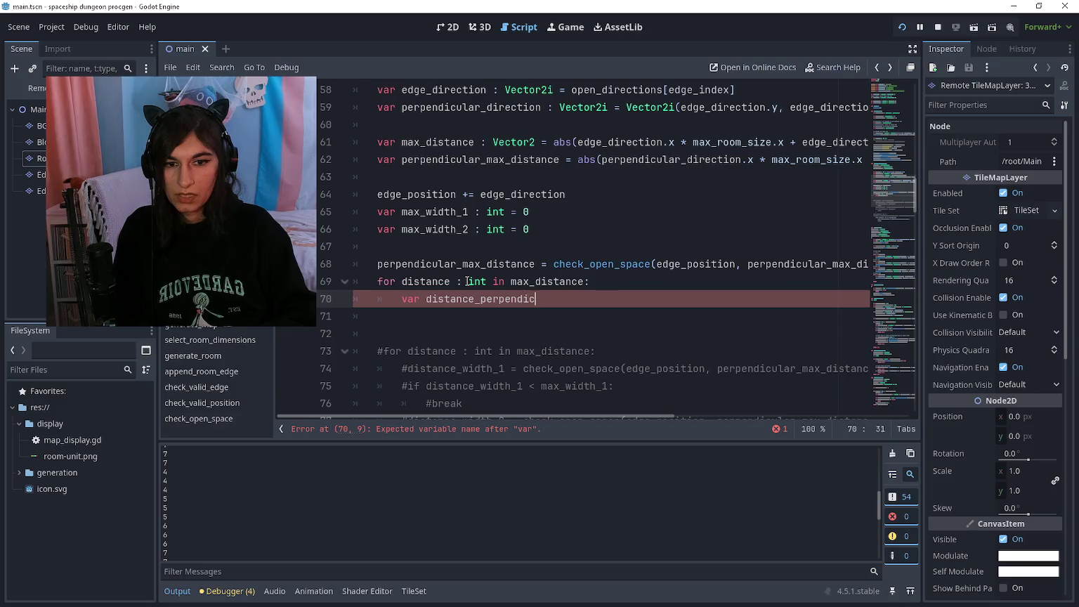
pyautogui.write('ular_space = check_open')
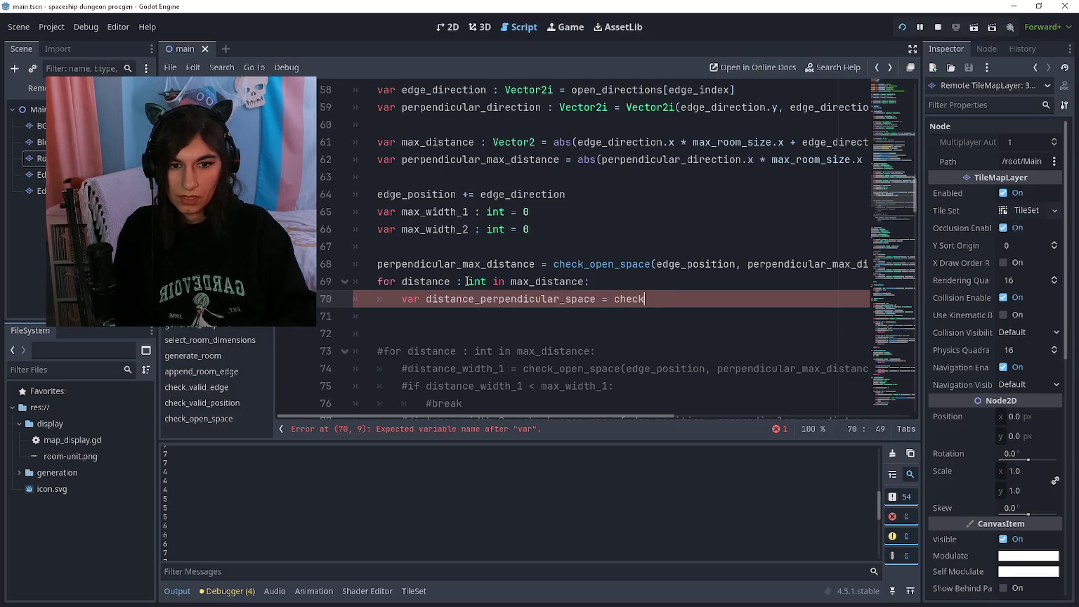
# Insert 'var distance_position : Vector2i = edge_position + edge_direction * distance' as the loop's first line
pyautogui.press('Escape')
pyautogui.press('Up')
pyautogui.press('Return')
pyautogui.write('var distance_position ')
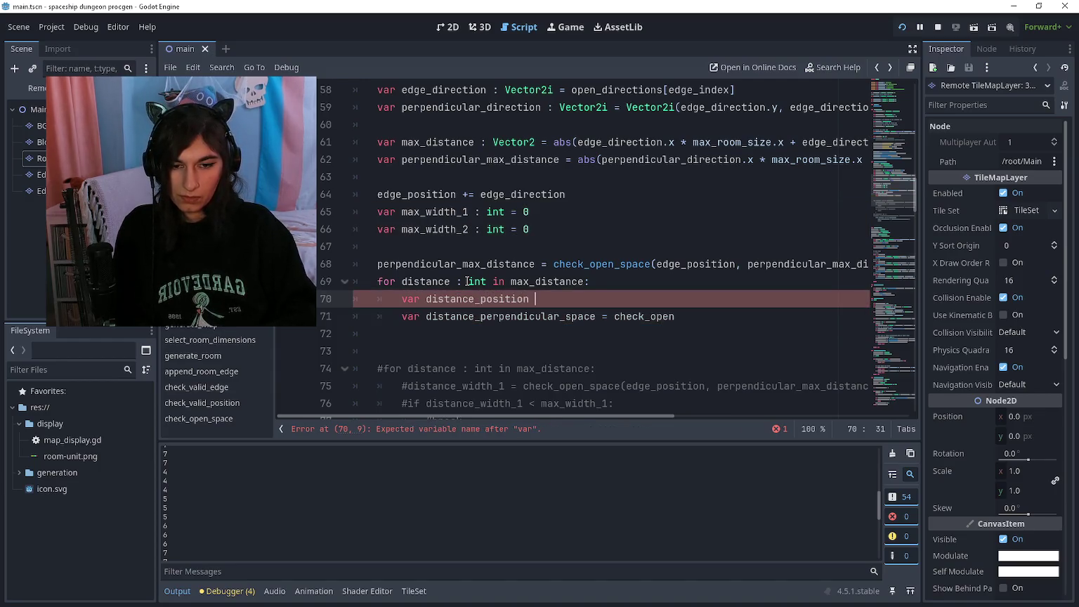
pyautogui.write(': Vector2i = ')
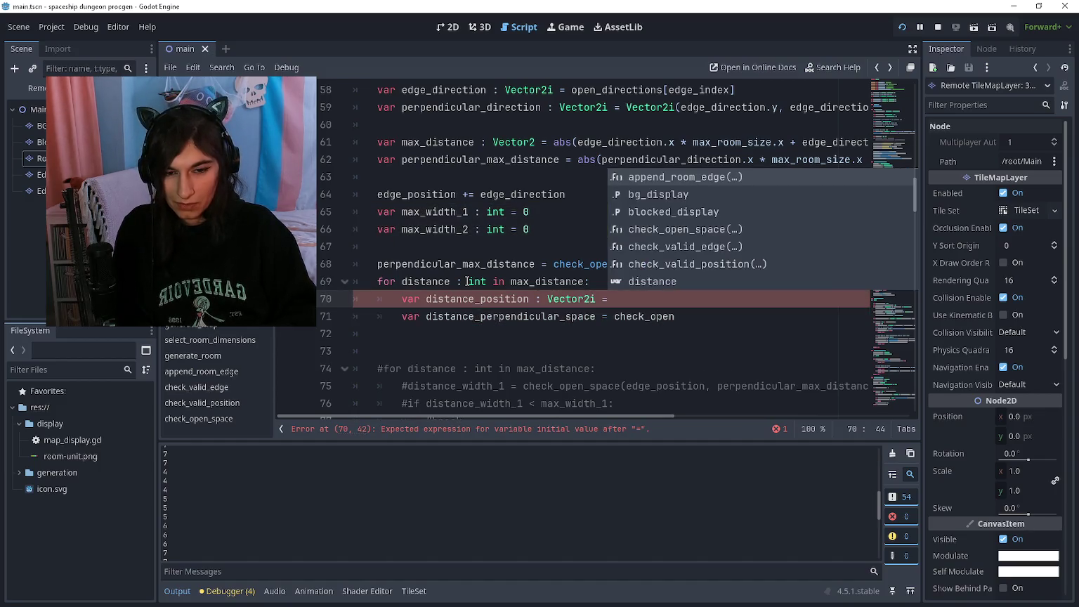
pyautogui.write('ed')
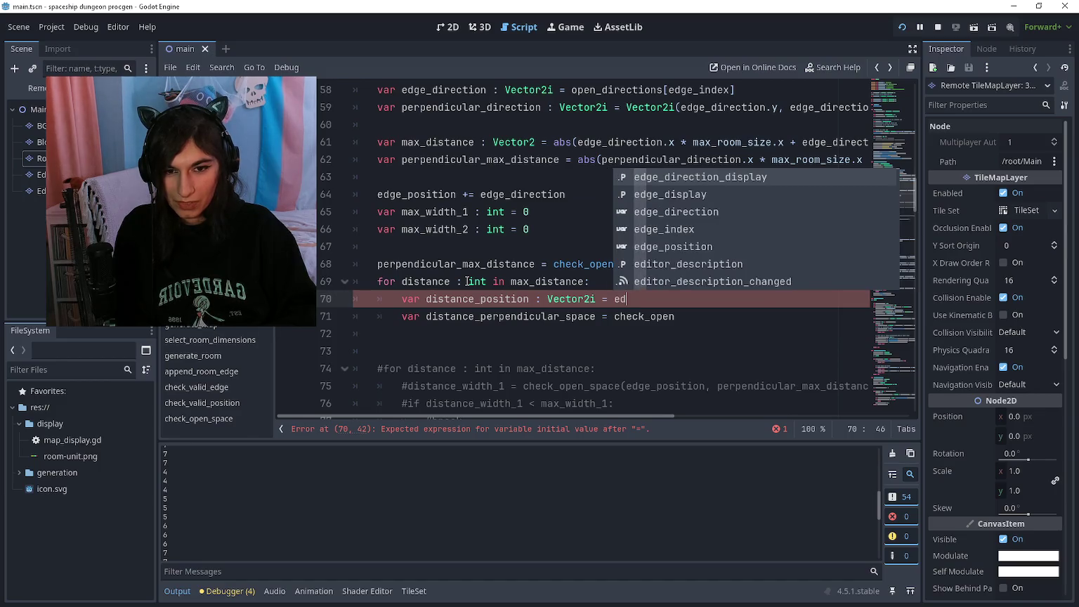
pyautogui.write('ge_position +')
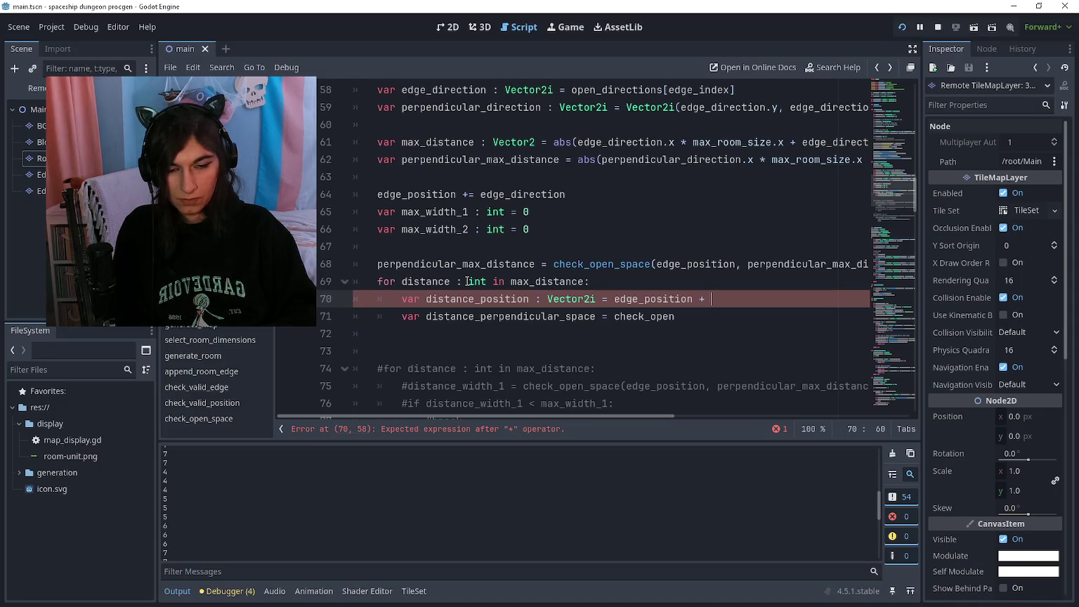
pyautogui.write('edge_direction * distance')
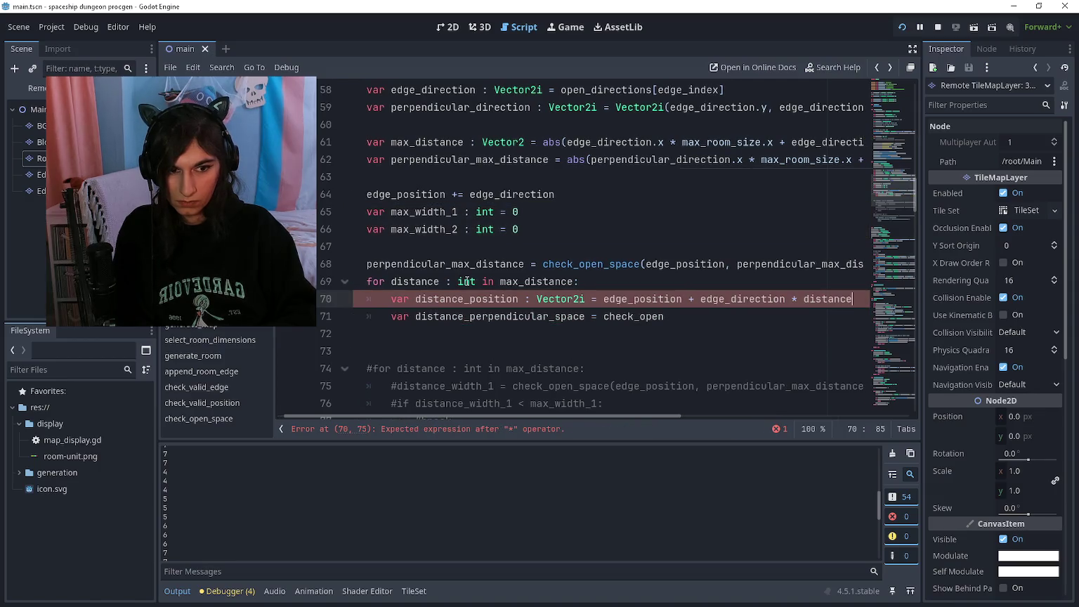
pyautogui.press('Escape')
pyautogui.press('Up')
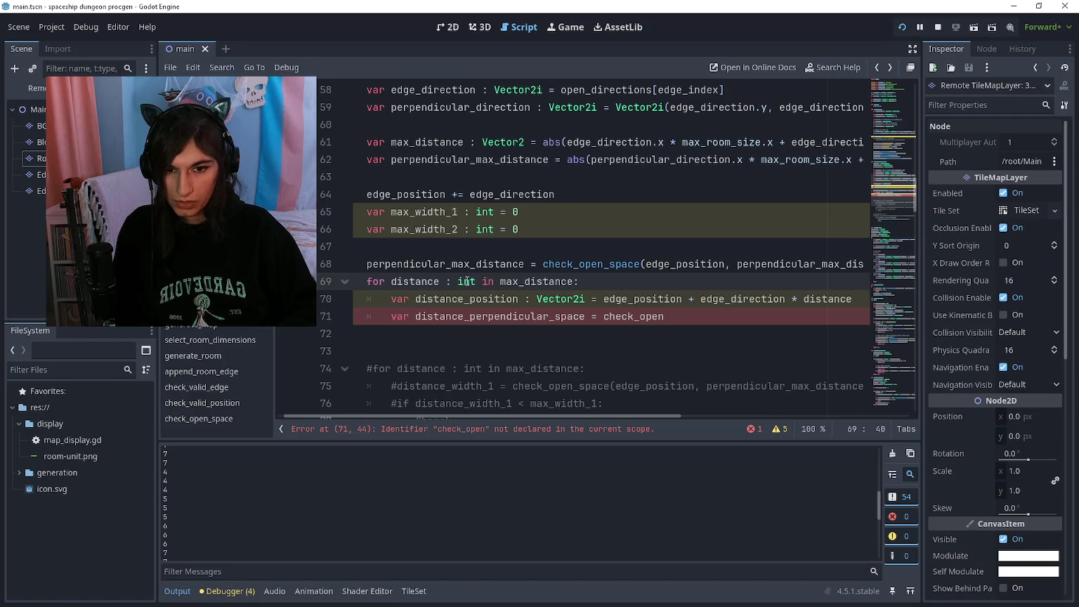
# Complete the perpendicular-space line as check_open_space(distance_position
pyautogui.moveTo(466, 281)
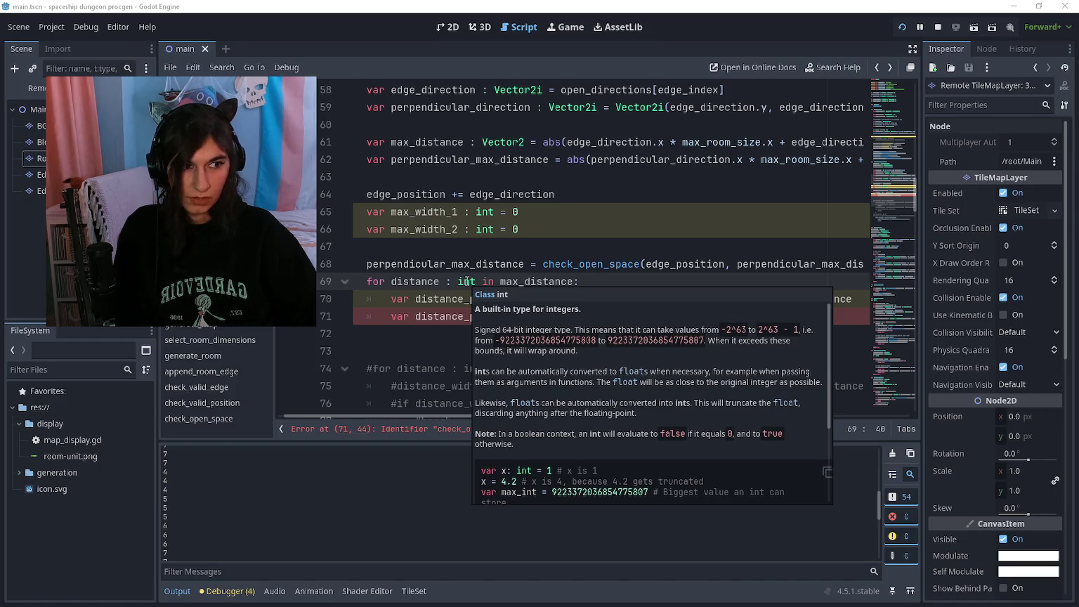
pyautogui.click(693, 316)
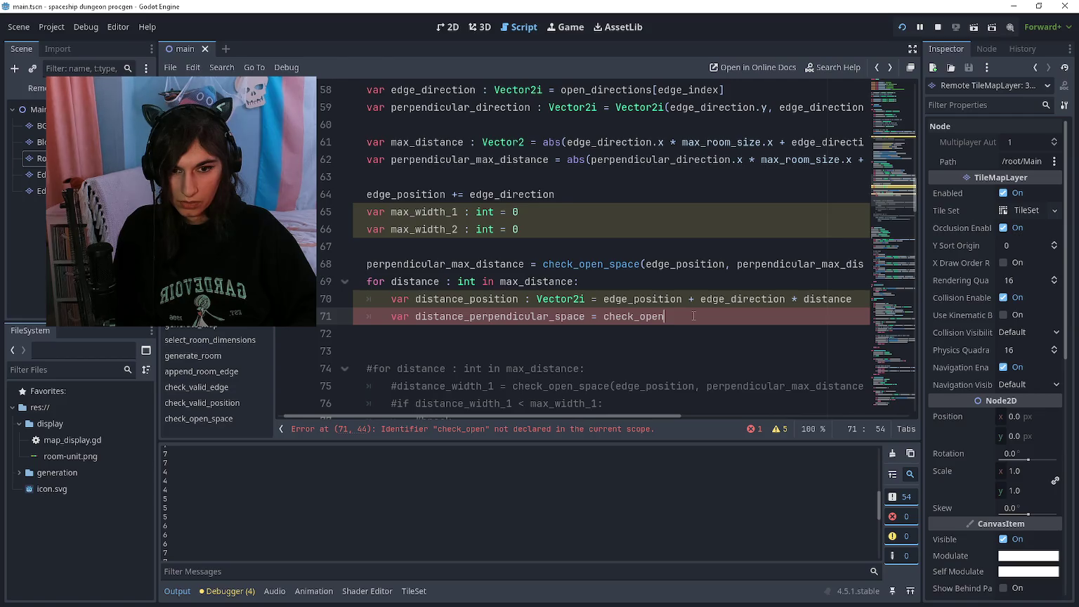
pyautogui.hscroll(-1, 693, 316)
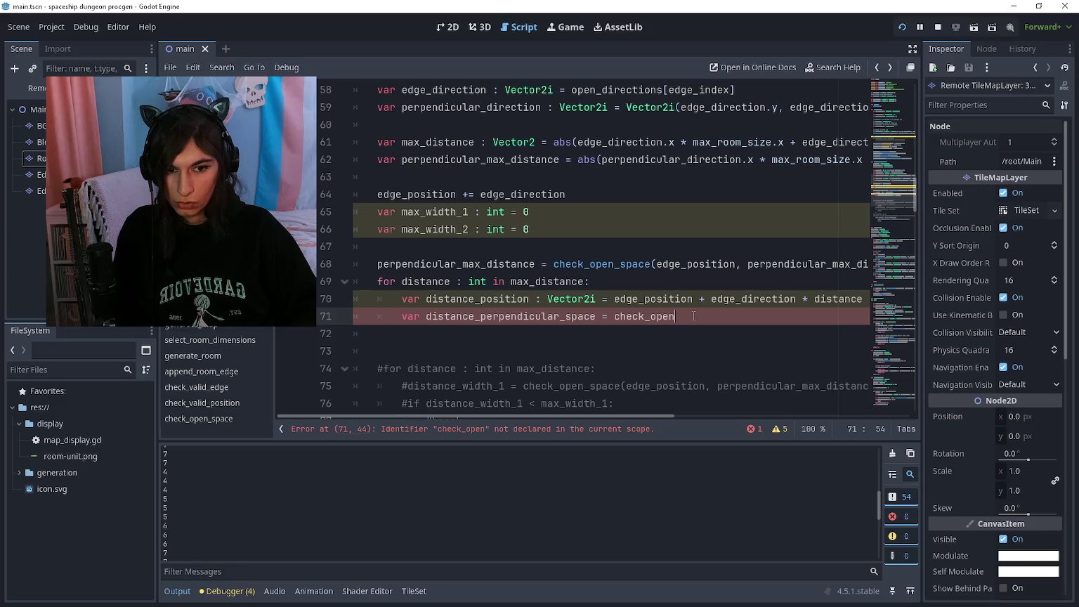
pyautogui.write('s')
pyautogui.press('Return')
pyautogui.write('distance_position')
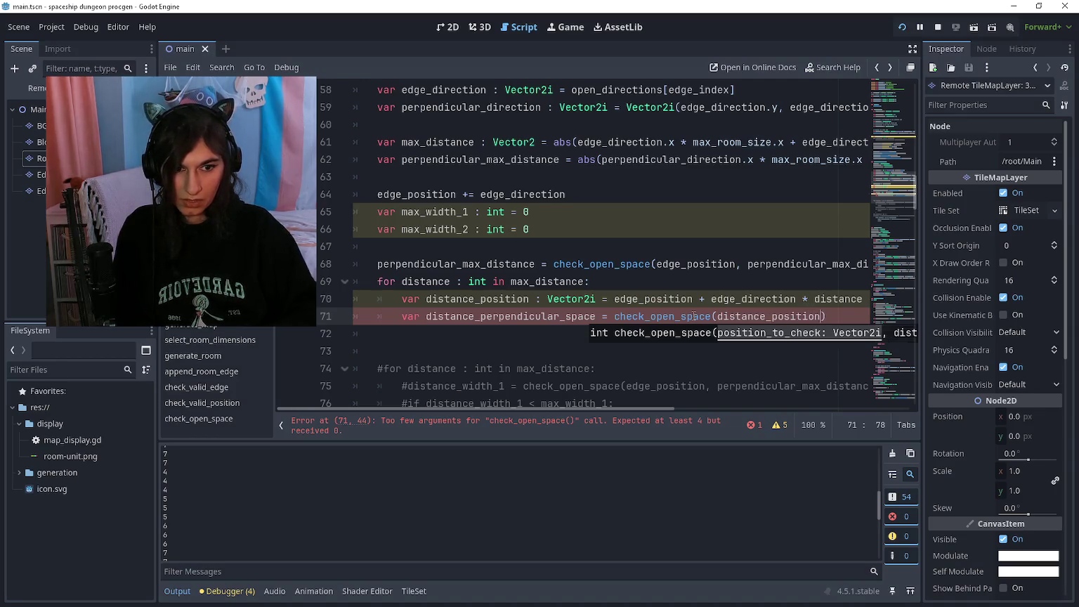
# Copy line 68's perpendicular_max_distance, perpendicular_direction, blocked_positions arguments and paste them after 'distance_position,'
pyautogui.press('Up')
pyautogui.press('Up')
pyautogui.press('Up')
pyautogui.hotkey('ctrl', 'Left')
pyautogui.hotkey('ctrl', 'shift', 'Right')
pyautogui.hotkey('ctrl', 'shift', 'Right')
pyautogui.hotkey('ctrl', 'shift', 'Right')
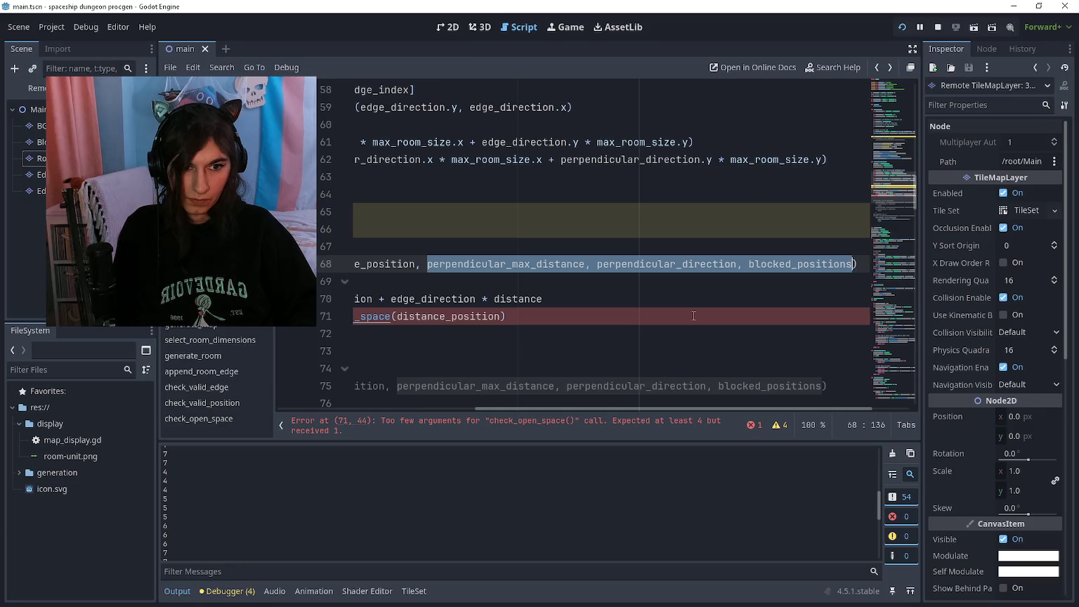
pyautogui.hotkey('ctrl', 'c')
pyautogui.press('Down')
pyautogui.press('Down')
pyautogui.press('Down')
pyautogui.press('Left')
pyautogui.hotkey('ctrl', 'v')
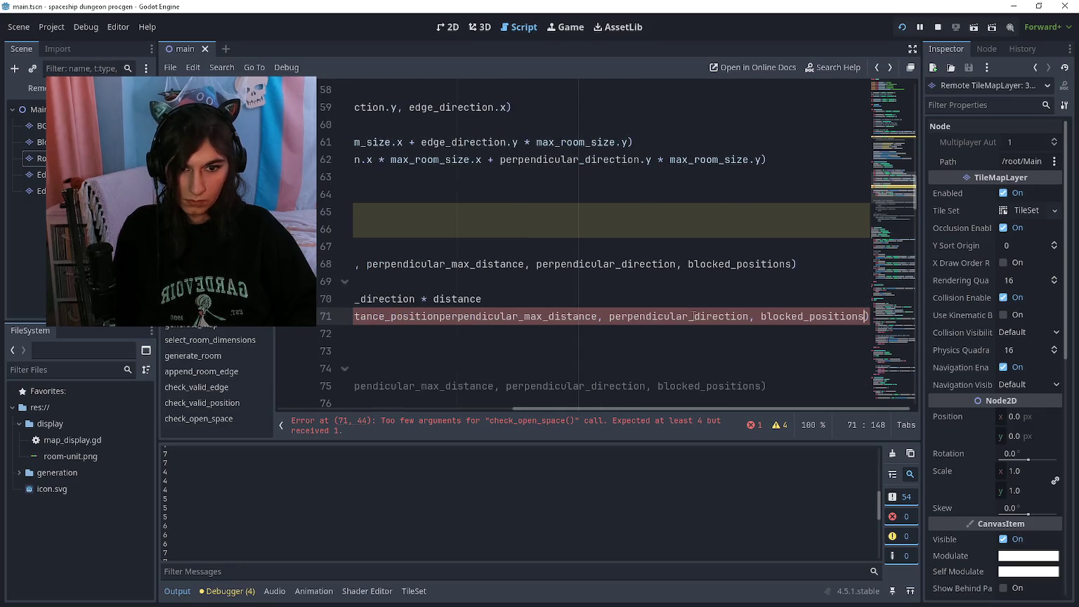
pyautogui.hotkey('ctrl', 'z')
pyautogui.write(',')
pyautogui.hotkey('ctrl', 'v')
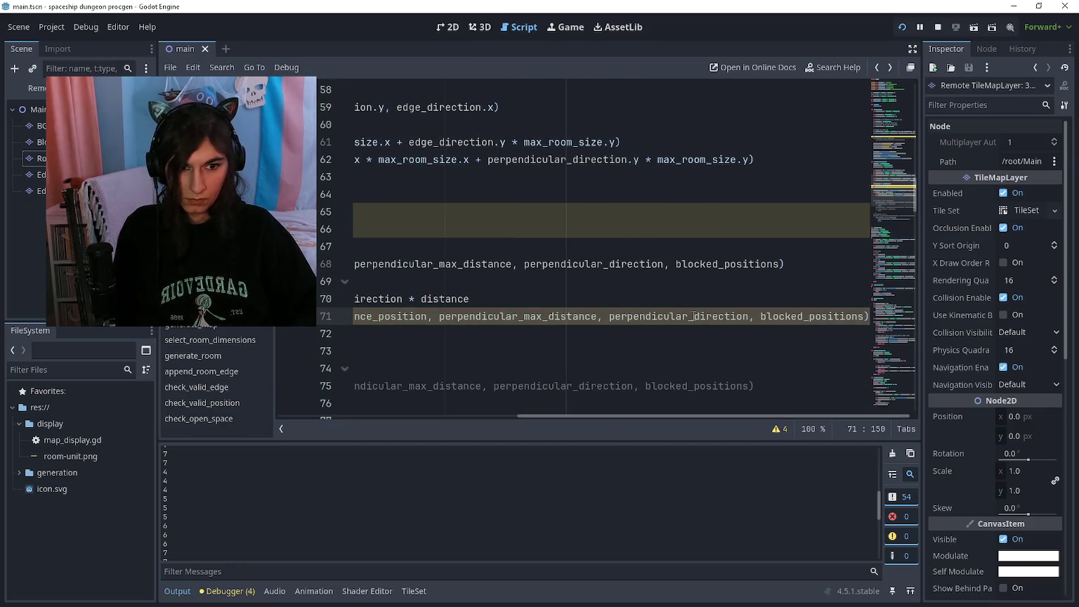
pyautogui.press('Down')
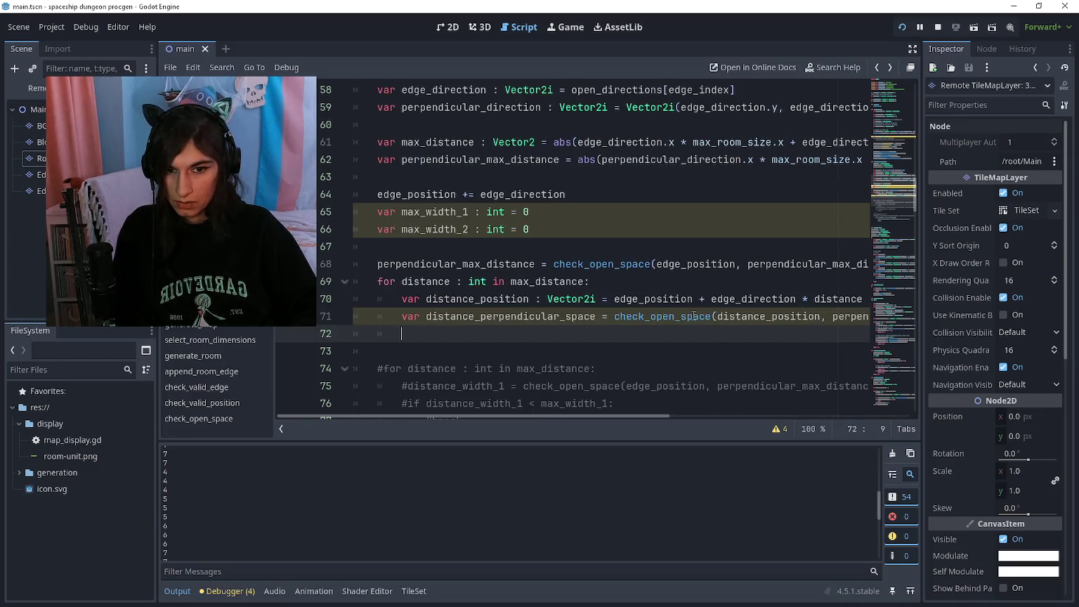
# Open a new line above the distance loop and type 'var open_space_distance'
pyautogui.press('Up')
pyautogui.press('Up')
pyautogui.press('Up')
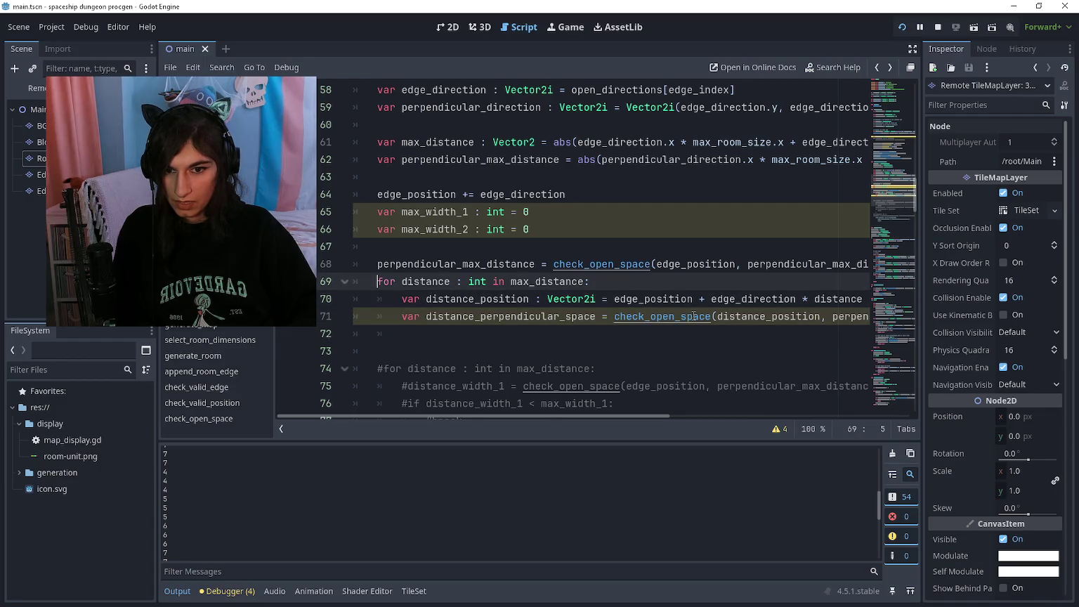
pyautogui.hotkey('ctrl', 'shift', 'Return')
pyautogui.write('v')
pyautogui.press('BackSpace')
pyautogui.press('BackSpace')
pyautogui.press('BackSpace')
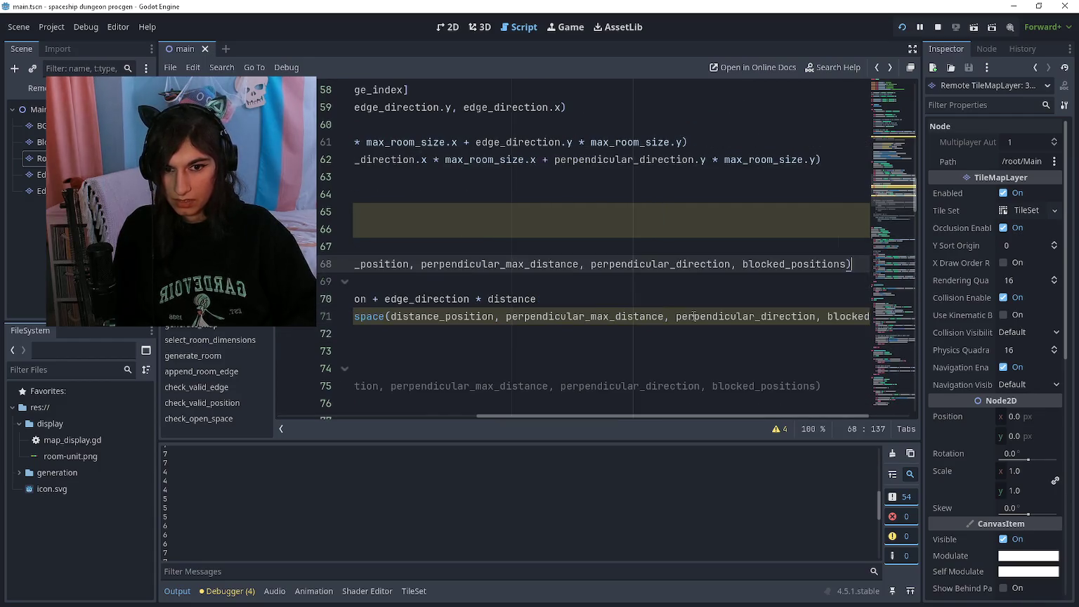
pyautogui.press('Right')
pyautogui.hotkey('ctrl', 'shift', 'Return')
pyautogui.write('var open_space')
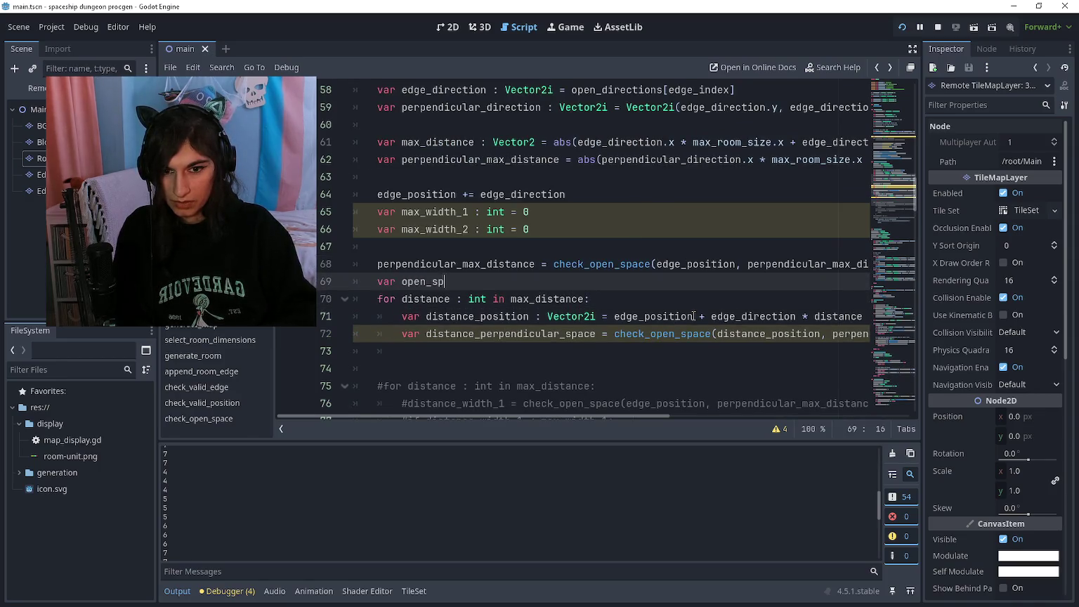
pyautogui.write('_distance')
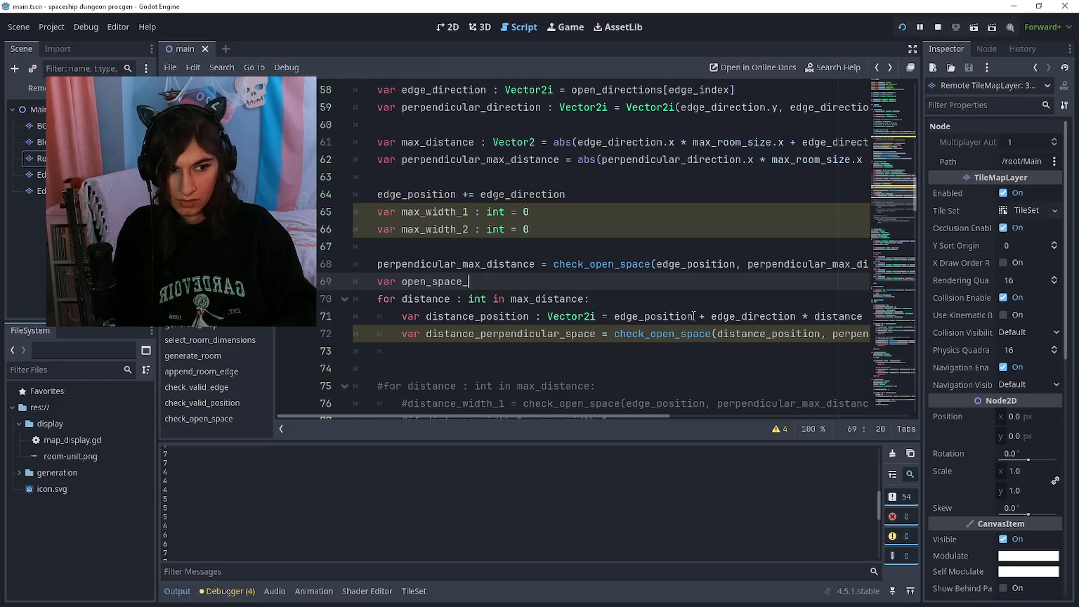
# Scroll up to review the max_width declarations above the open_space_distance line
pyautogui.press('Up')
pyautogui.press('Up')
pyautogui.press('Up')
pyautogui.press('Up')
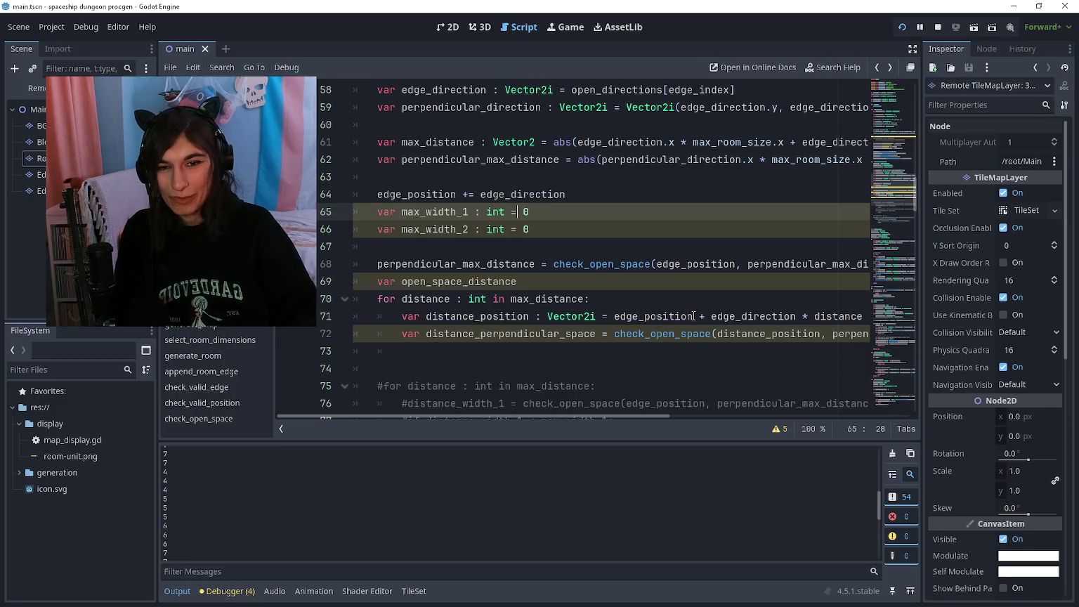
pyautogui.press('Up')
pyautogui.press('Up')
pyautogui.press('Up')
pyautogui.scroll(4, 694, 316)
pyautogui.scroll(-2, 693, 316)
pyautogui.press('Down')
pyautogui.press('Down')
pyautogui.press('Down')
pyautogui.scroll(-4, 693, 316)
pyautogui.scroll(2, 693, 316)
pyautogui.scroll(1, 694, 317)
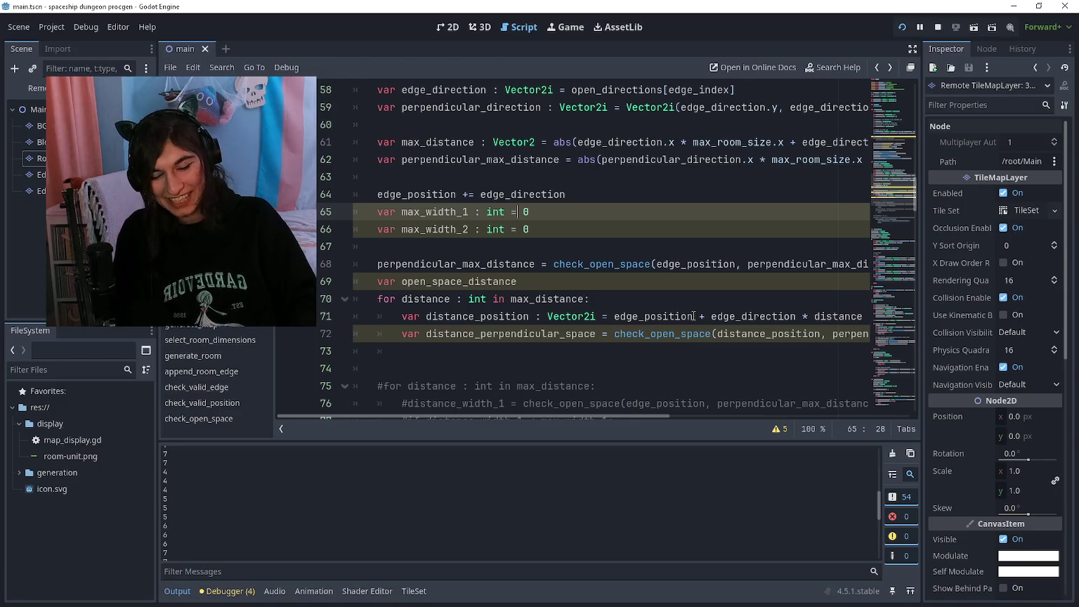
pyautogui.scroll(1, 693, 317)
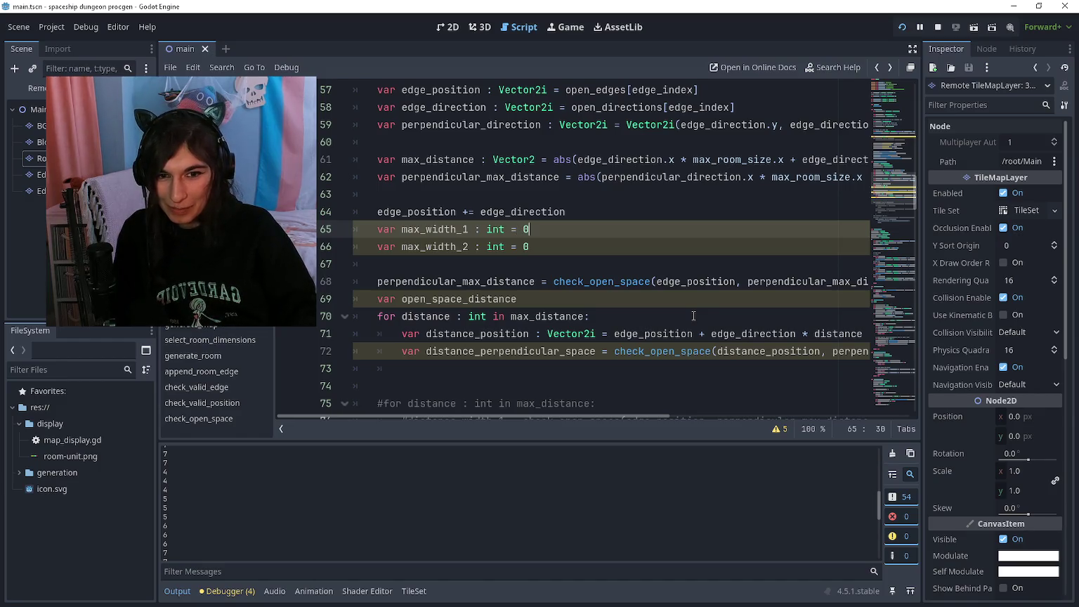
# Delete the max_width_1 and max_width_2 declarations and type open_space_distance as int
pyautogui.hotkey('ctrl', 'Right')
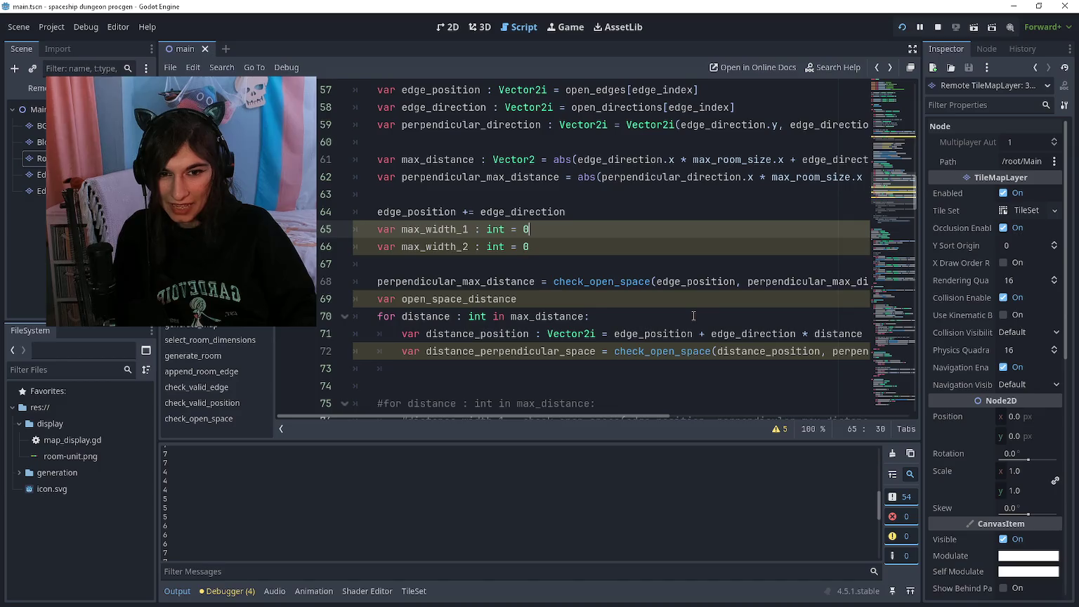
pyautogui.hotkey('ctrl', 'shift', 'k')
pyautogui.hotkey('ctrl', 'shift', 'k')
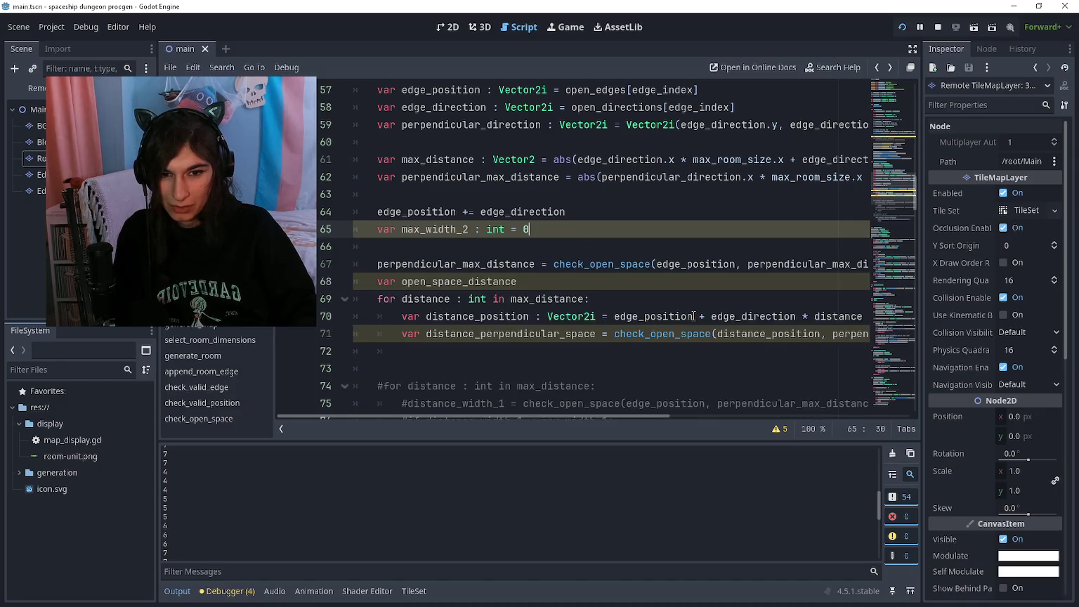
pyautogui.press('Down')
pyautogui.press('Down')
pyautogui.press('Down')
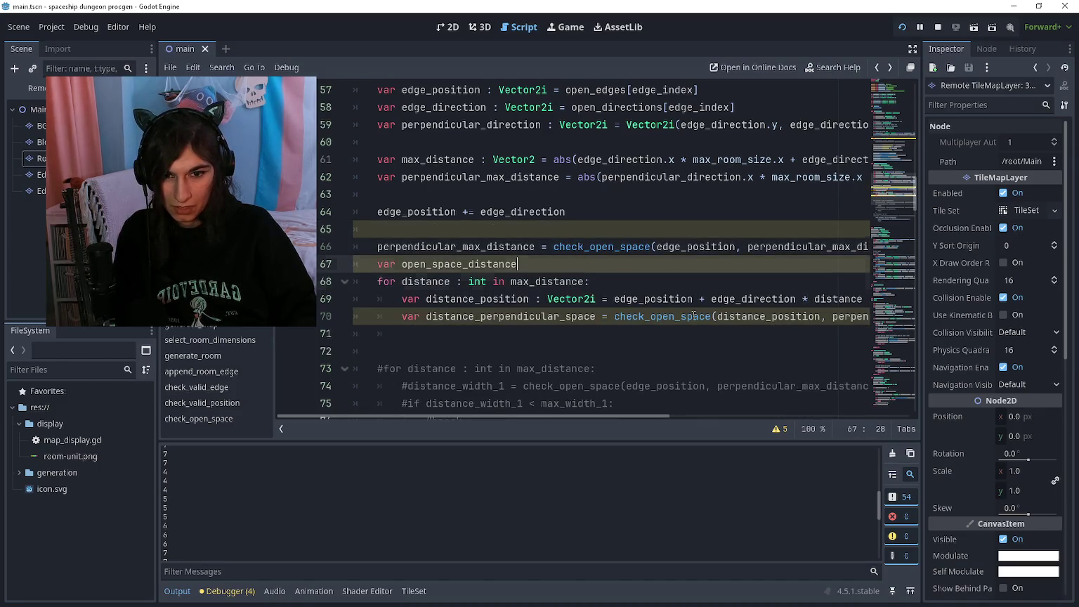
pyautogui.write(' : int')
pyautogui.press('Escape')
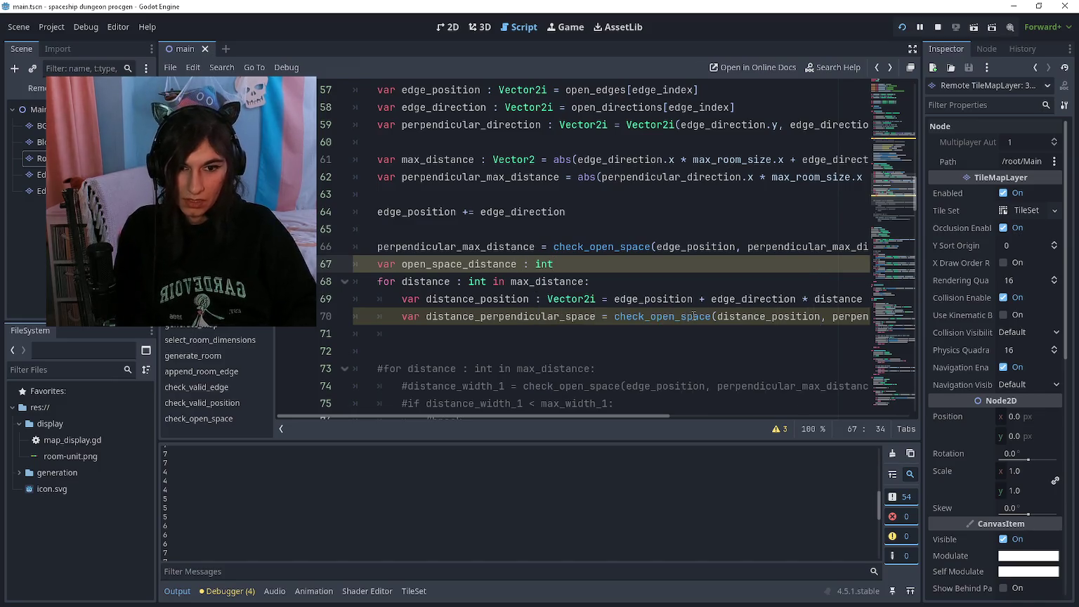
pyautogui.press('Down')
pyautogui.press('Down')
pyautogui.press('Down')
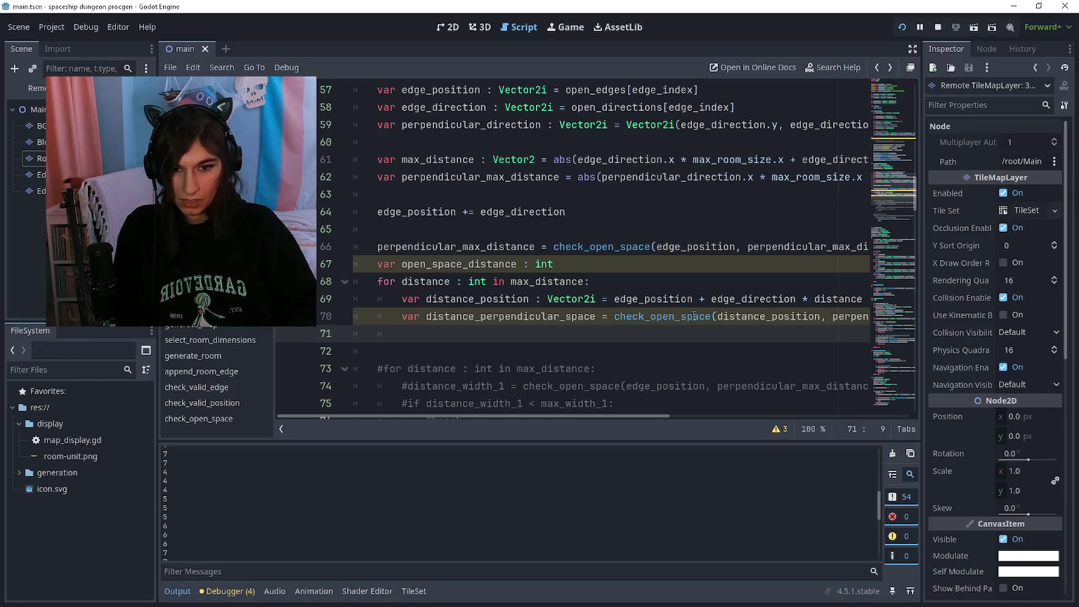
# Add 'if distance_perpendicular_space < perpendicular_max_distance:' inside the distance loop
pyautogui.write('if')
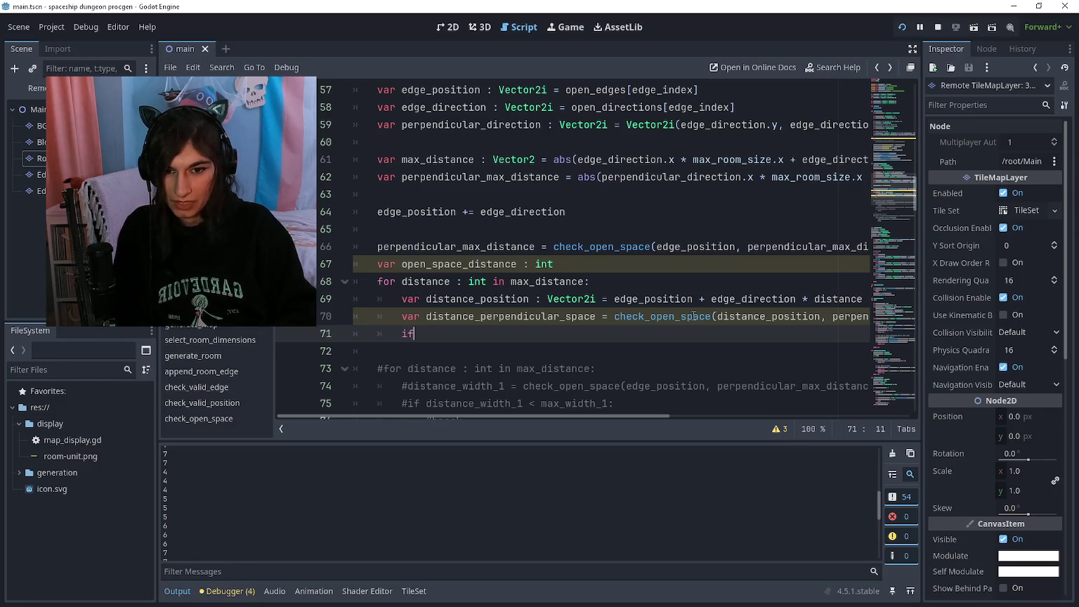
pyautogui.write(' distance_perpendicul')
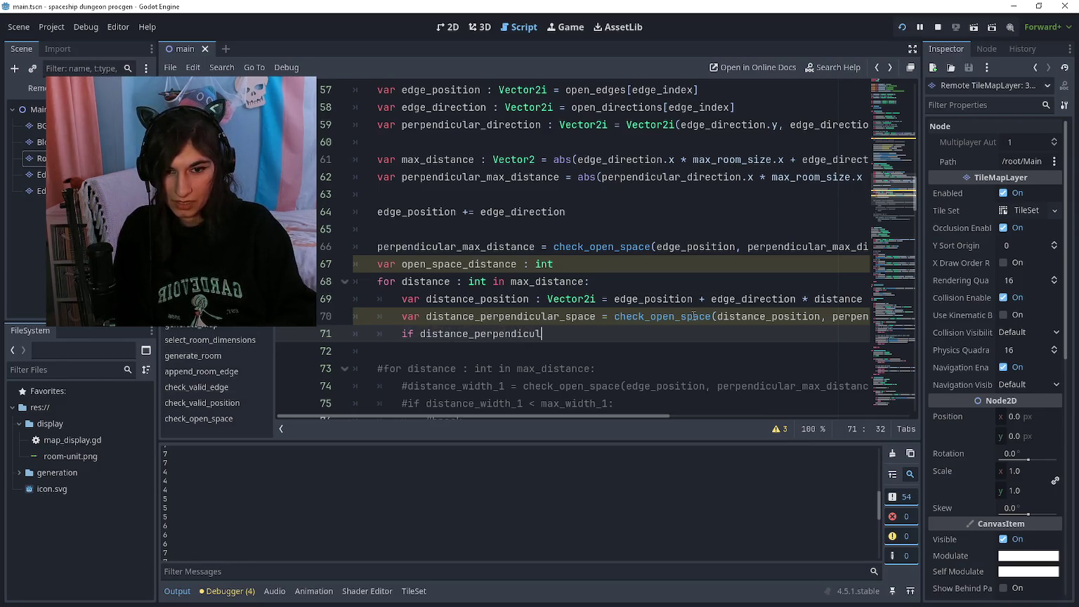
pyautogui.write('ar_space < perpendicular_max_distance')
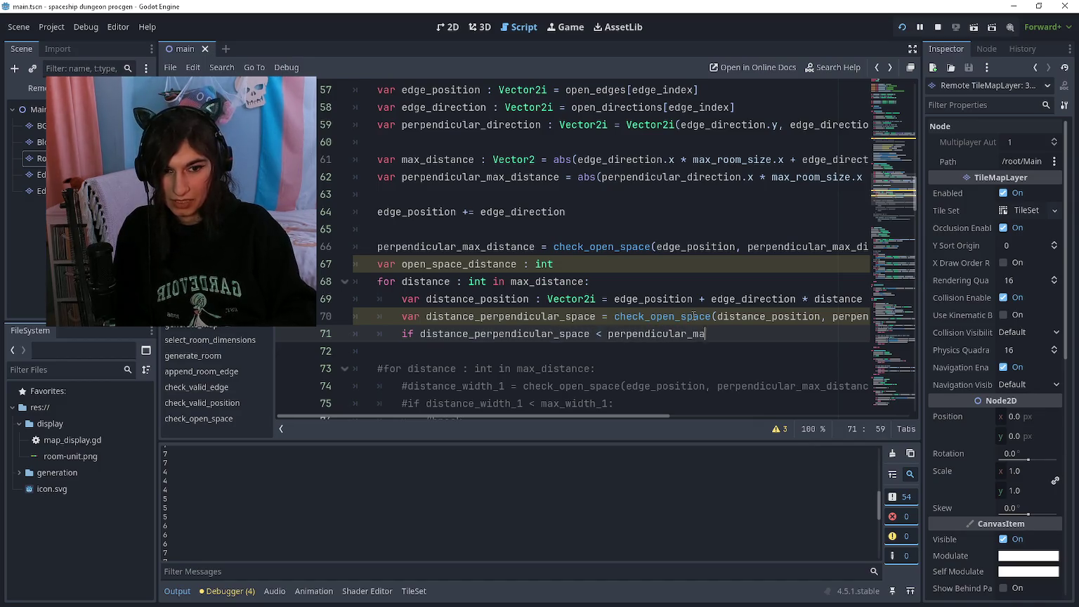
pyautogui.write(':')
pyautogui.press('Return')
pyautogui.write('open_space_distance')
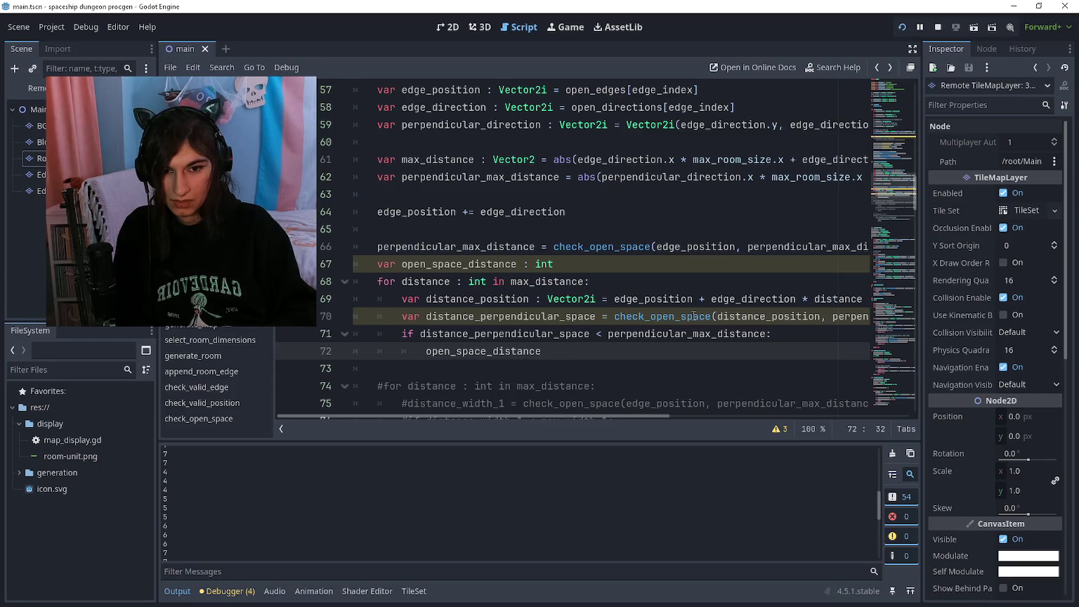
pyautogui.write(' = ')
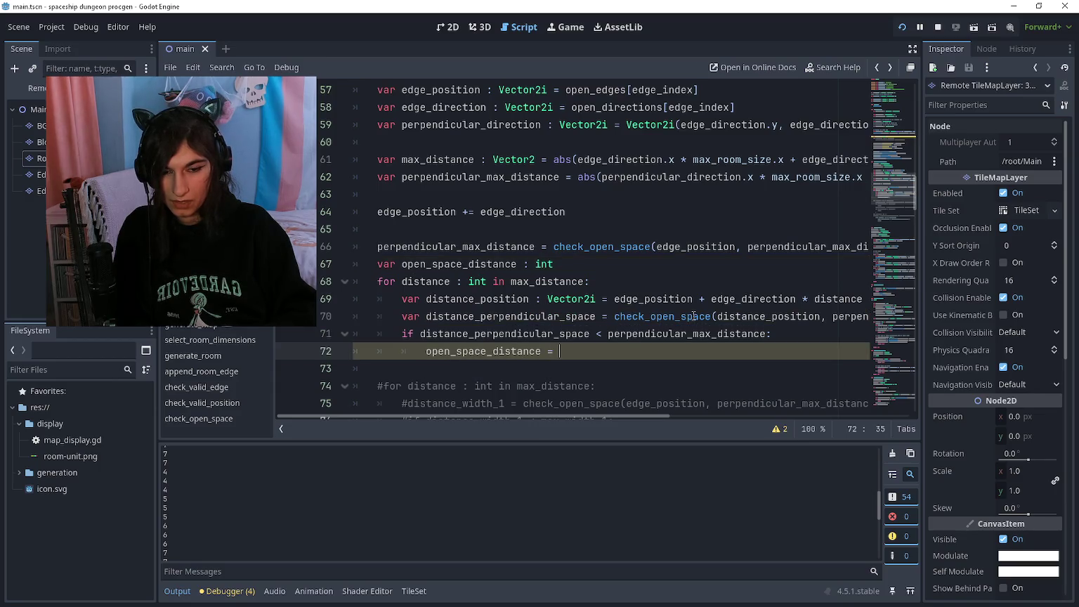
pyautogui.write('dista')
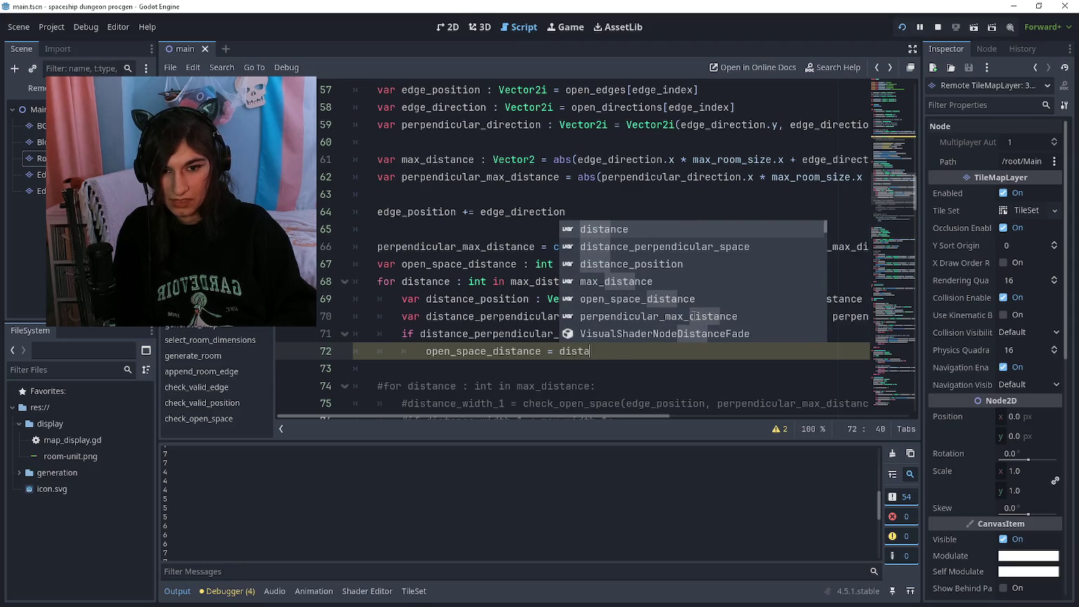
pyautogui.press('Return')
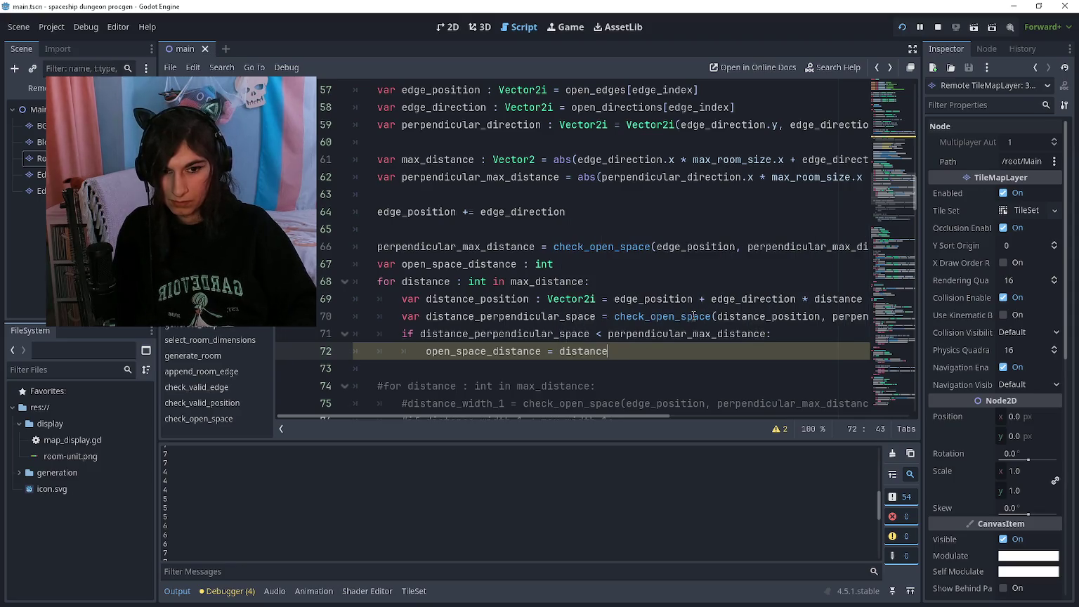
# Add 'open_space_distance += 1' as the loop's first line
pyautogui.press('Up')
pyautogui.press('Up')
pyautogui.press('Up')
pyautogui.press('Return')
pyautogui.write('open_space_dis')
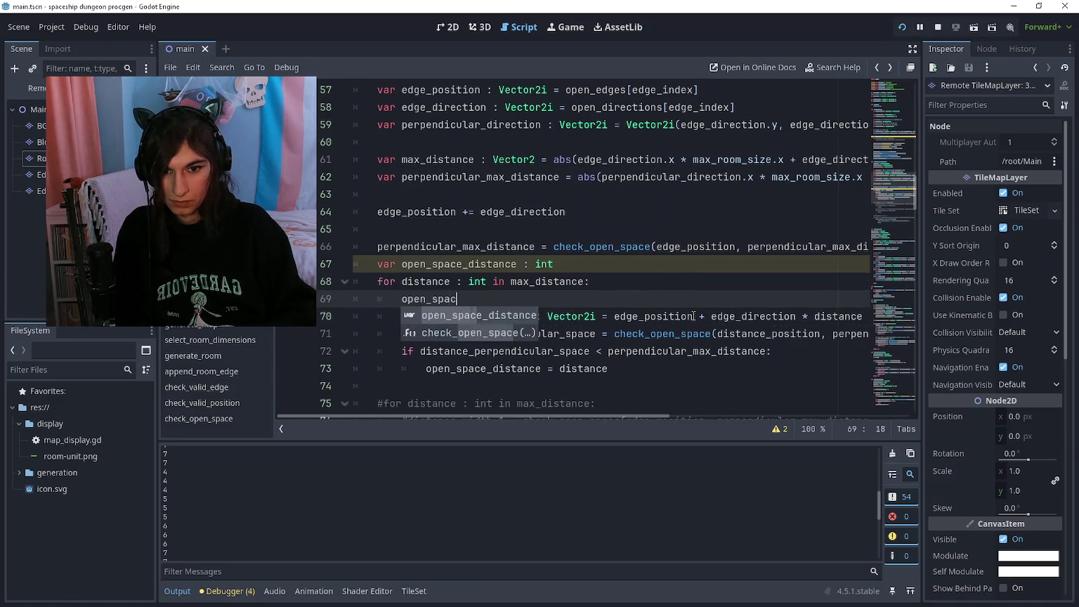
pyautogui.press('Return')
pyautogui.write('+= 1')
# Replace the if body with 'break' and leave a blank line after the loop
pyautogui.press('Down')
pyautogui.press('Down')
pyautogui.press('Down')
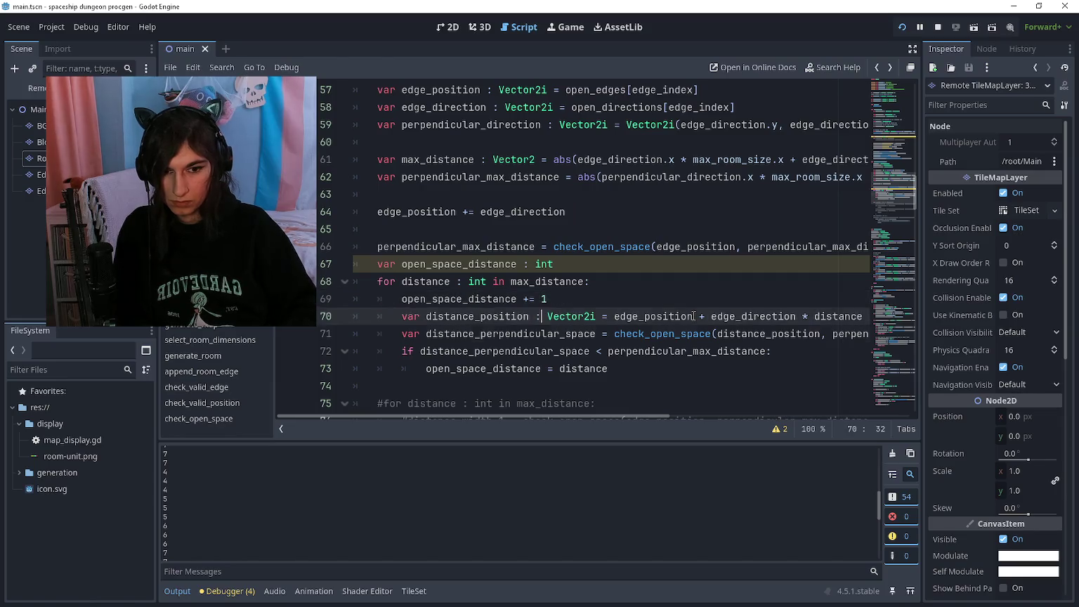
pyautogui.hotkey('shift', 'Home')
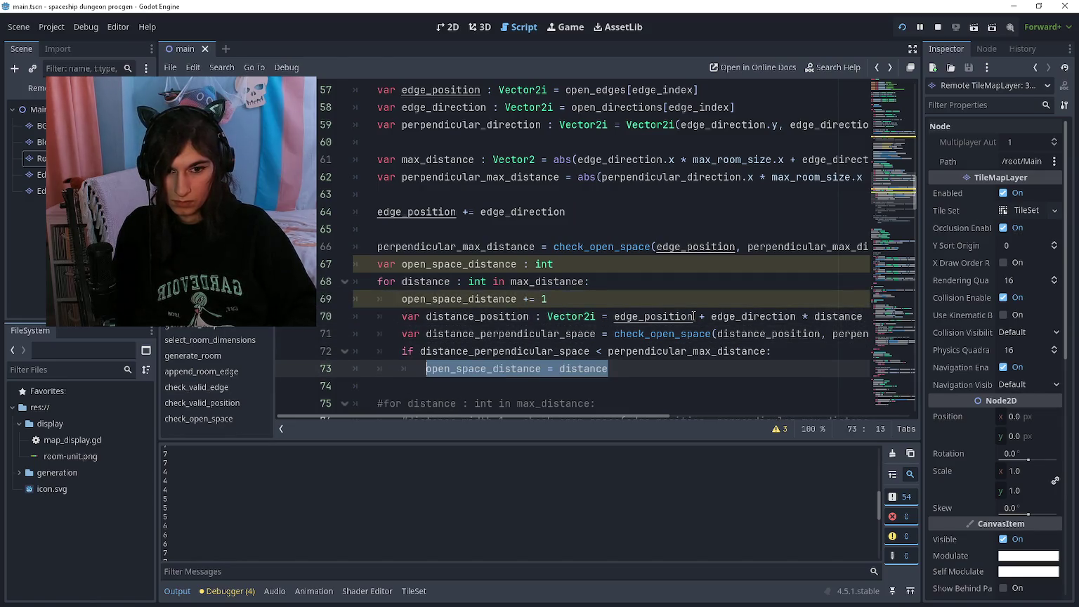
pyautogui.write('break')
pyautogui.press('Return')
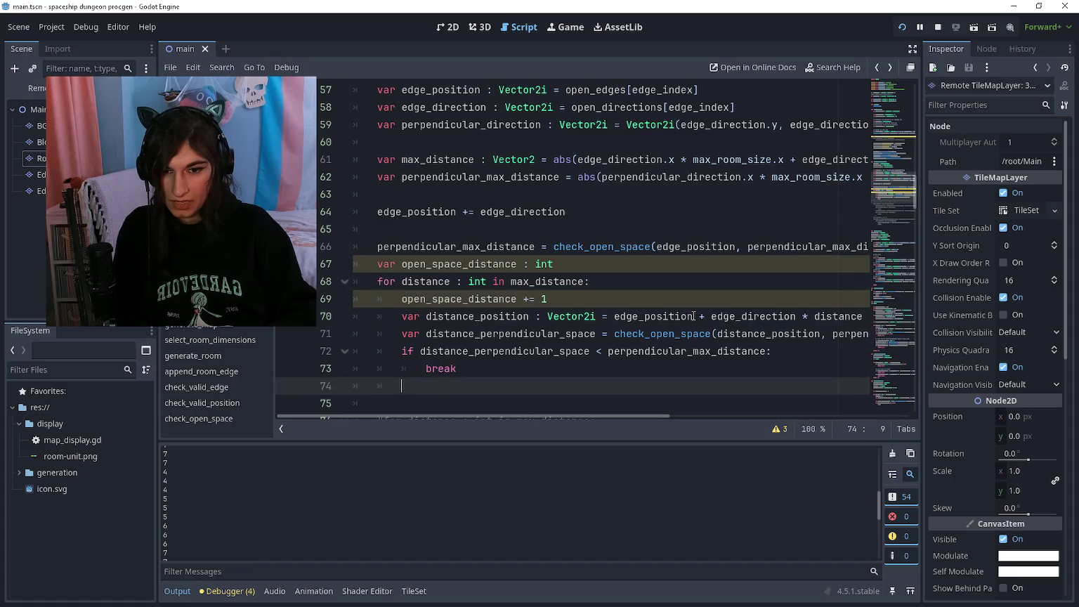
pyautogui.press('Return')
pyautogui.scroll(-2, 694, 316)
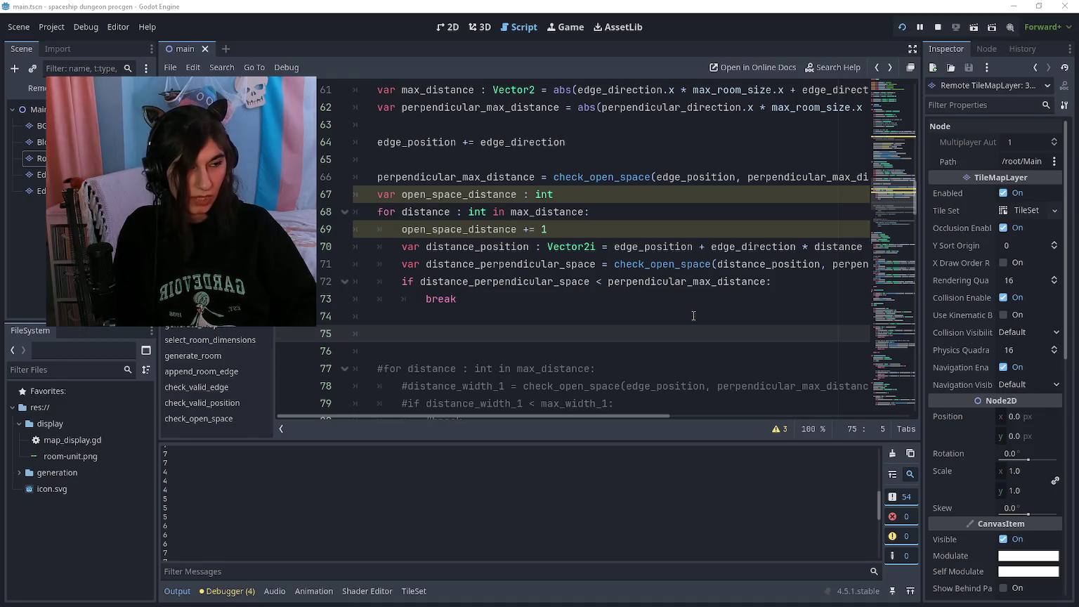
pyautogui.hotkey('alt', 'Tab')
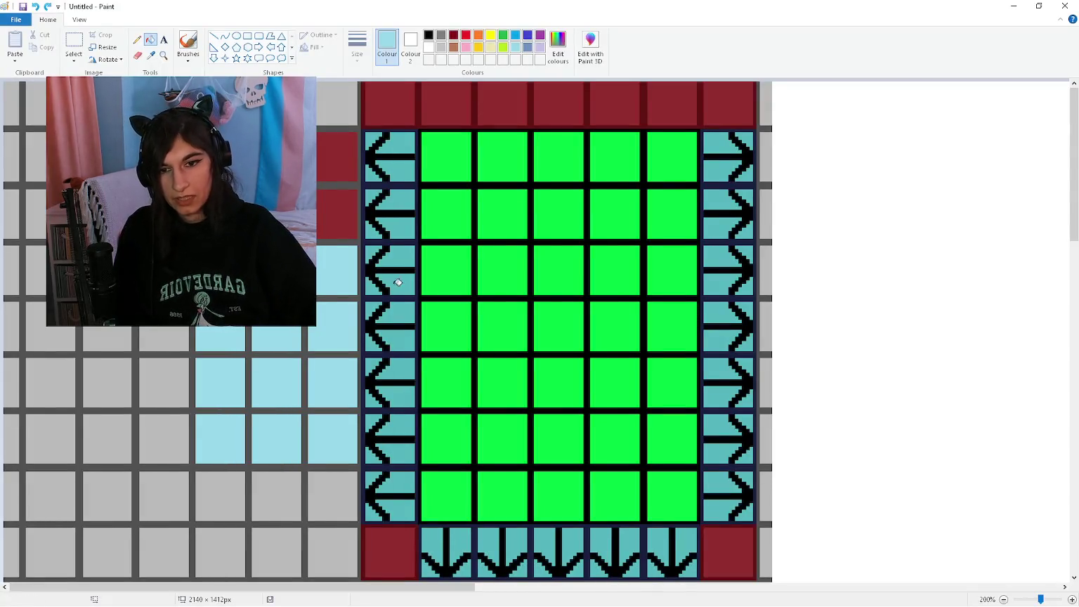
# Scroll over the Paint room grid sketch, then return to main.gd in Godot
pyautogui.scroll(-3, 471, 373)
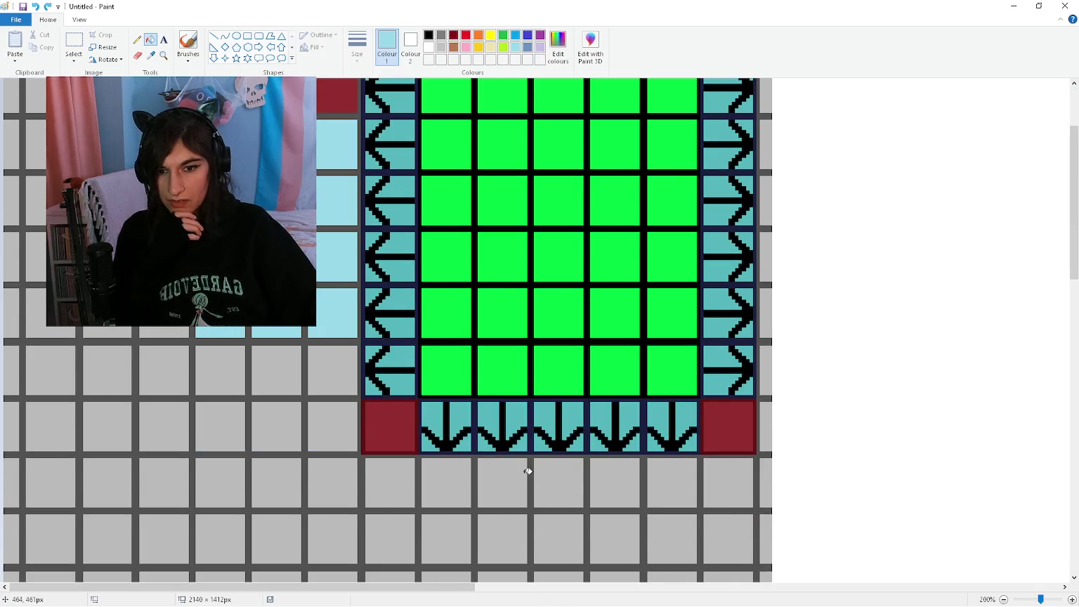
pyautogui.scroll(3, 520, 454)
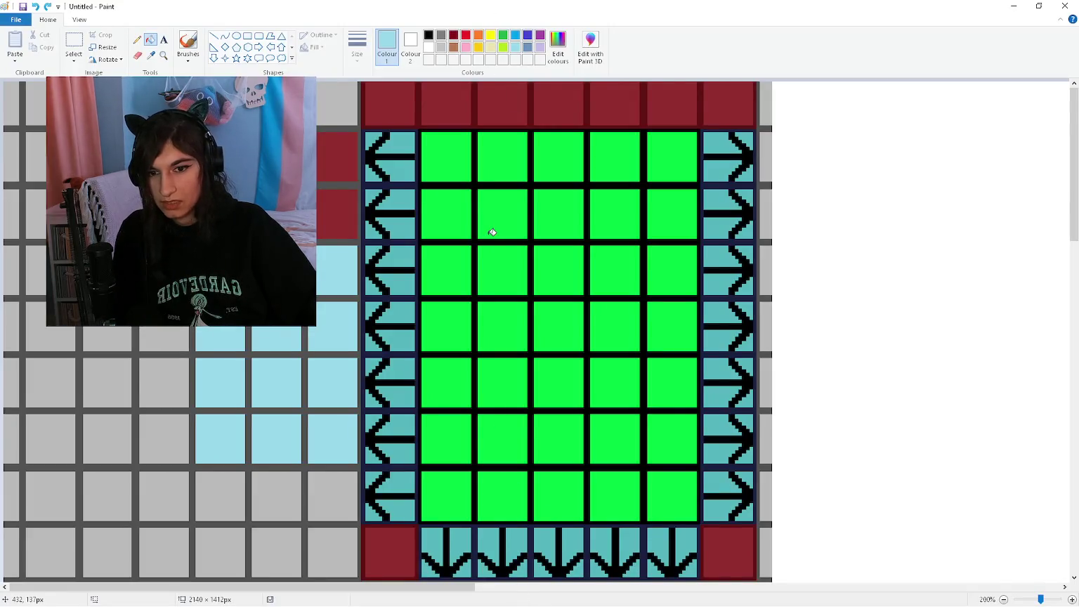
pyautogui.hotkey('alt', 'Tab')
pyautogui.scroll(1, 520, 307)
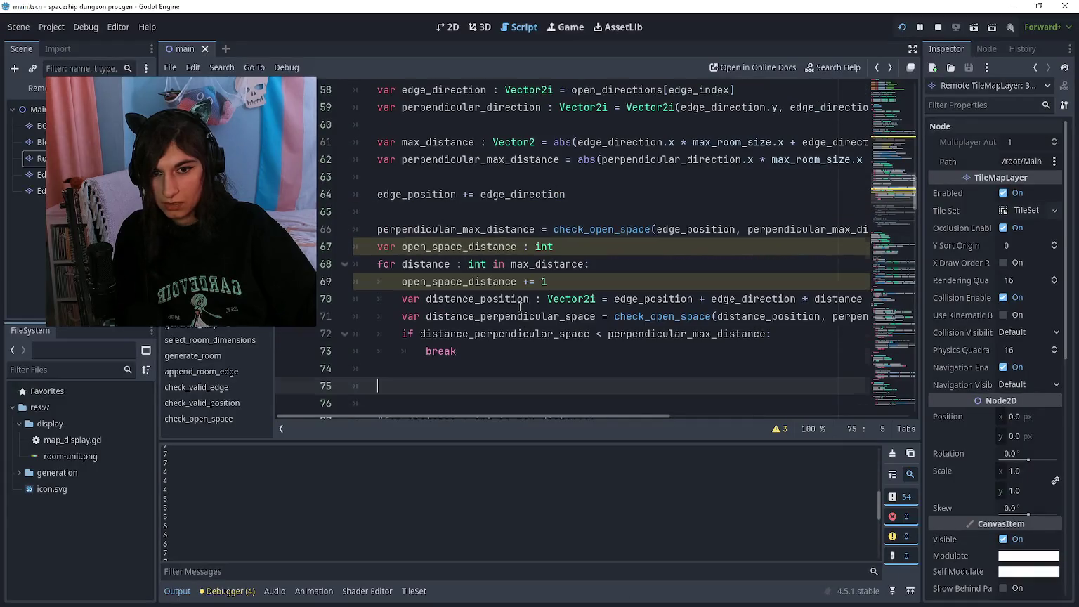
# Rename line 66's variable to perpendicular_max_distance_1 and use _1 in the loop's break comparison
pyautogui.click(538, 229)
pyautogui.write('1')
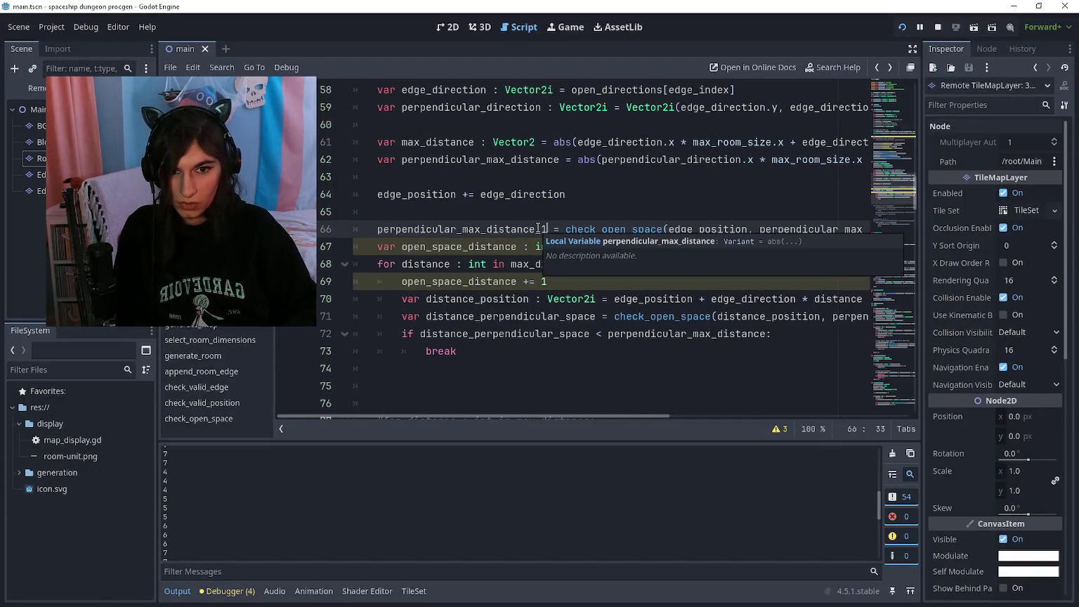
pyautogui.press('Down')
pyautogui.press('Down')
pyautogui.press('Down')
pyautogui.press('Down')
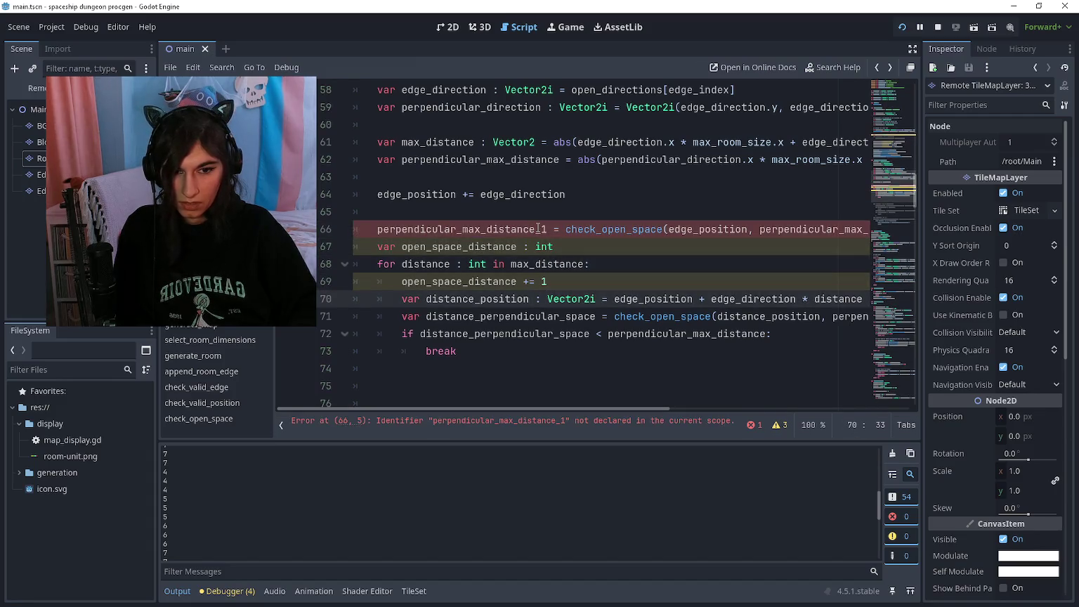
pyautogui.press('Down')
pyautogui.hotkey('ctrl', 'Right')
pyautogui.hotkey('ctrl', 'Right')
pyautogui.hotkey('ctrl', 'Right')
pyautogui.hotkey('ctrl', 'Right')
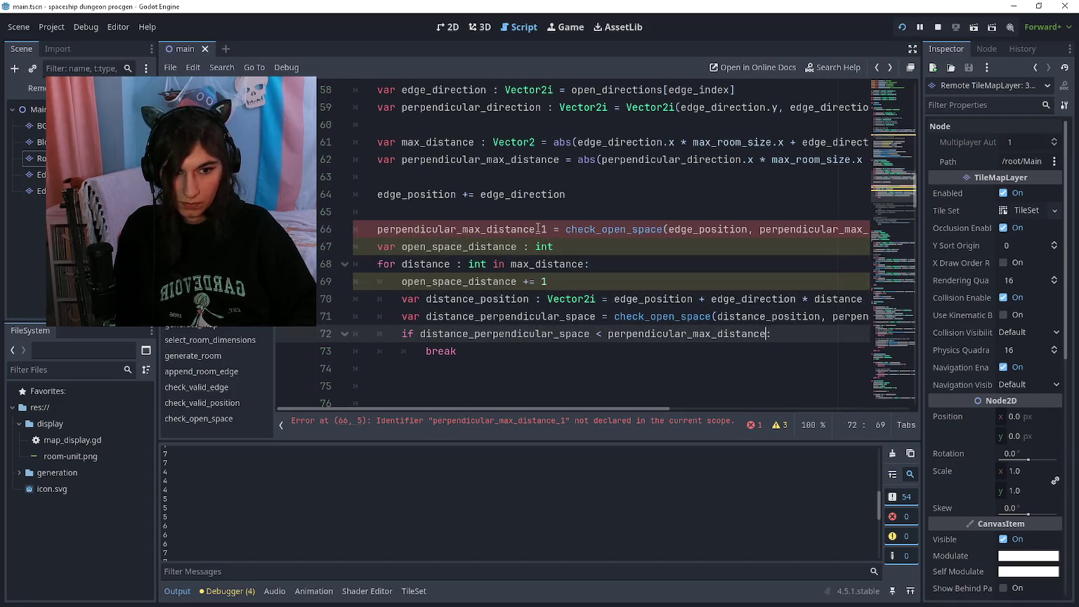
pyautogui.write('_1')
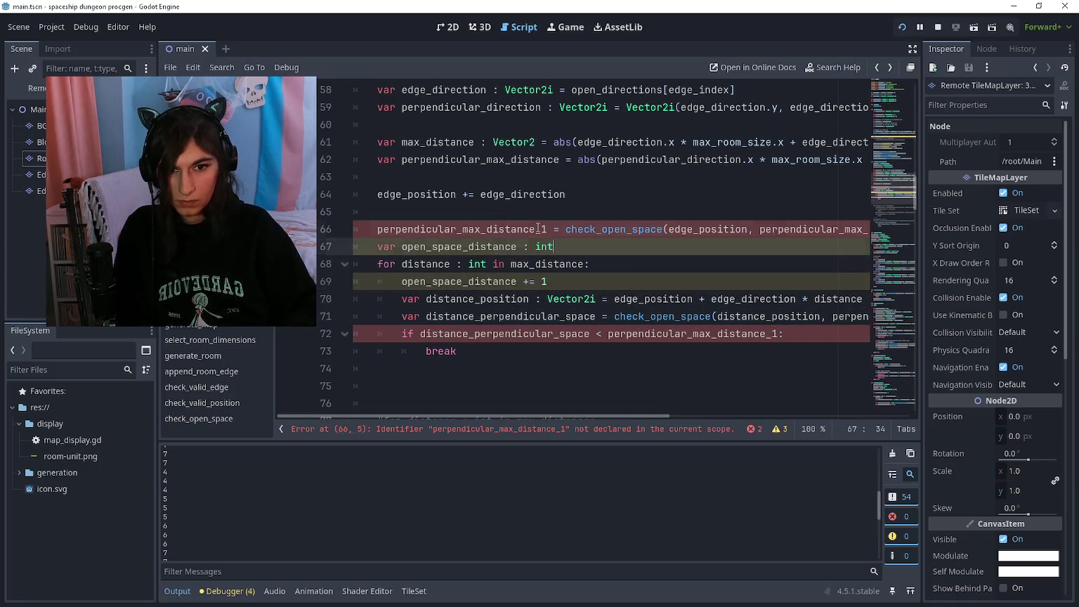
# Restore 'var' on line 66 and type 'var perpendicular_max_distance_2' on line 75
pyautogui.click(538, 229)
pyautogui.write('_')
pyautogui.press('Home')
pyautogui.write('var')
pyautogui.press('Down')
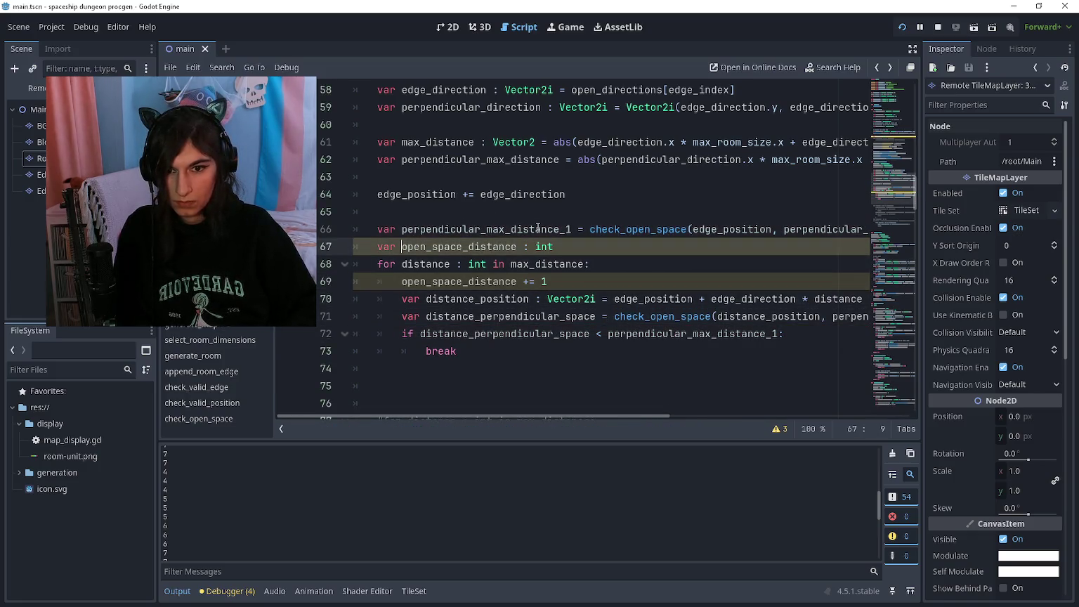
pyautogui.press('Down')
pyautogui.press('Down')
pyautogui.press('Down')
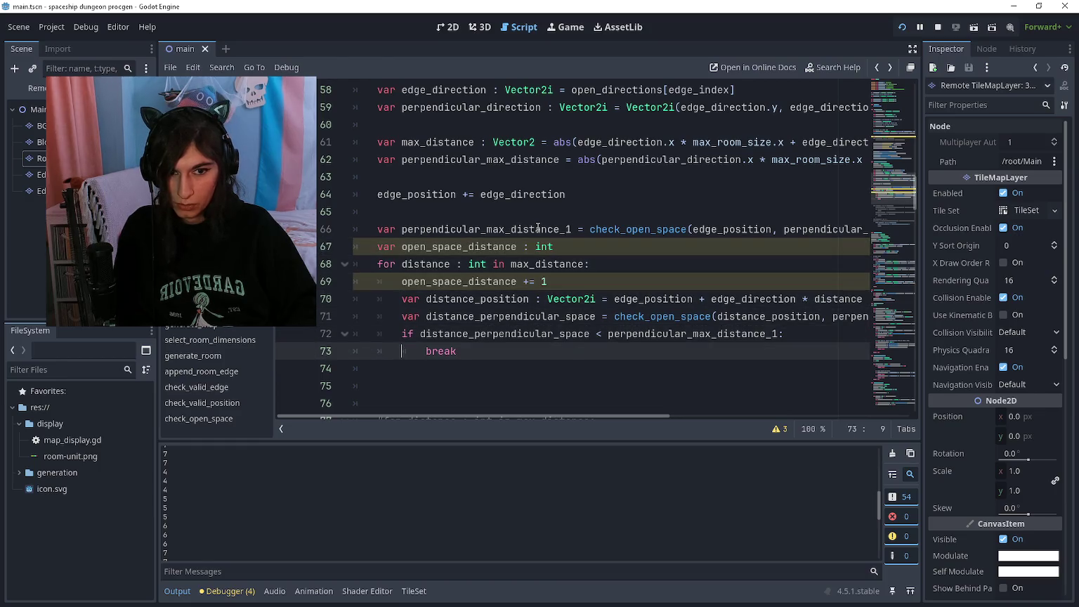
pyautogui.press('Down')
pyautogui.write('var perpendicular_max_distance_2')
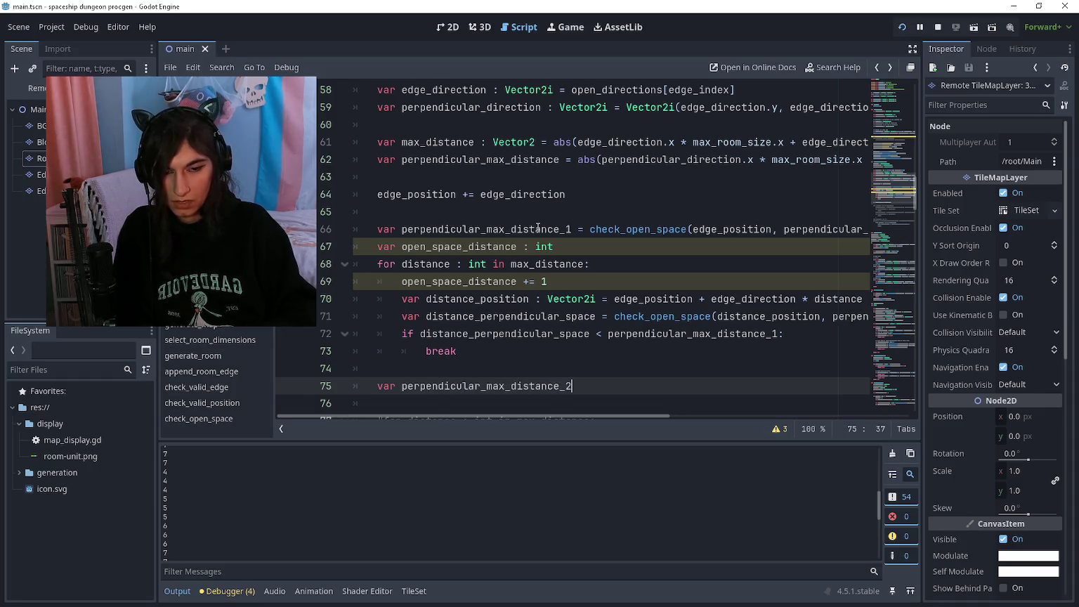
# Copy the check_open_space call and loop, pasting them after 'var perpendicular_max_distance_2 ='
pyautogui.moveTo(561, 351)
pyautogui.mouseDown()
pyautogui.moveTo(576, 247)
pyautogui.moveTo(592, 229)
pyautogui.mouseUp()
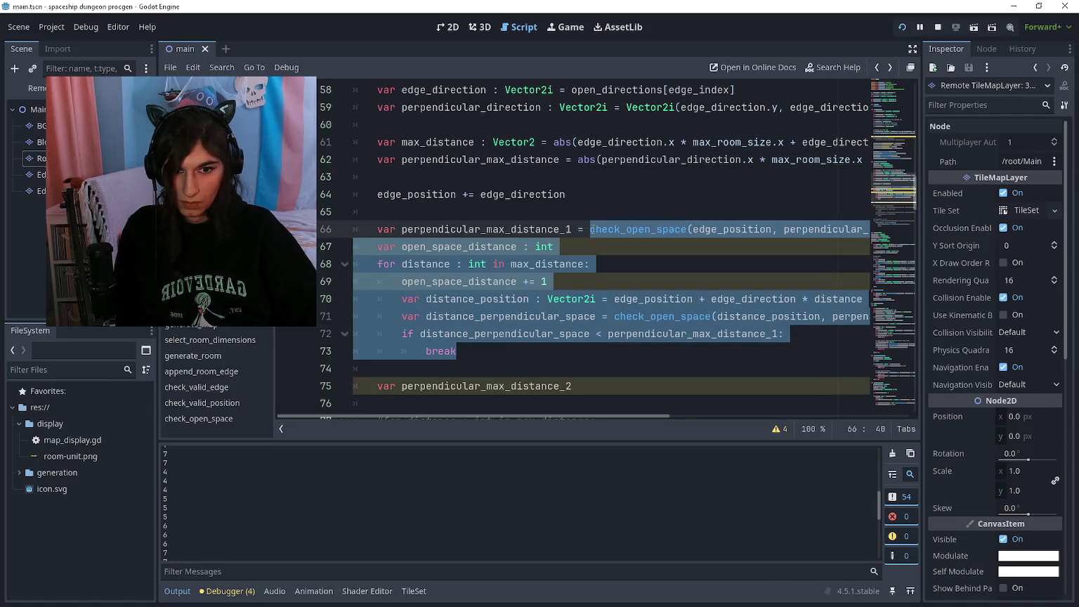
pyautogui.hotkey('ctrl', 'c')
pyautogui.scroll(-1, 591, 229)
pyautogui.click(583, 335)
pyautogui.hotkey('ctrl', 'v')
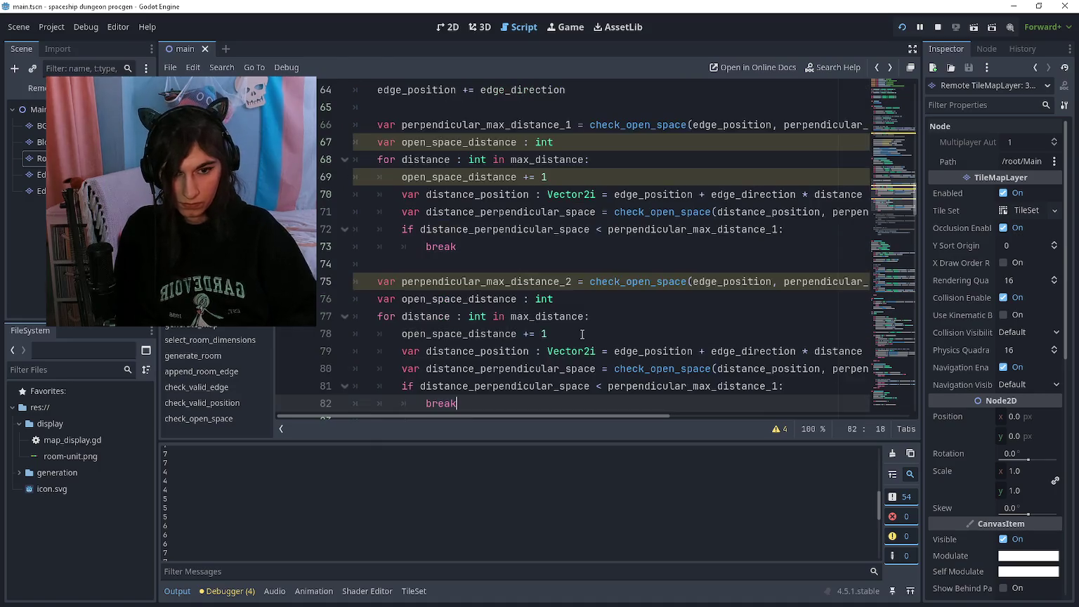
# Point the pasted loop's comparison at perpendicular_max_distance_2 and inspect its duplicate open_space_distance declaration
pyautogui.scroll(-1, 578, 302)
pyautogui.click(599, 263)
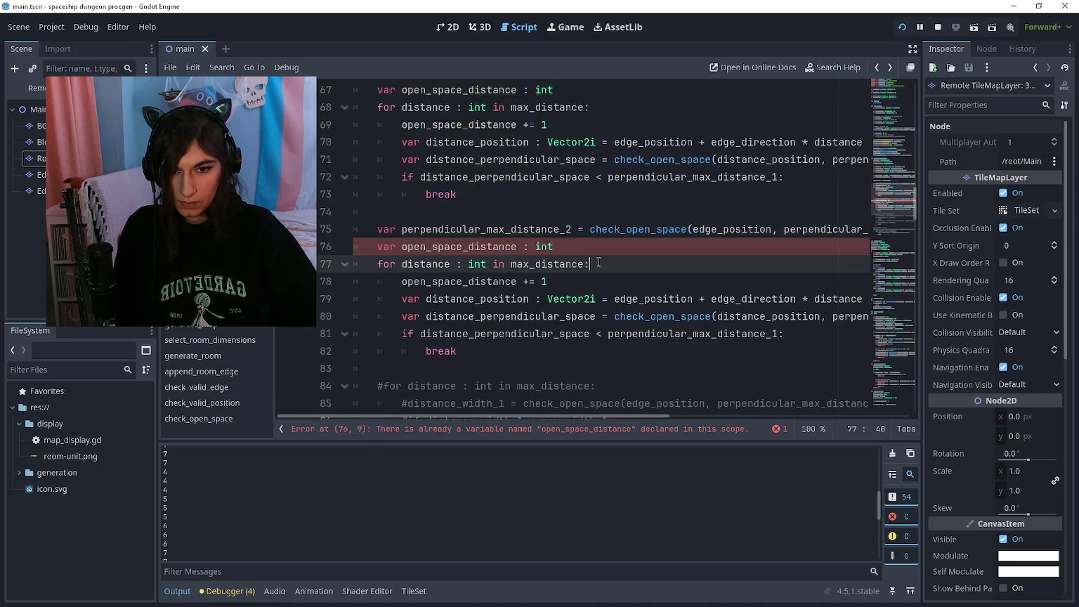
pyautogui.click(773, 334)
pyautogui.scroll(1, 633, 281)
pyautogui.click(380, 299)
pyautogui.moveTo(380, 299)
pyautogui.mouseDown()
pyautogui.moveTo(594, 316)
pyautogui.moveTo(601, 307)
pyautogui.mouseUp()
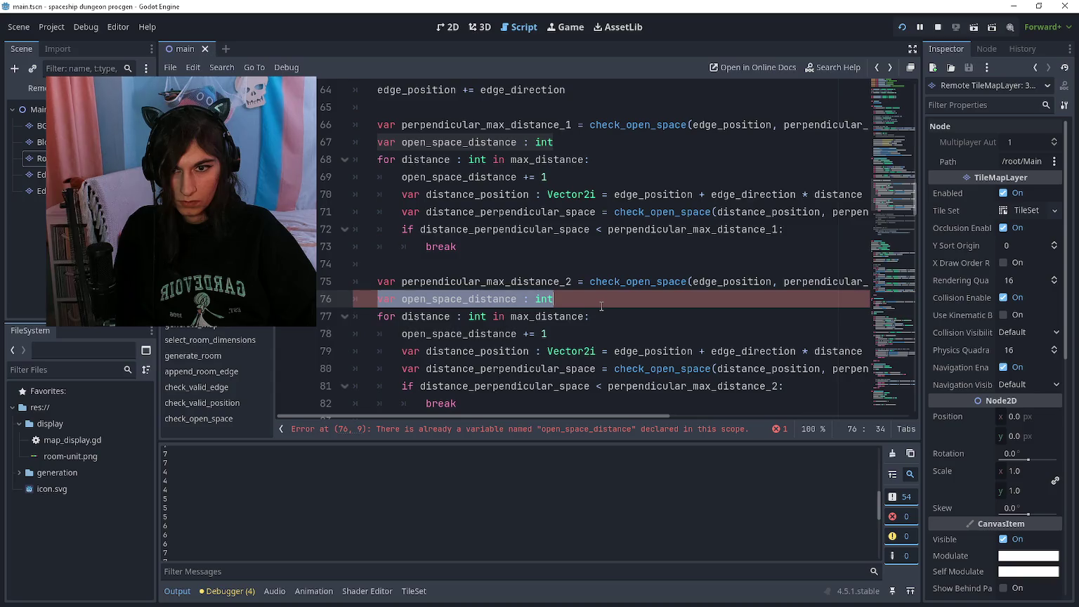
pyautogui.click(582, 307)
# Run the game to view the generated room, close it, and bring up the Paint sketch
pyautogui.press('F5')
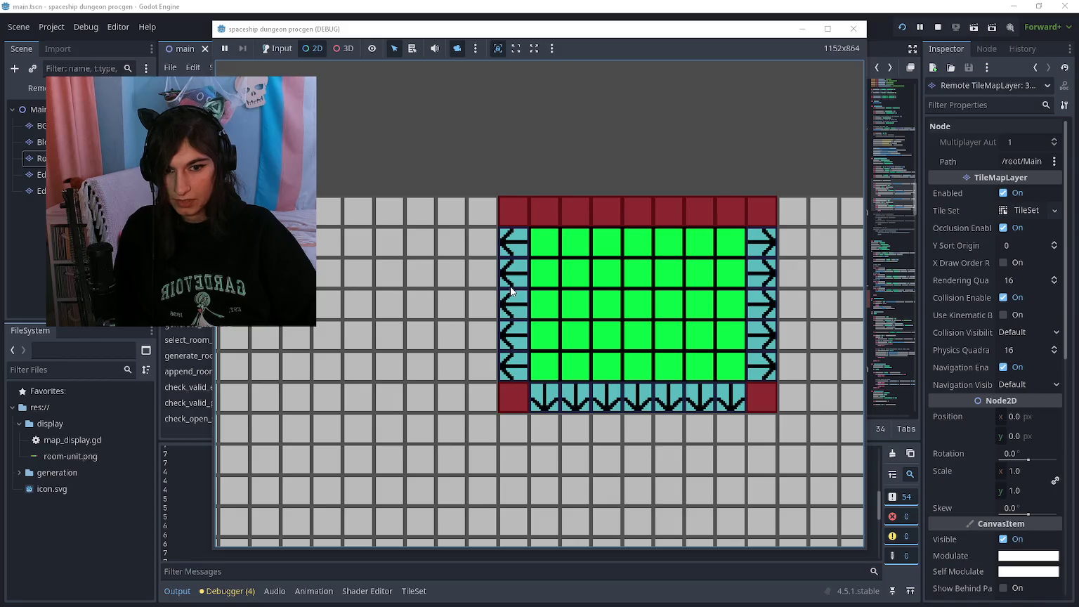
pyautogui.hotkey('alt', 'F4')
pyautogui.hotkey('alt', 'Tab')
pyautogui.scroll(-3, 260, 431)
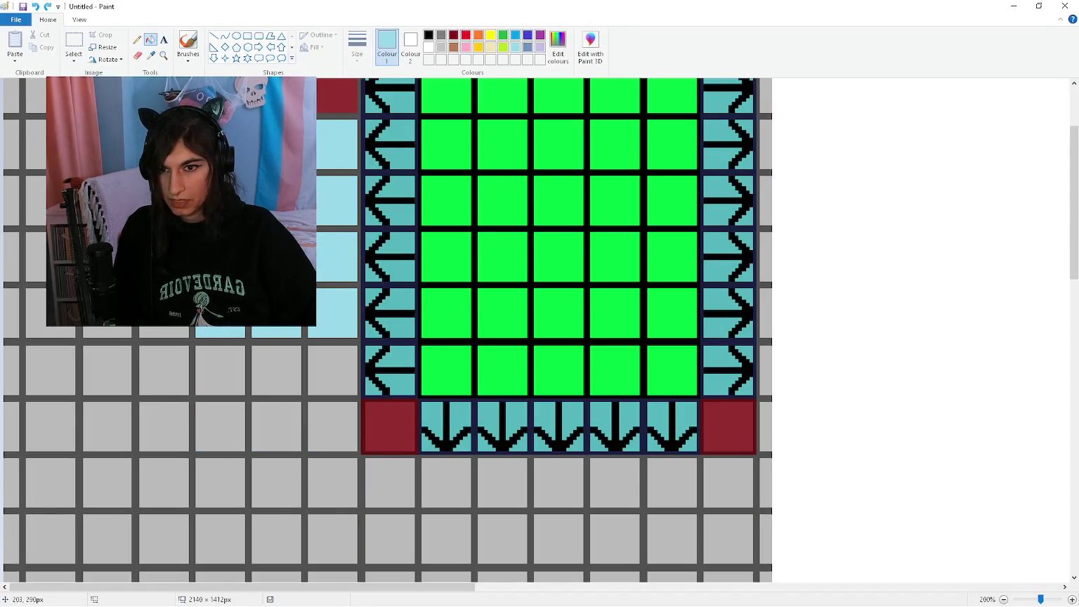
# Undo the last light-blue fill and sample the dark red from the room's corner tiles
pyautogui.hotkey('ctrl', 'z')
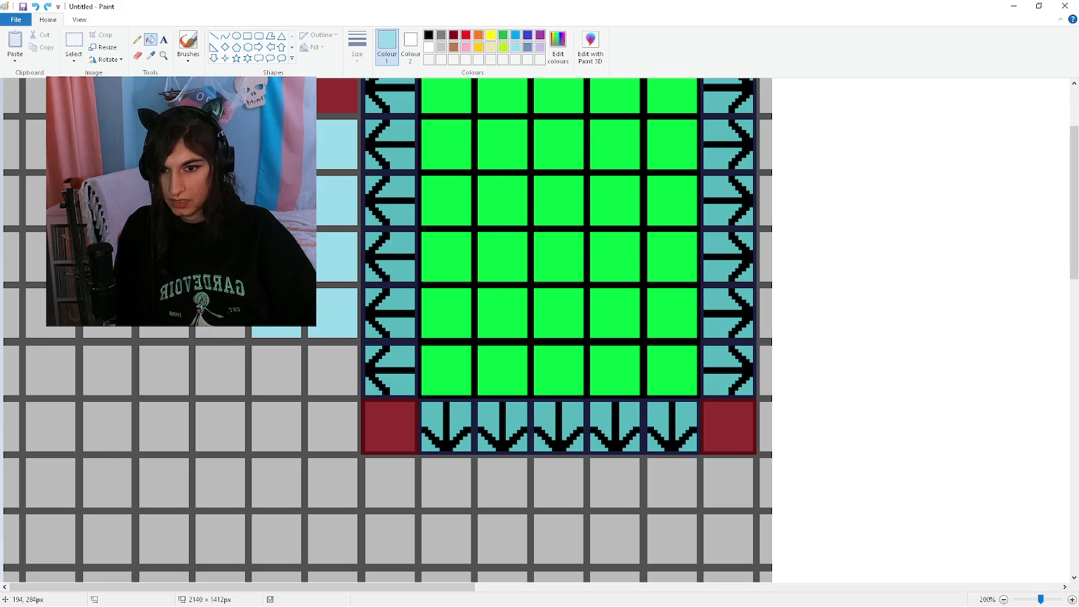
pyautogui.scroll(3, 176, 211)
pyautogui.click(466, 35)
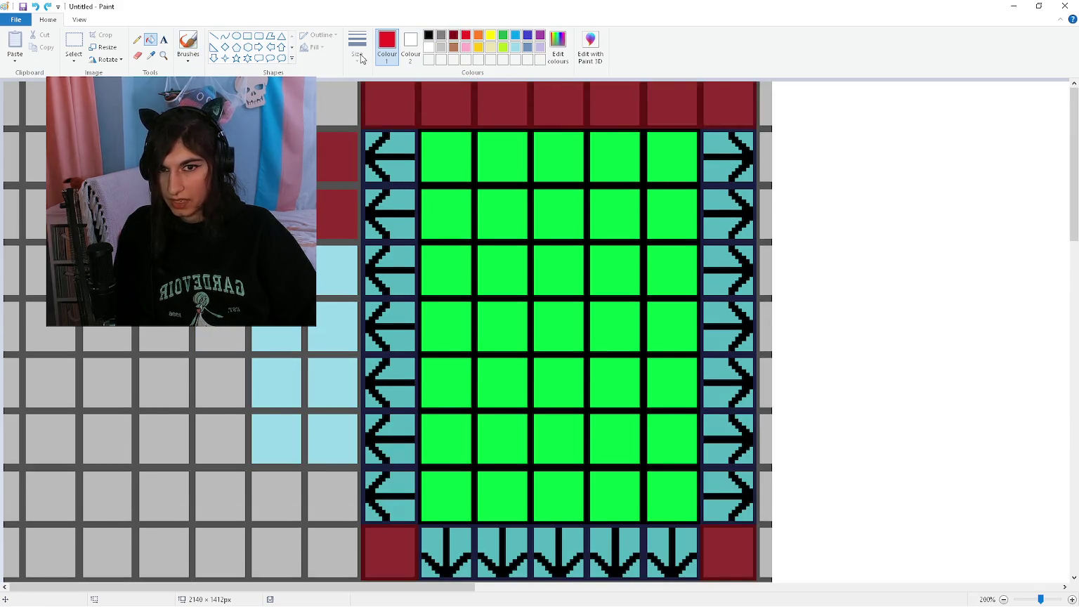
pyautogui.click(151, 54)
pyautogui.click(295, 211)
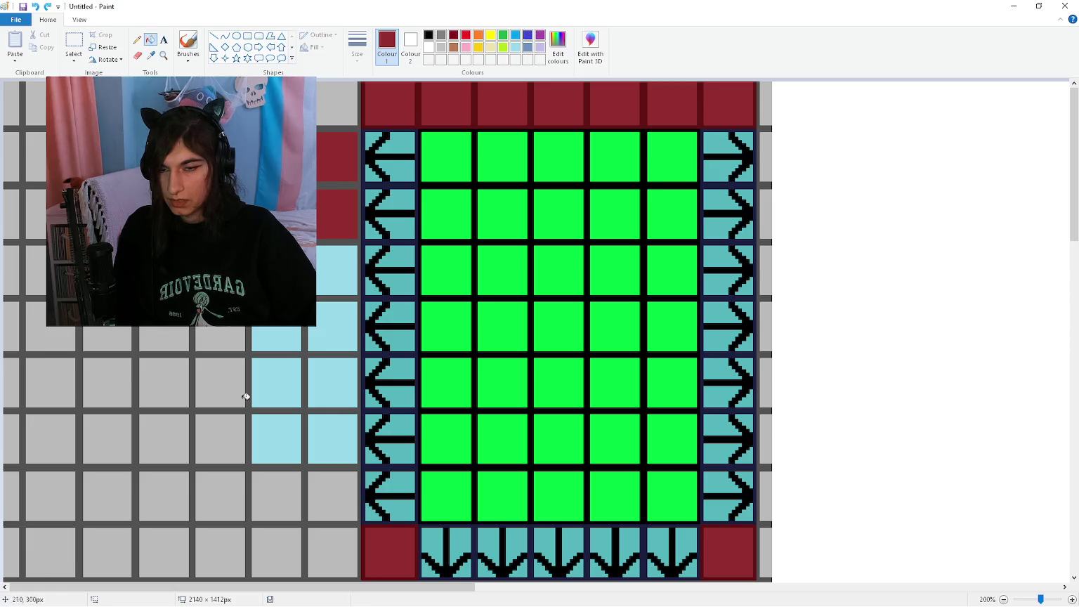
# Fill a 2x2 block of grid cells left of the room in dark red
pyautogui.click(225, 461)
pyautogui.click(195, 451)
pyautogui.hotkey('ctrl', 'z')
pyautogui.click(184, 453)
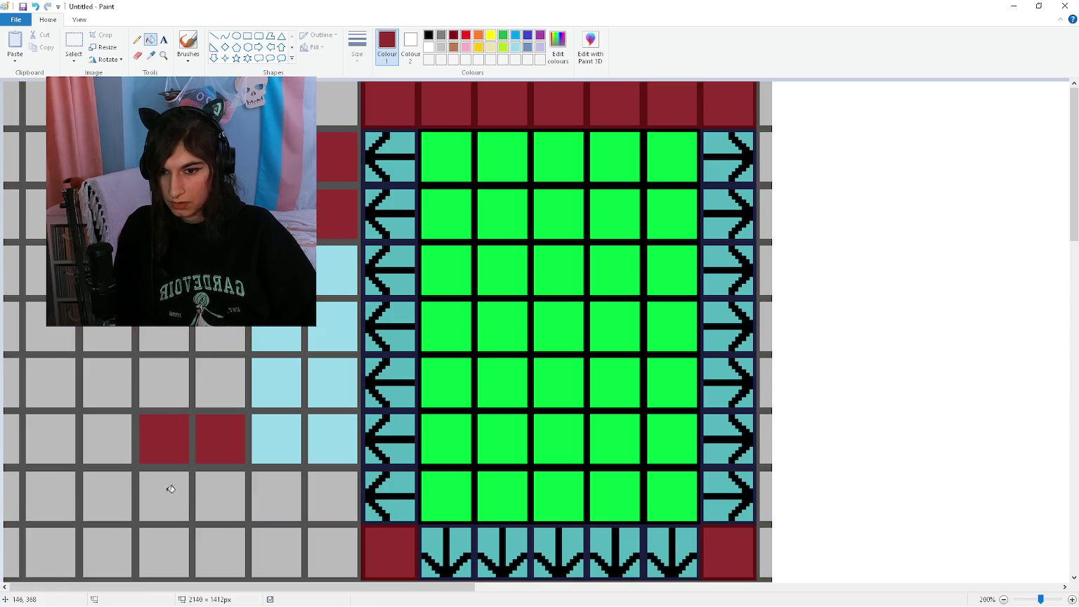
pyautogui.click(169, 489)
pyautogui.click(232, 491)
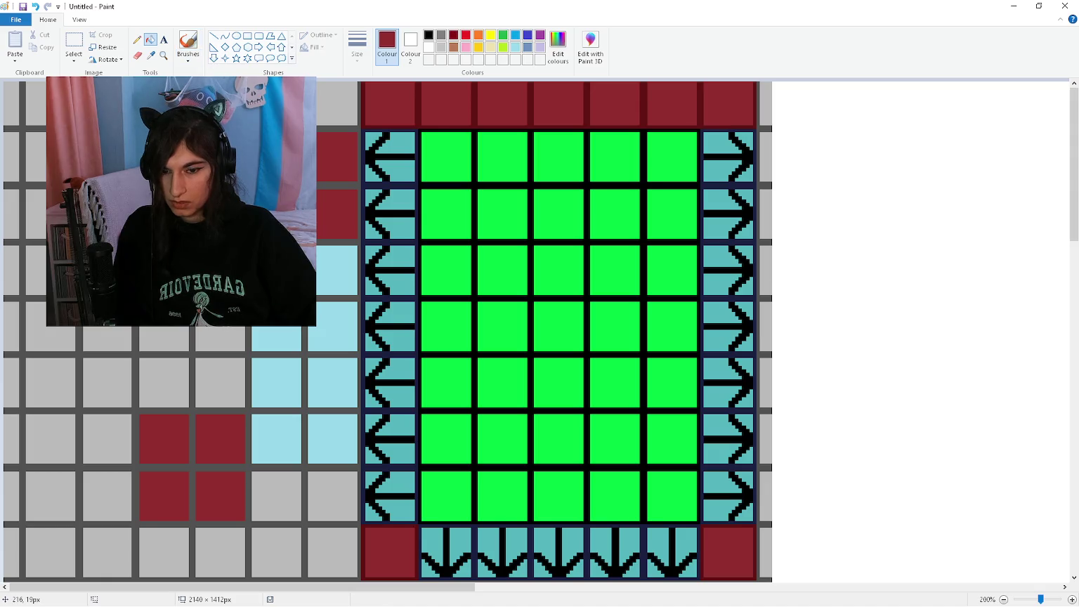
# Undo that block and repaint the dark-red 2x2 block one row lower
pyautogui.scroll(-3, 285, 412)
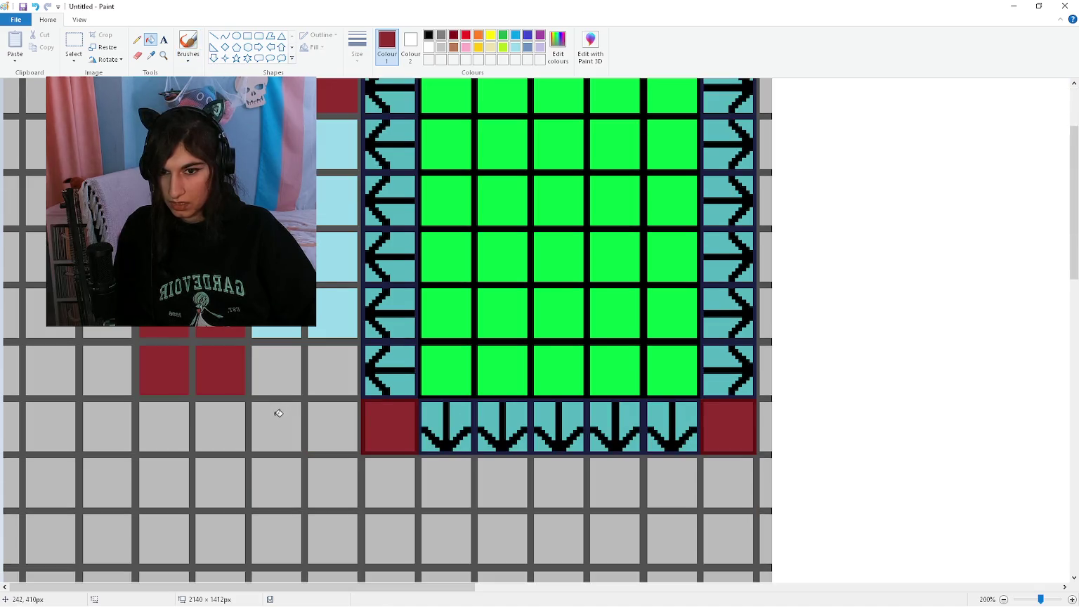
pyautogui.hotkey('ctrl', 'z')
pyautogui.hotkey('ctrl', 'z')
pyautogui.hotkey('ctrl', 'z')
pyautogui.click(219, 383)
pyautogui.click(160, 378)
pyautogui.click(164, 426)
pyautogui.click(220, 426)
# Switch back to light blue and extend the open-space column down three cells
pyautogui.scroll(3, 253, 377)
pyautogui.click(516, 47)
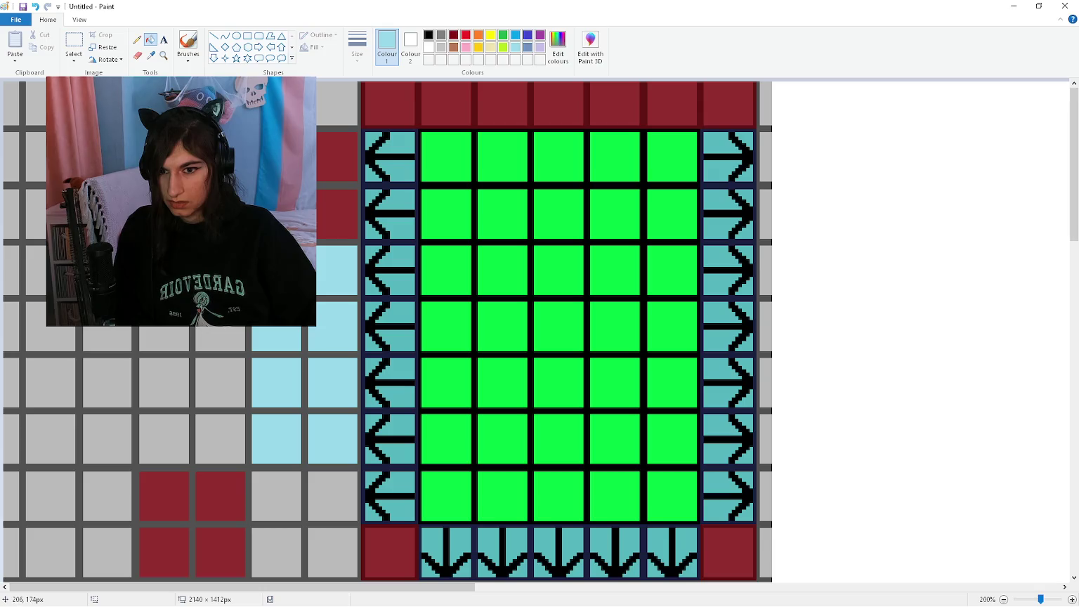
pyautogui.click(232, 329)
pyautogui.click(222, 402)
pyautogui.click(214, 445)
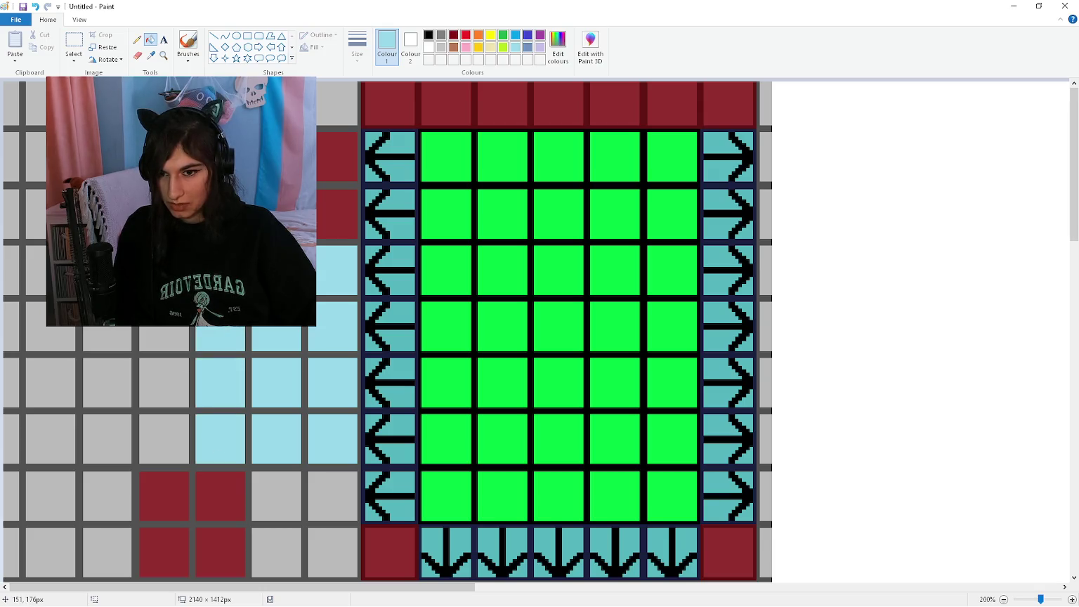
# Continue the light-blue column below the room down to the bottom row
pyautogui.scroll(-6, 386, 330)
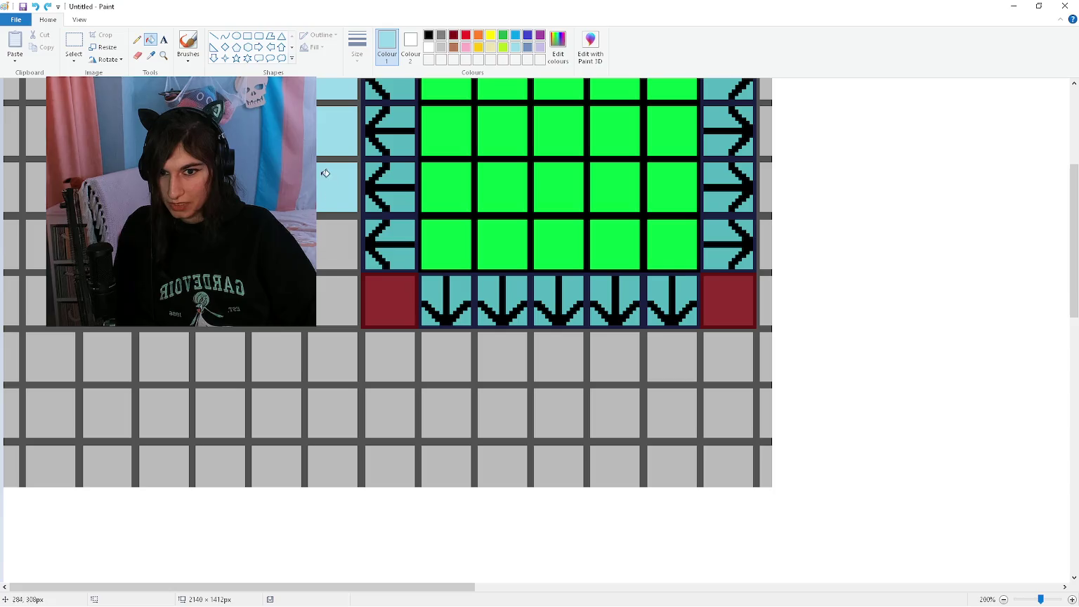
pyautogui.click(331, 251)
pyautogui.click(333, 291)
pyautogui.click(321, 345)
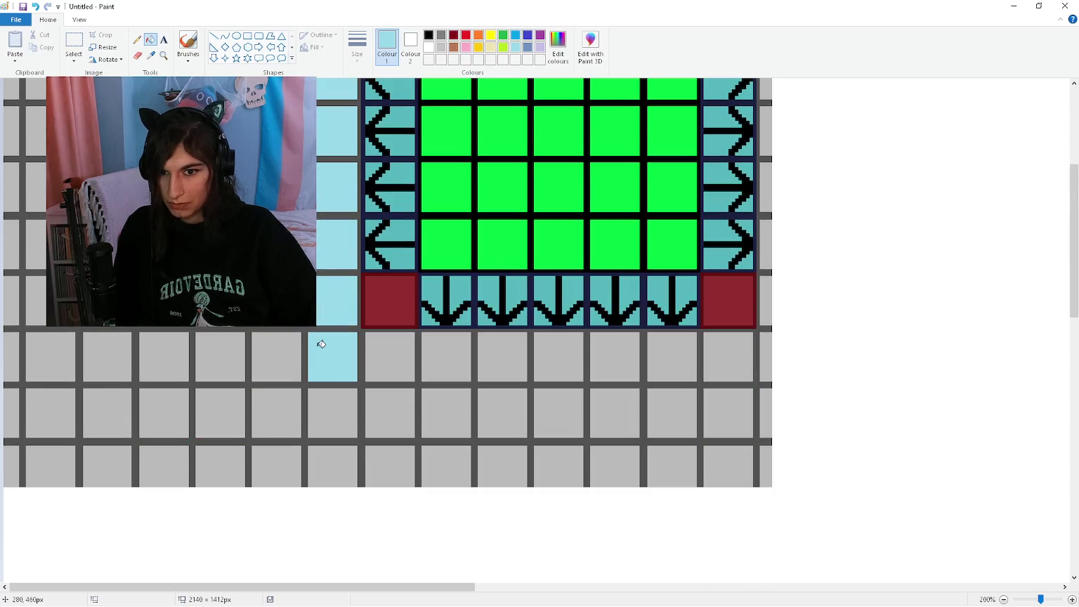
pyautogui.click(331, 390)
pyautogui.click(327, 450)
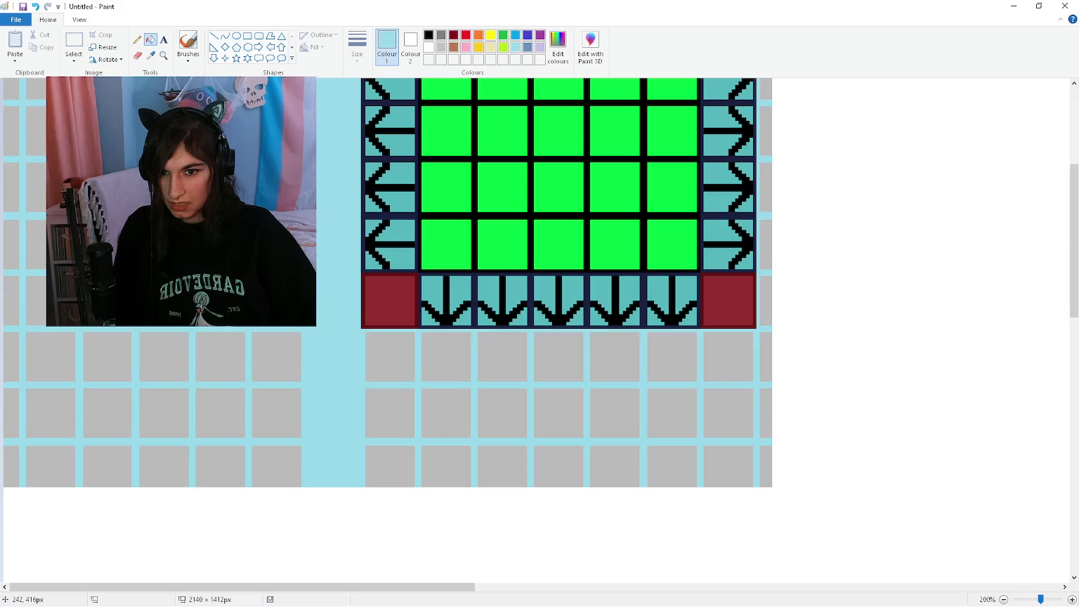
# Fill the adjacent column of three cells light blue beside it
pyautogui.click(274, 336)
pyautogui.click(269, 407)
pyautogui.click(271, 450)
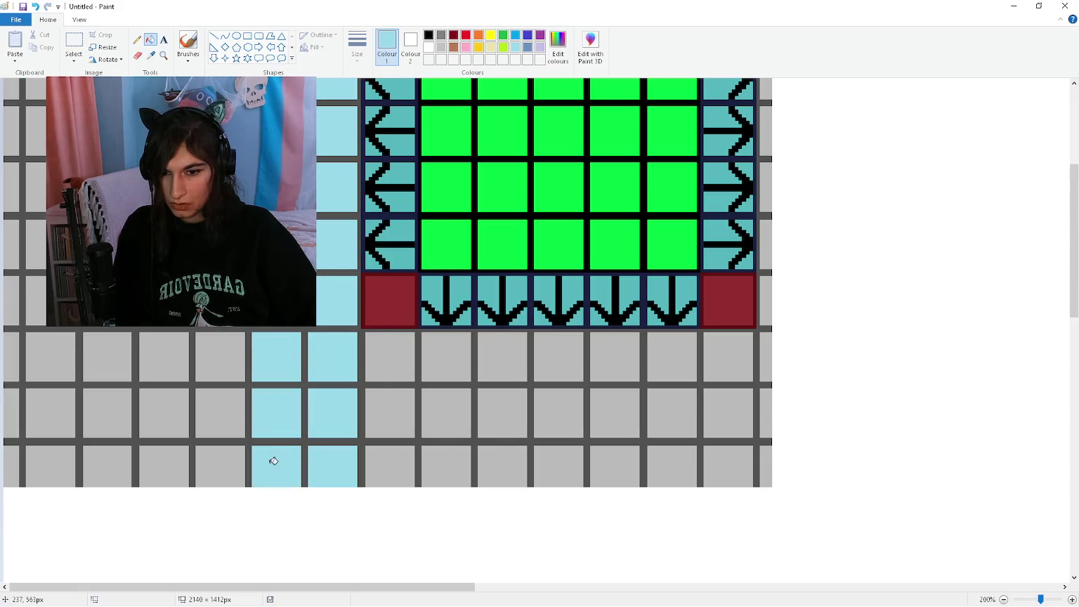
pyautogui.scroll(3, 273, 456)
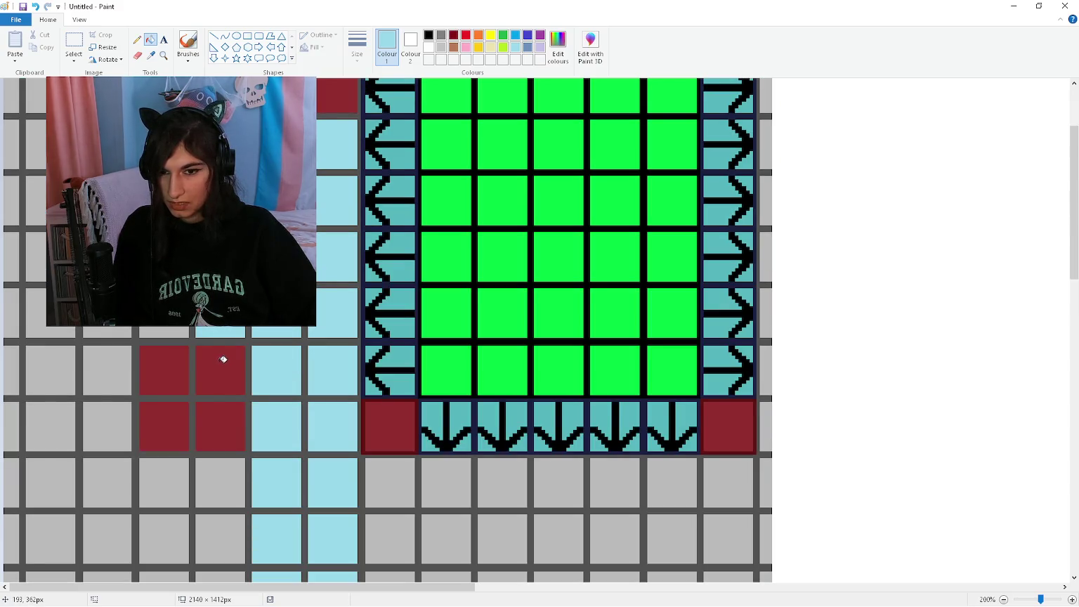
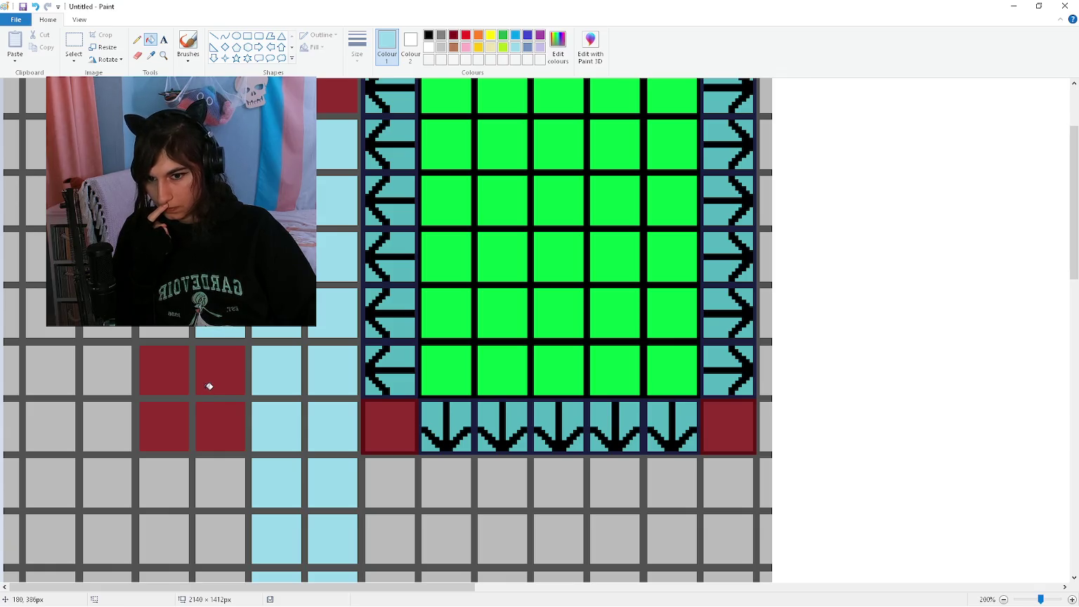
# Undo the light-blue cells painted onto the Paint room mock-up grid
pyautogui.scroll(-3, 445, 354)
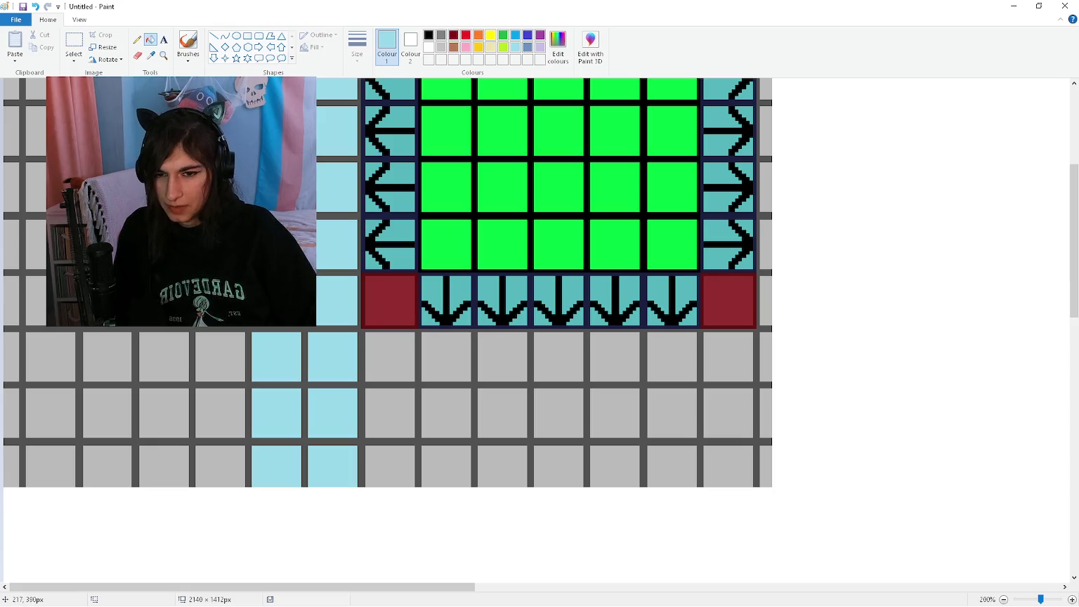
pyautogui.scroll(3, 388, 331)
pyautogui.scroll(-3, 252, 183)
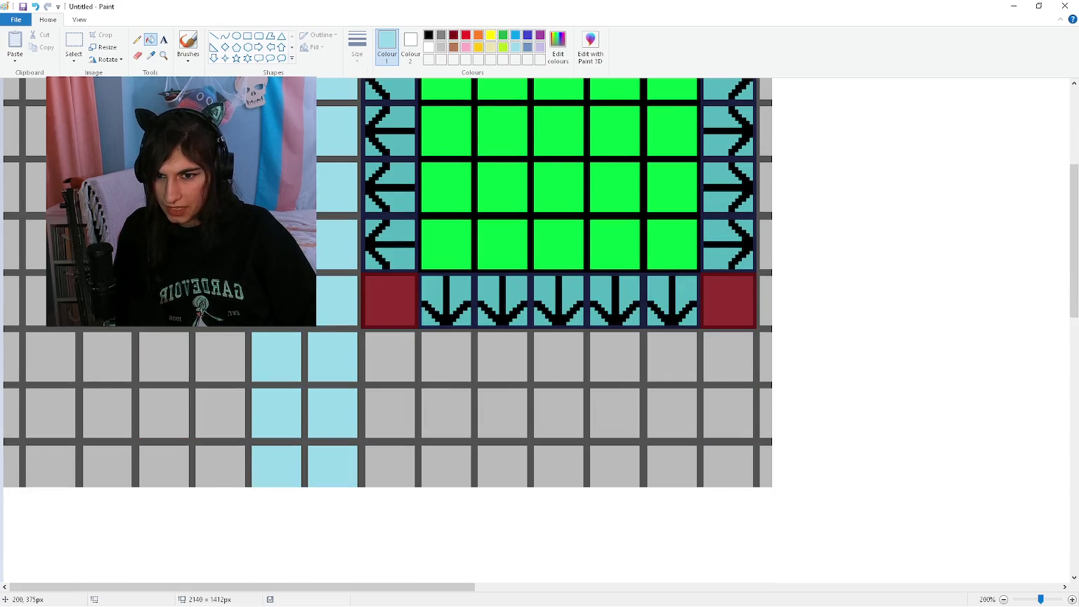
pyautogui.hotkey('ctrl', 'z')
pyautogui.hotkey('ctrl', 'z')
pyautogui.hotkey('ctrl', 'z')
pyautogui.hotkey('ctrl', 'z')
pyautogui.hotkey('ctrl', 'z')
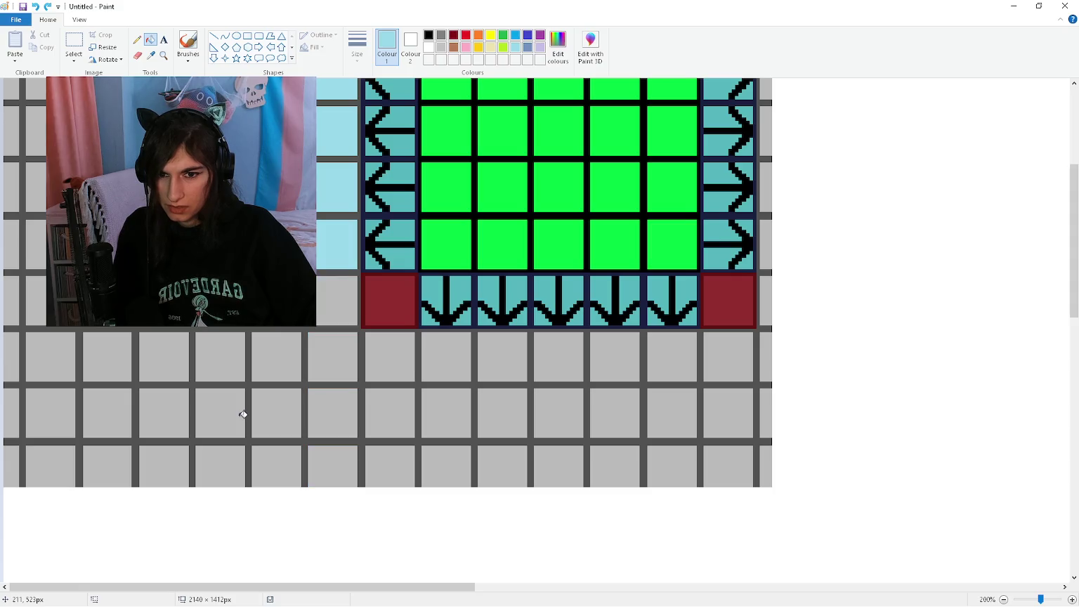
pyautogui.scroll(3, 241, 406)
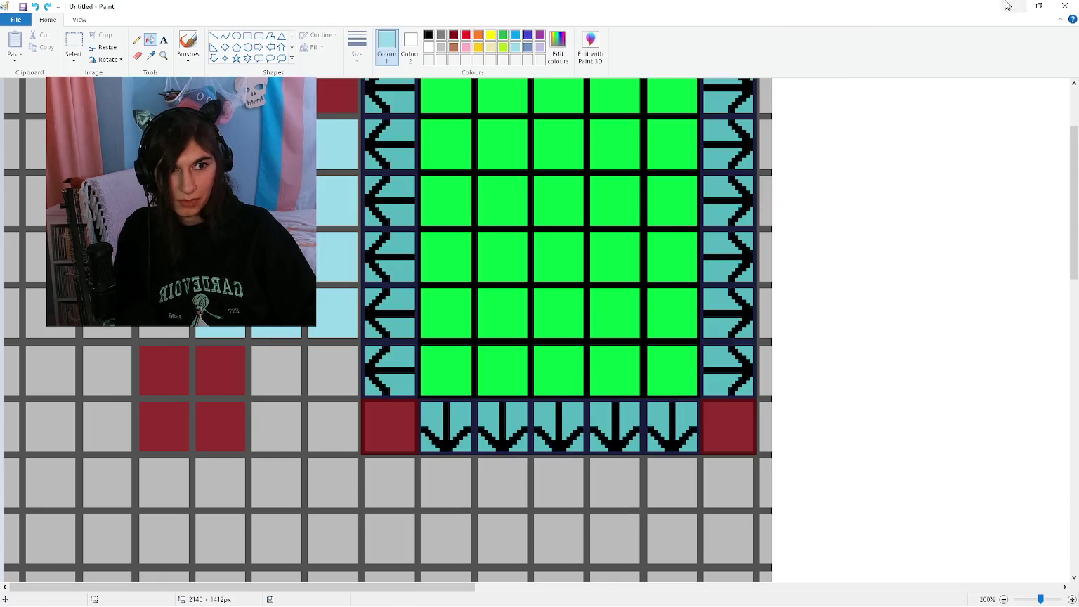
# Delete the duplicate 'var open_space_distance : int' declaration on line 76 of main.gd
pyautogui.click(1009, 5)
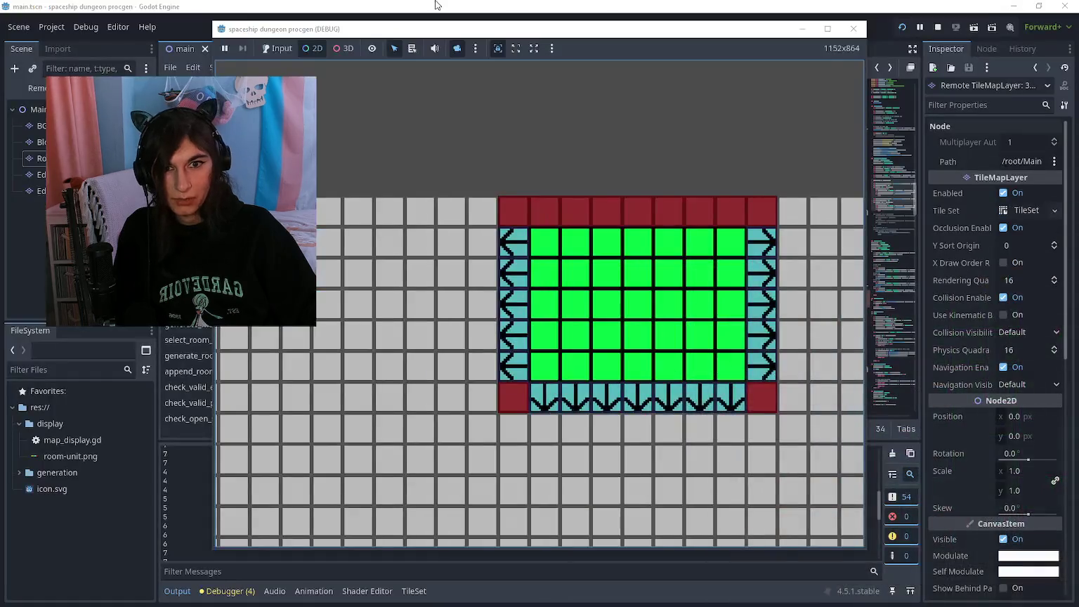
pyautogui.click(519, 26)
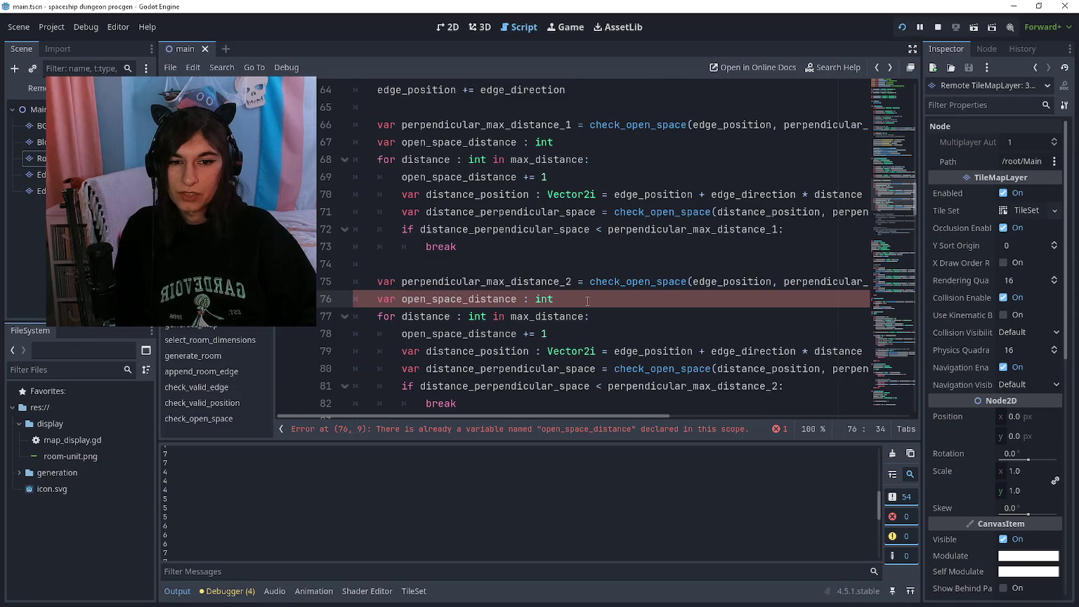
pyautogui.scroll(-1, 516, 246)
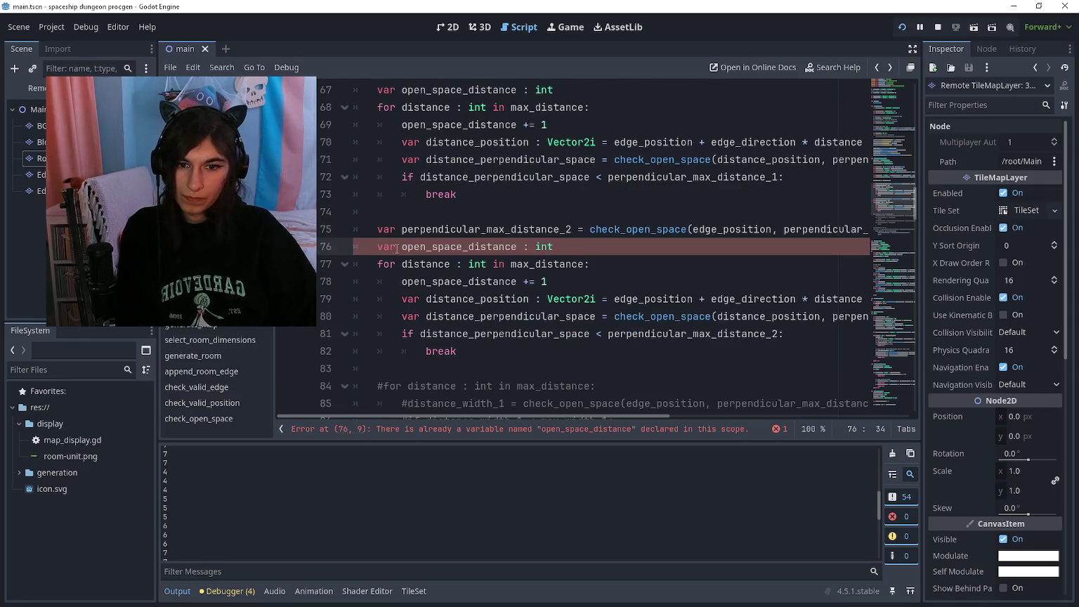
pyautogui.moveTo(400, 246); pyautogui.dragTo(555, 246)
pyautogui.press('BackSpace')
pyautogui.press('BackSpace')
pyautogui.press('BackSpace')
pyautogui.press('BackSpace')
pyautogui.write('* -1')
pyautogui.press('Home')
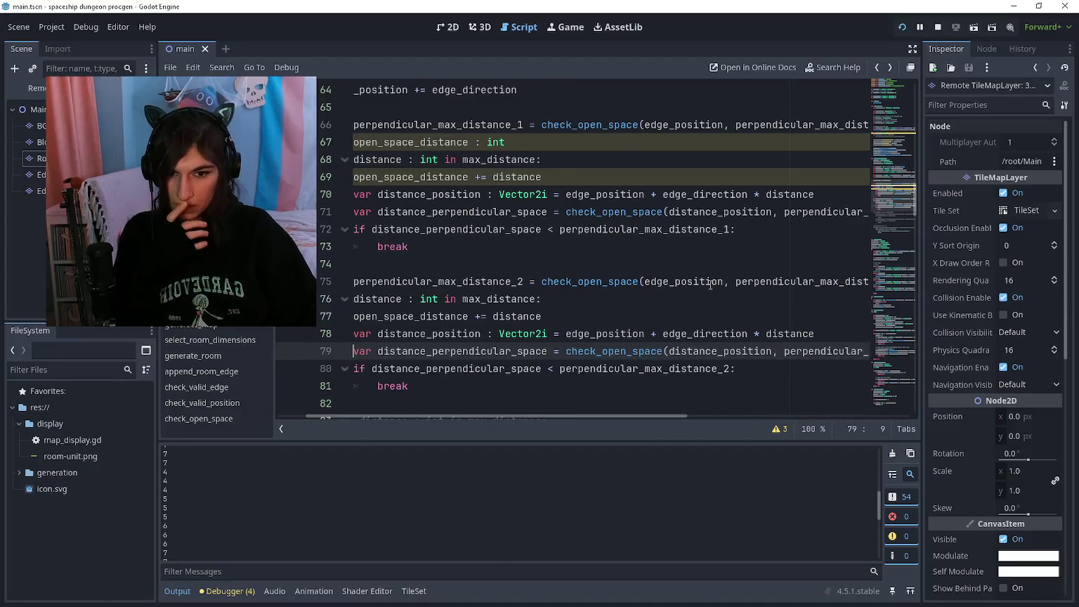
# Check the check_open_space definition, then add a blank line below the second loop
pyautogui.scroll(-1, 684, 293)
pyautogui.click(668, 334)
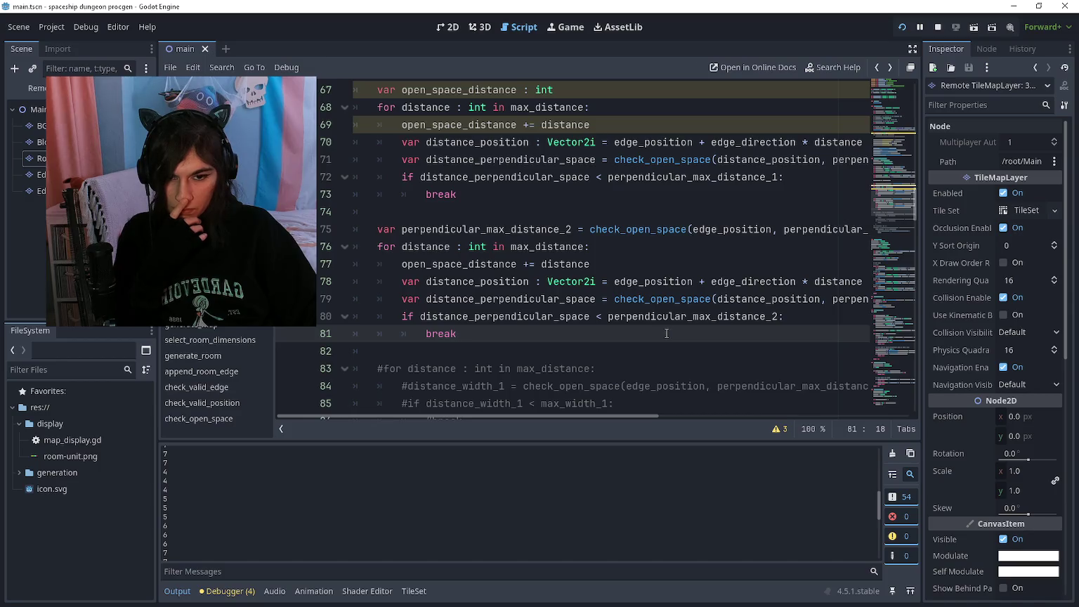
pyautogui.hscroll(2, 667, 333)
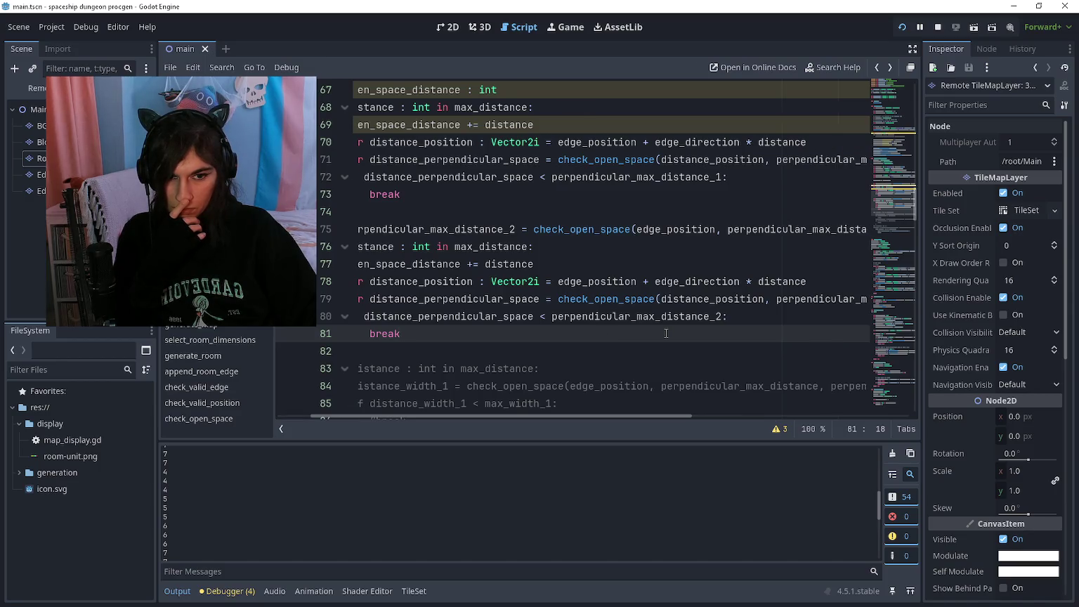
pyautogui.hscroll(-2, 666, 333)
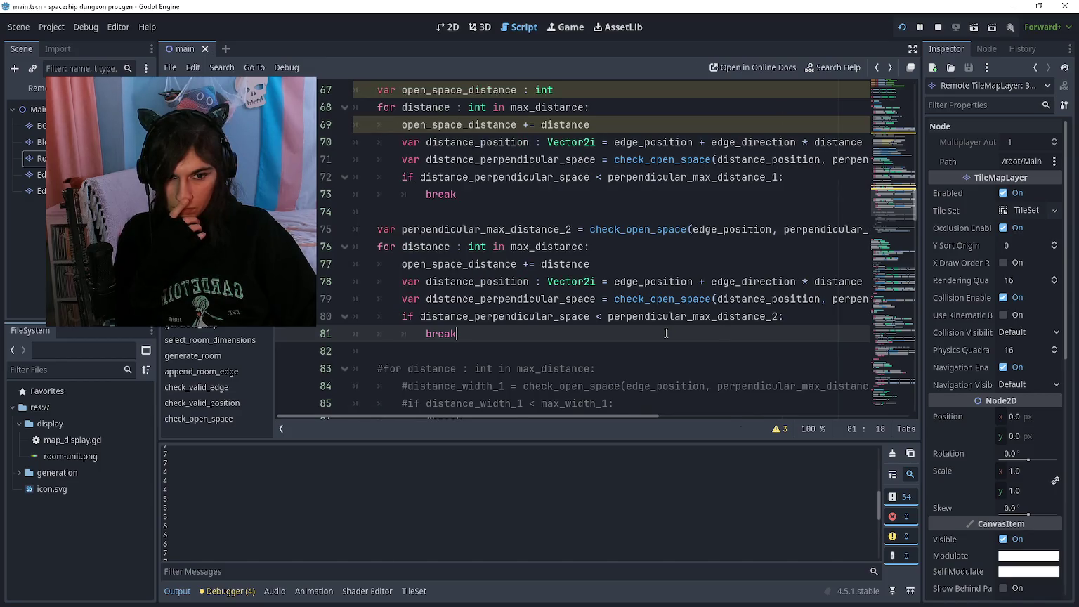
pyautogui.keyDown('ctrl'); pyautogui.click(646, 230); pyautogui.keyUp('ctrl')
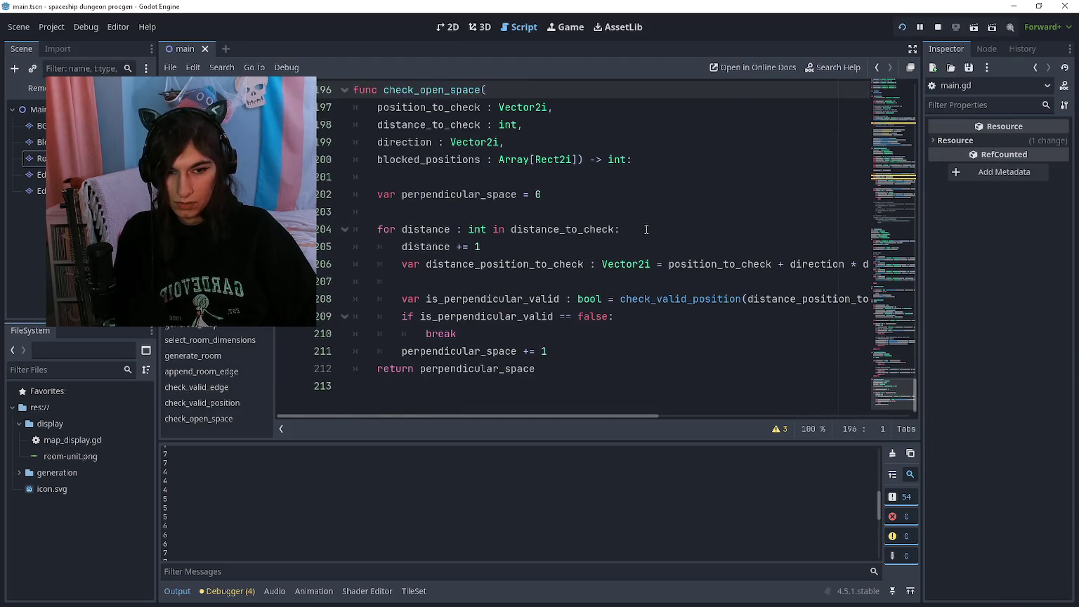
pyautogui.hotkey('alt', 'Left')
pyautogui.click(590, 335)
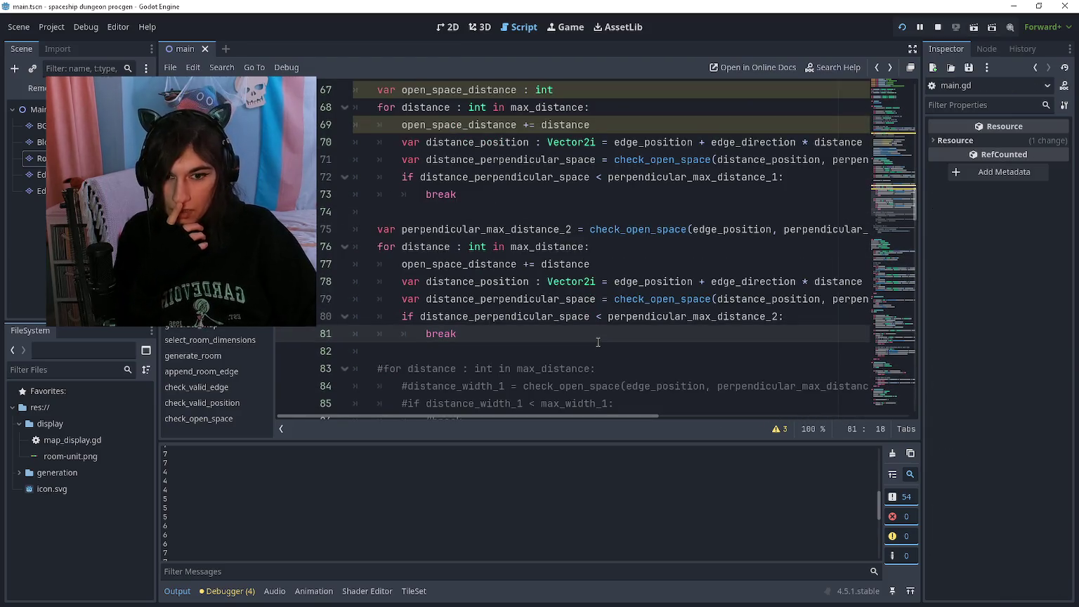
pyautogui.click(593, 352)
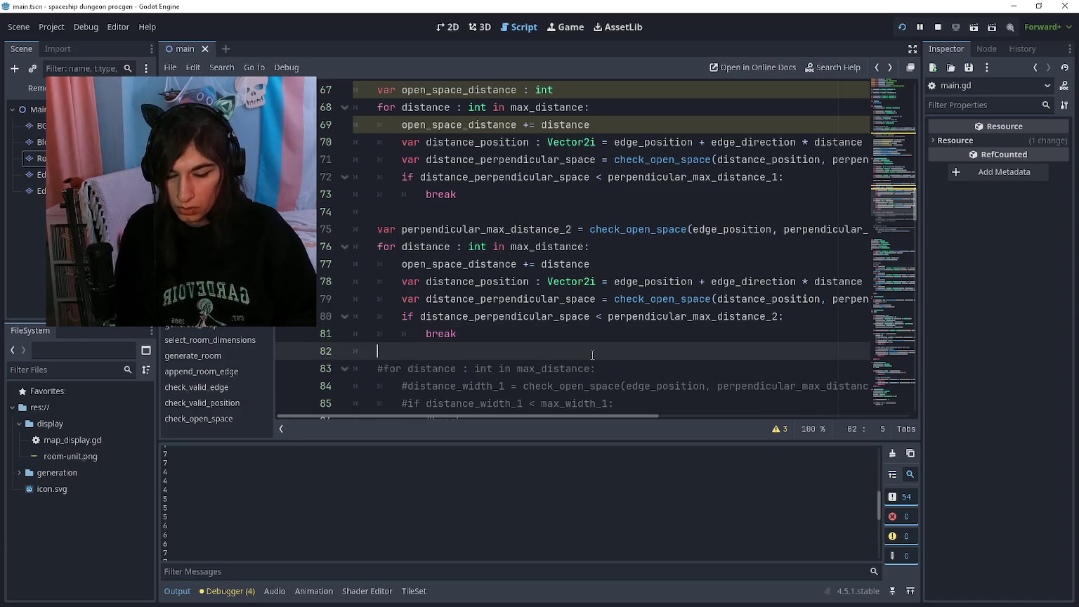
pyautogui.press('Return')
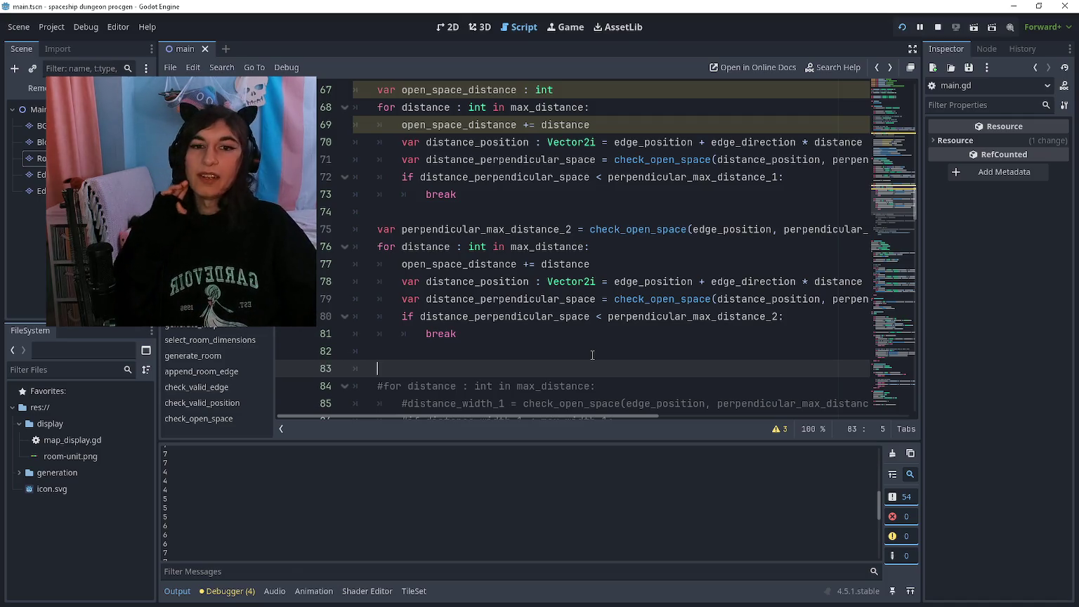
pyautogui.scroll(2, 593, 340)
pyautogui.scroll(-1, 583, 302)
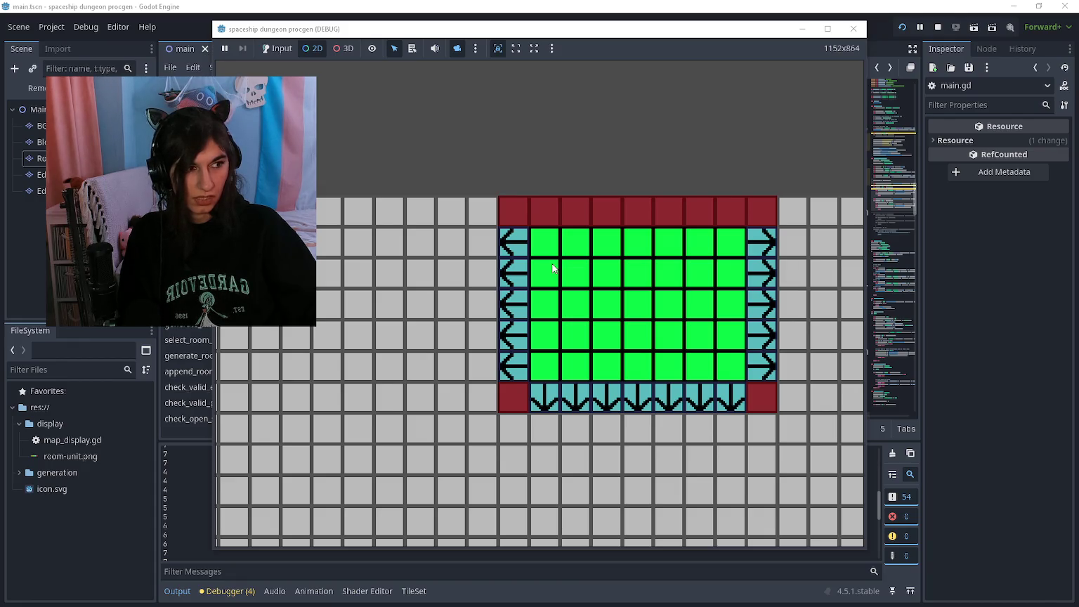
# Glance at the Paint mock-up, then return to main.gd with the caret on empty line 82
pyautogui.hotkey('alt', 'Tab')
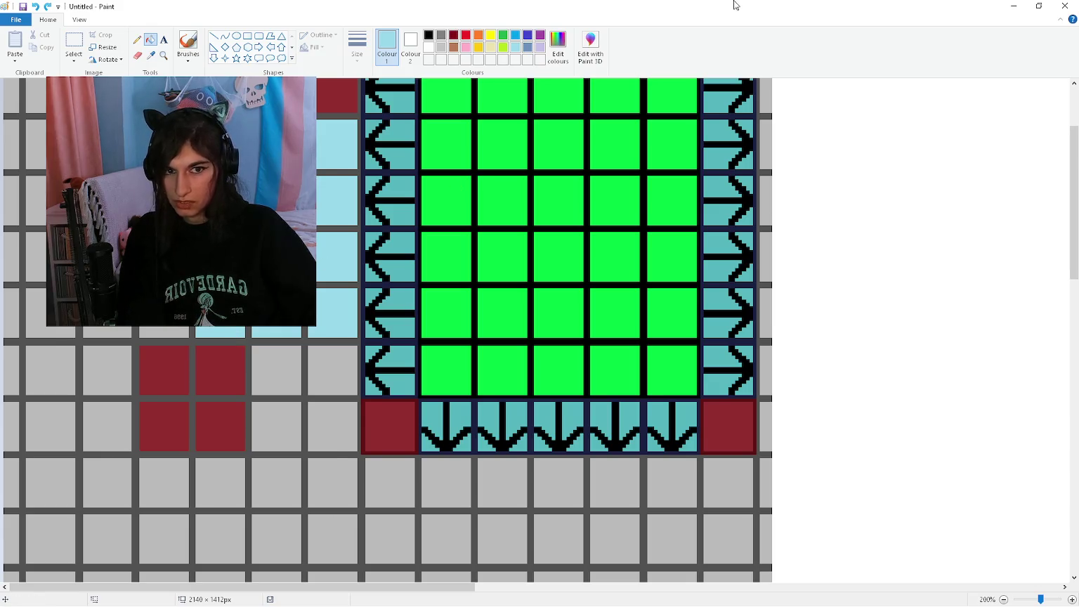
pyautogui.click(1012, 5)
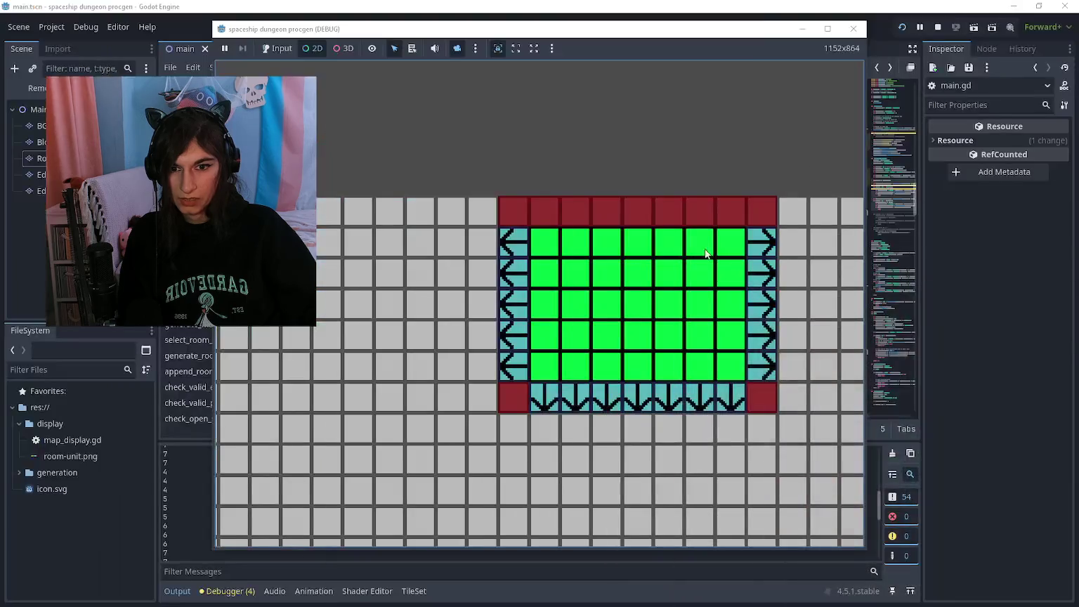
pyautogui.click(540, 6)
pyautogui.click(470, 316)
pyautogui.click(470, 302)
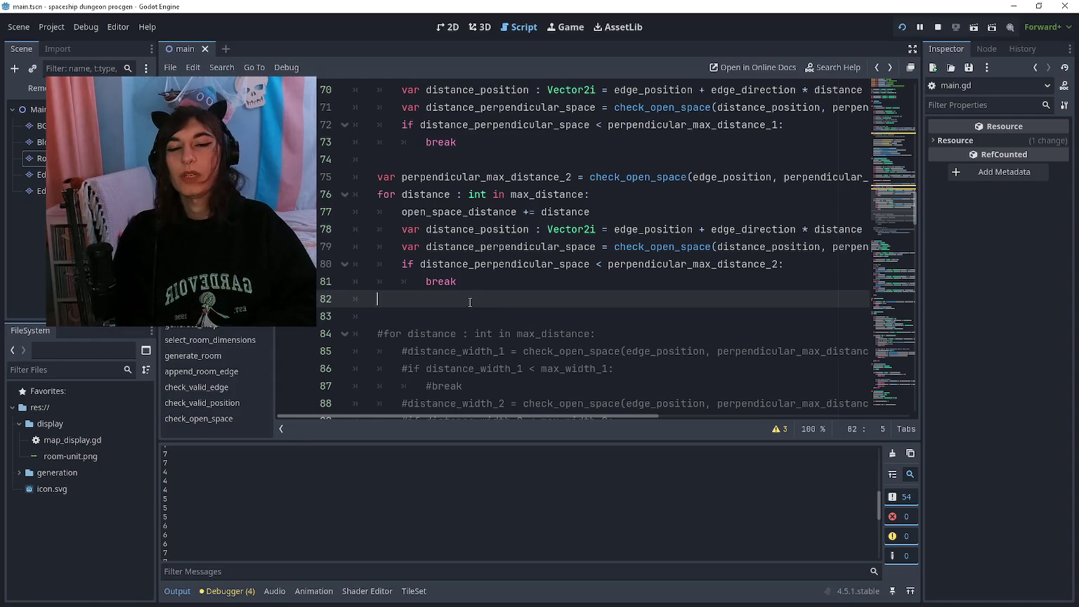
# Start declaring 'var room_dimensions : Rect2i = Rect2i(edge_' on a new line below the loops
pyautogui.press('Return')
pyautogui.scroll(6, 470, 272)
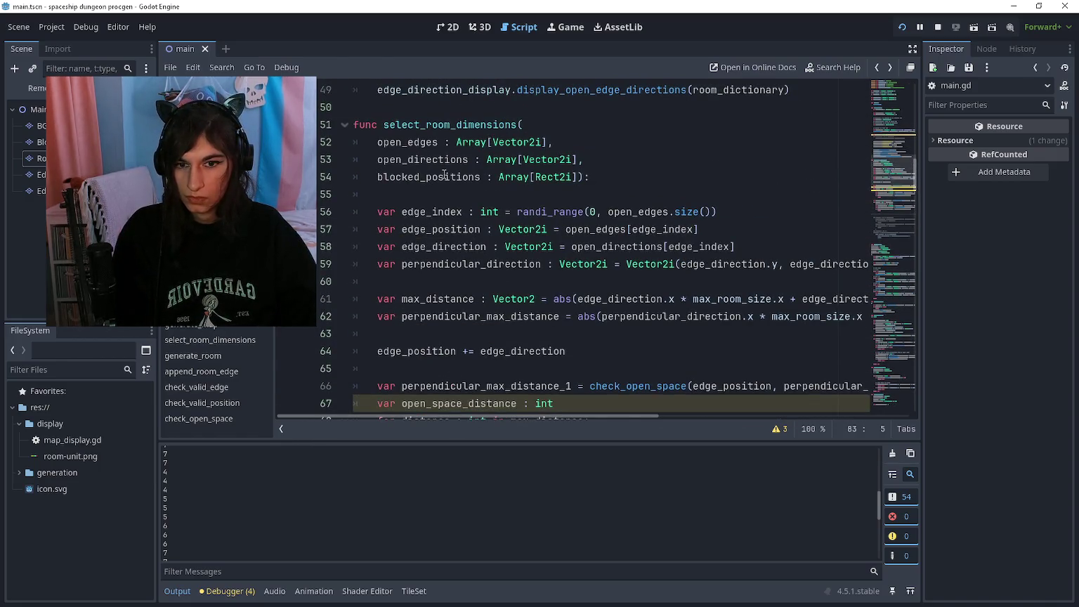
pyautogui.scroll(-8, 445, 307)
pyautogui.write('var')
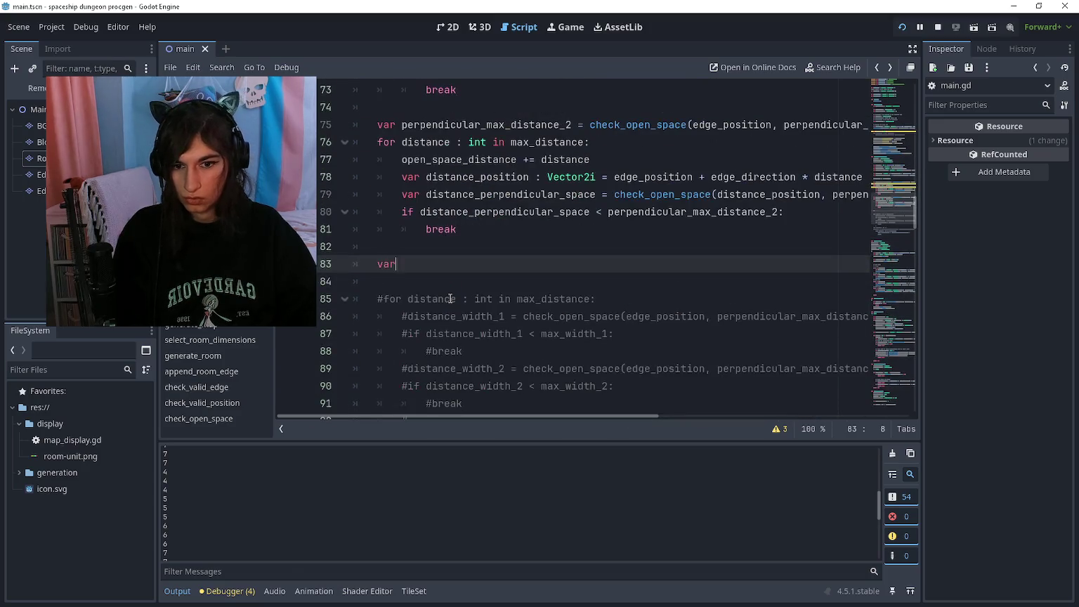
pyautogui.write(' room_dimension')
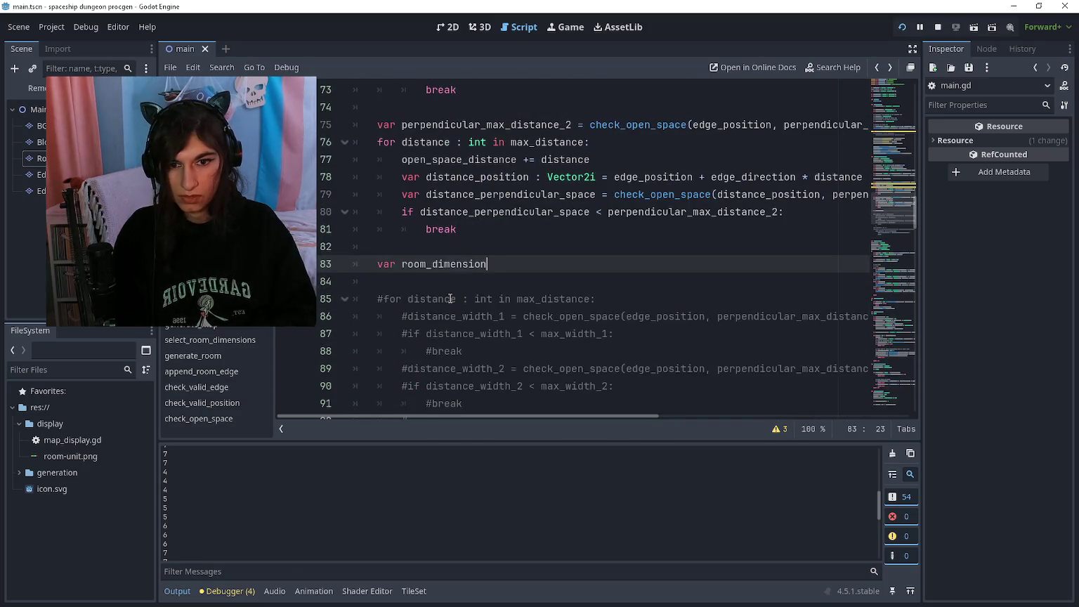
pyautogui.write('s : Rect2i ')
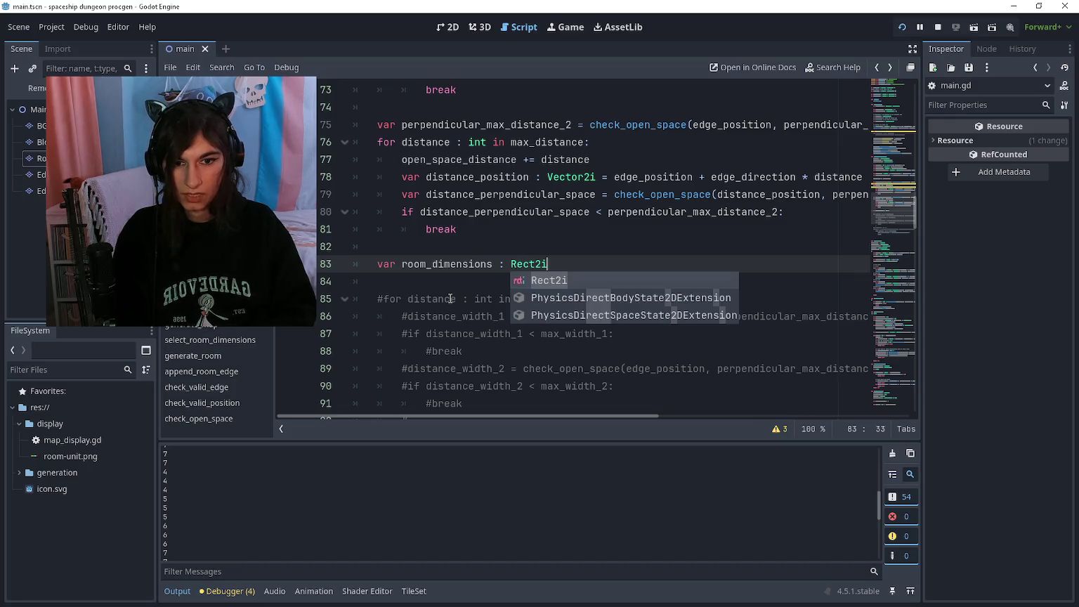
pyautogui.write('= ')
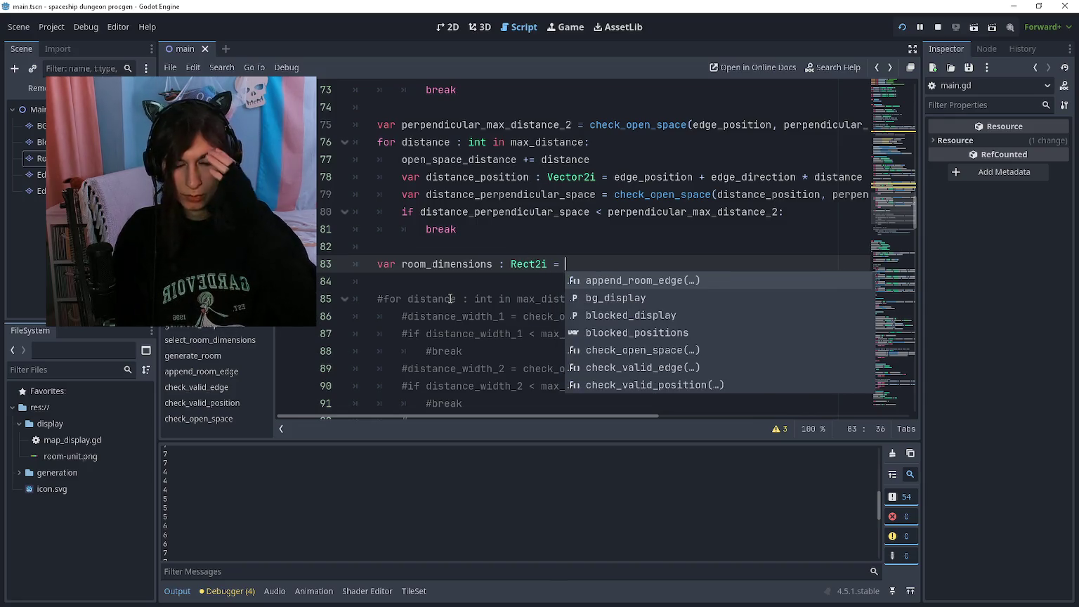
pyautogui.write('Rect2i(')
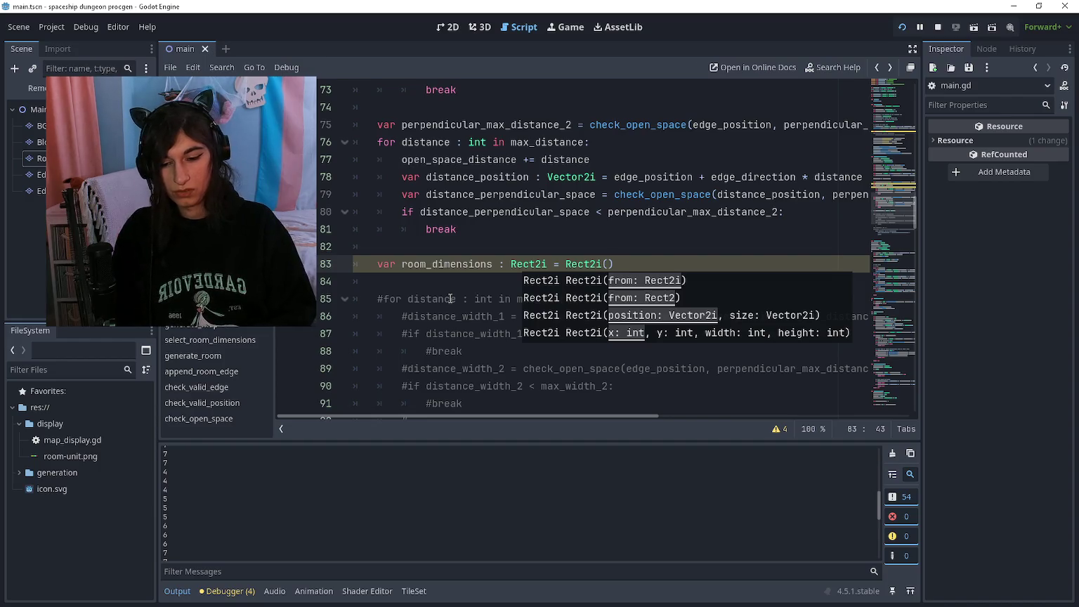
pyautogui.write('edge_')
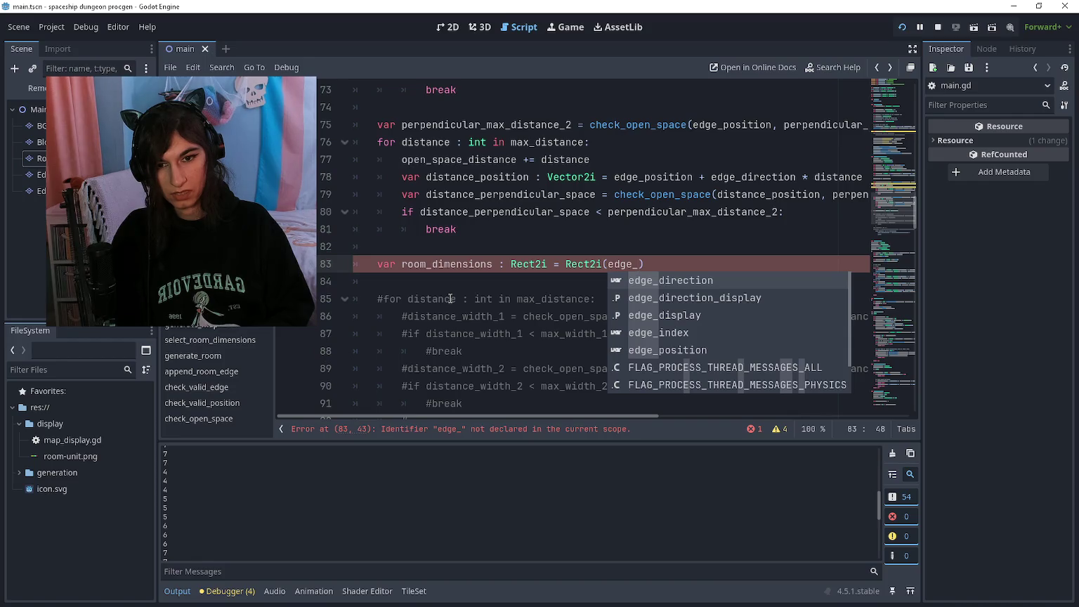
pyautogui.press('Escape')
# Insert a line above it declaring 'var corner_1 : Vector2i'
pyautogui.press('Up')
pyautogui.press('Return')
pyautogui.write('var c')
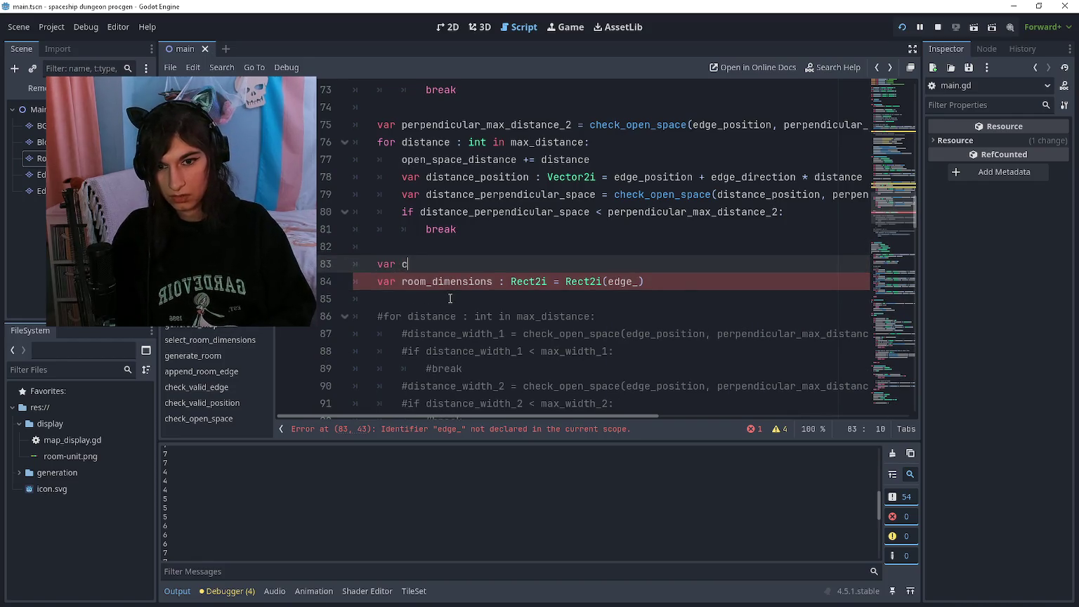
pyautogui.write('orner_1 : Vector2i')
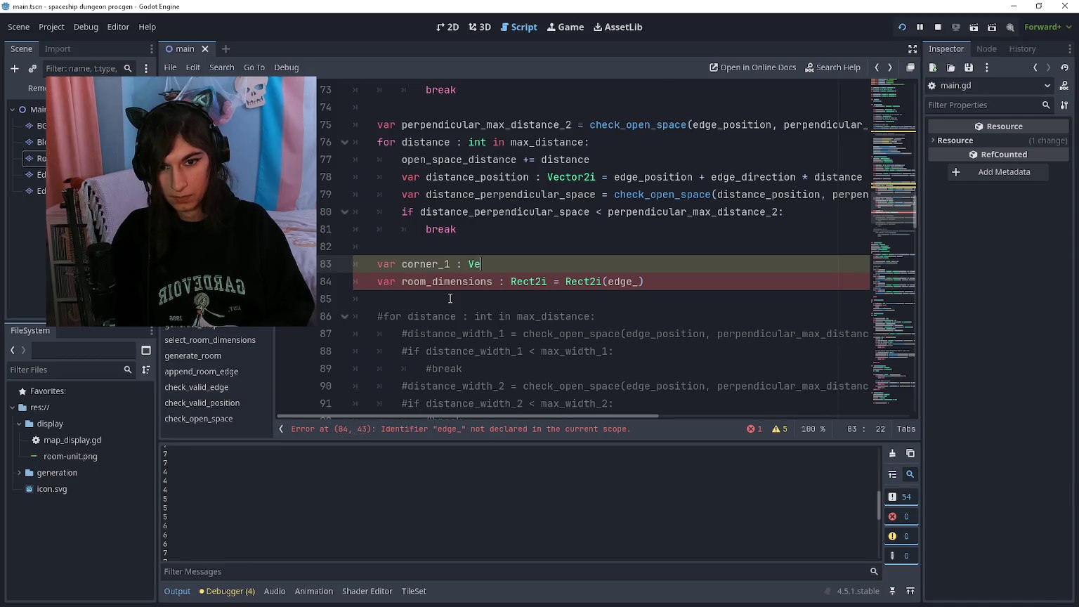
# Add 'var corner_2 : Vector2i' on a line below corner_1
pyautogui.press('Return')
pyautogui.write('va')
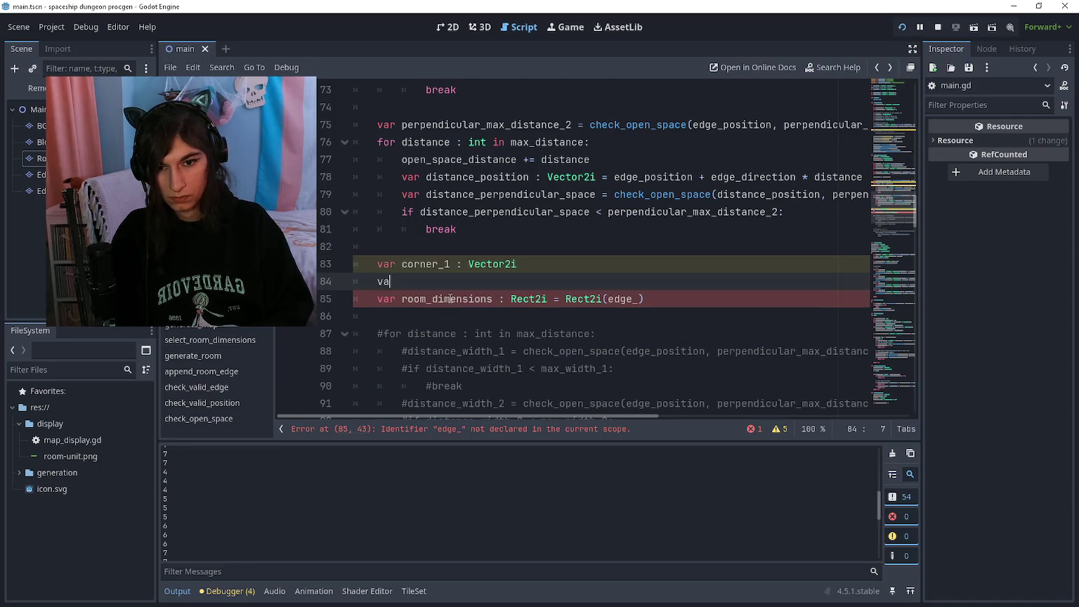
pyautogui.write('r corner_2 :L ')
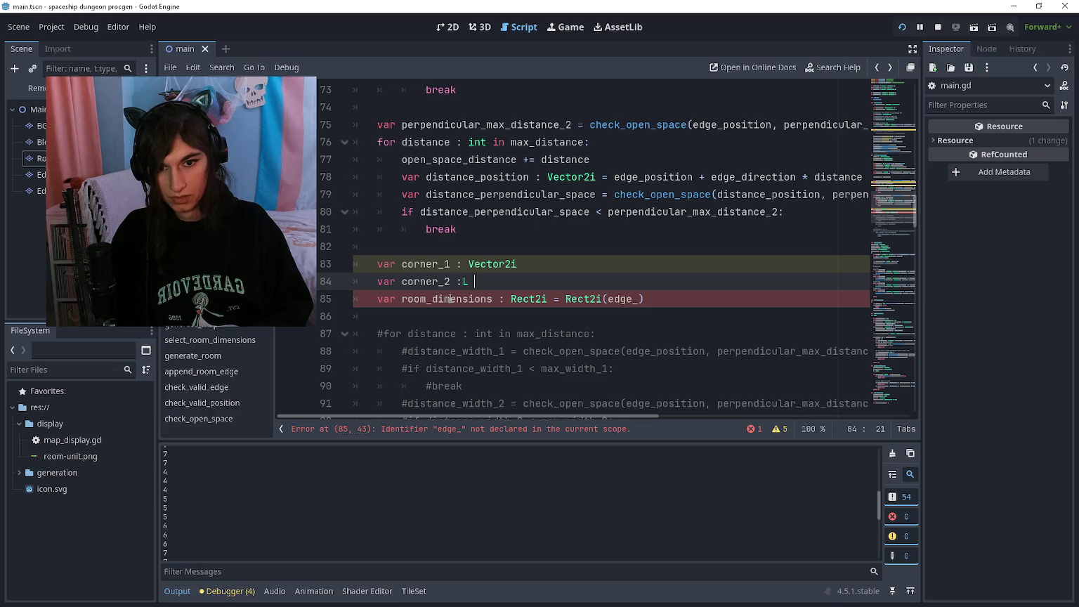
pyautogui.press('BackSpace')
pyautogui.press('BackSpace')
pyautogui.write(' Vector2i')
pyautogui.press('Up')
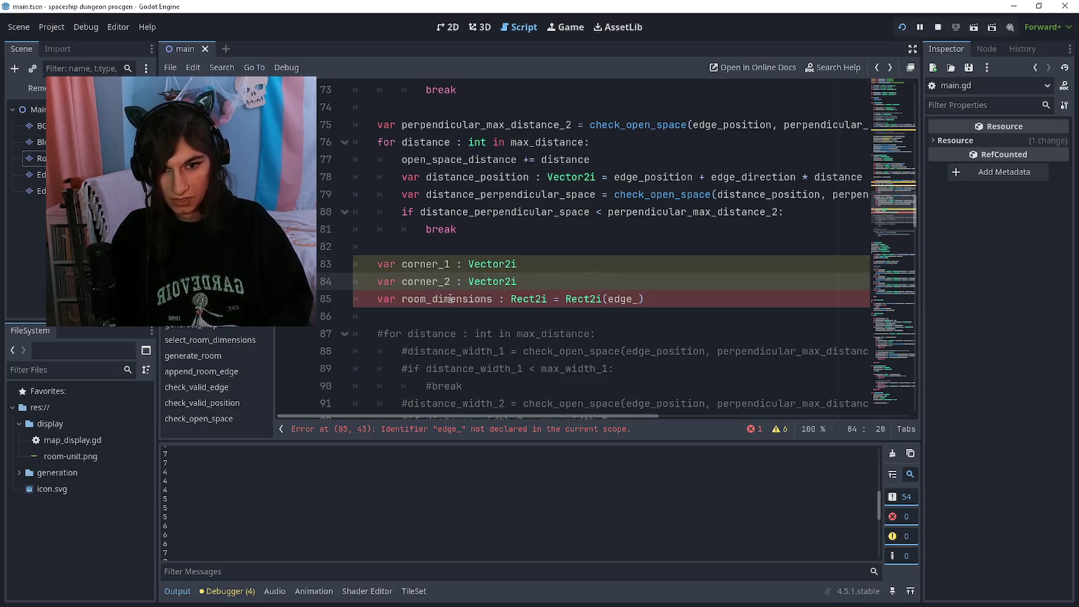
# Give corner_1 the value Vector2i(edge_position.x + (open_space_distance), ...)
pyautogui.write('= Vector2i(')
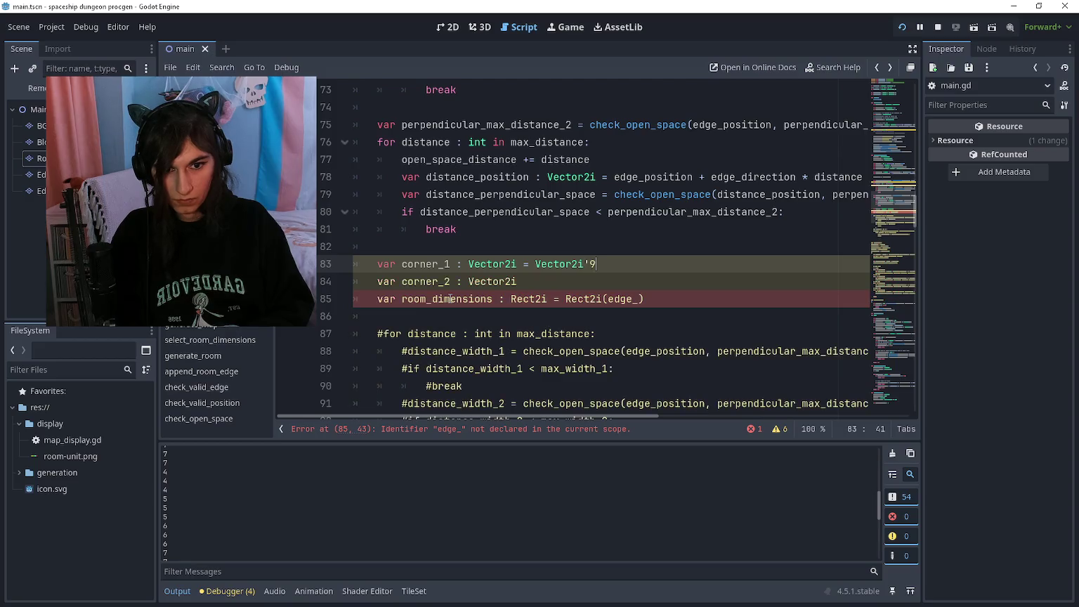
pyautogui.write('edge_position,')
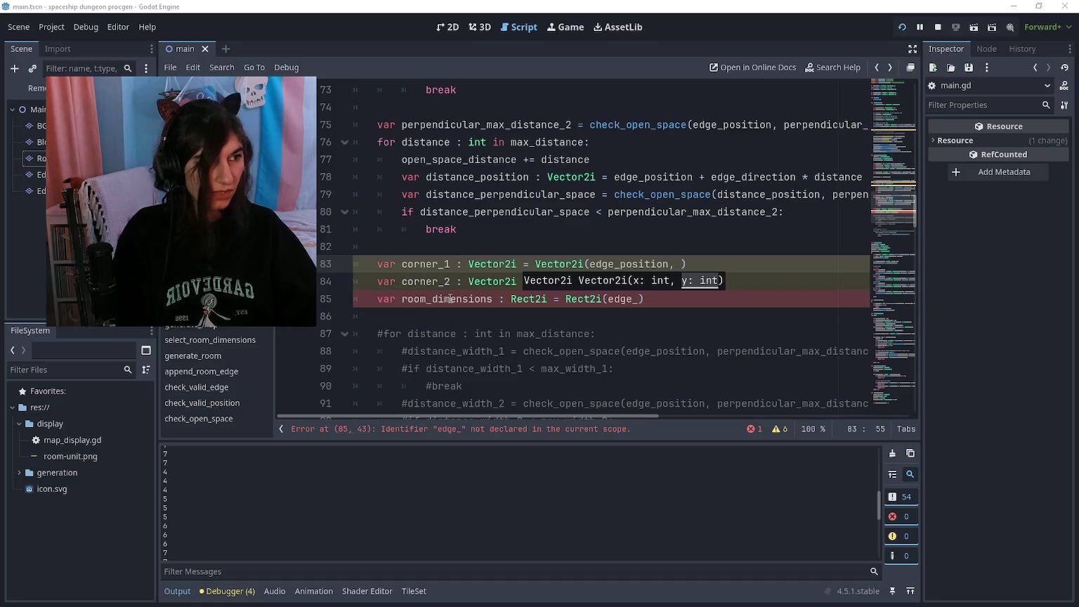
pyautogui.hotkey('alt', 'Tab')
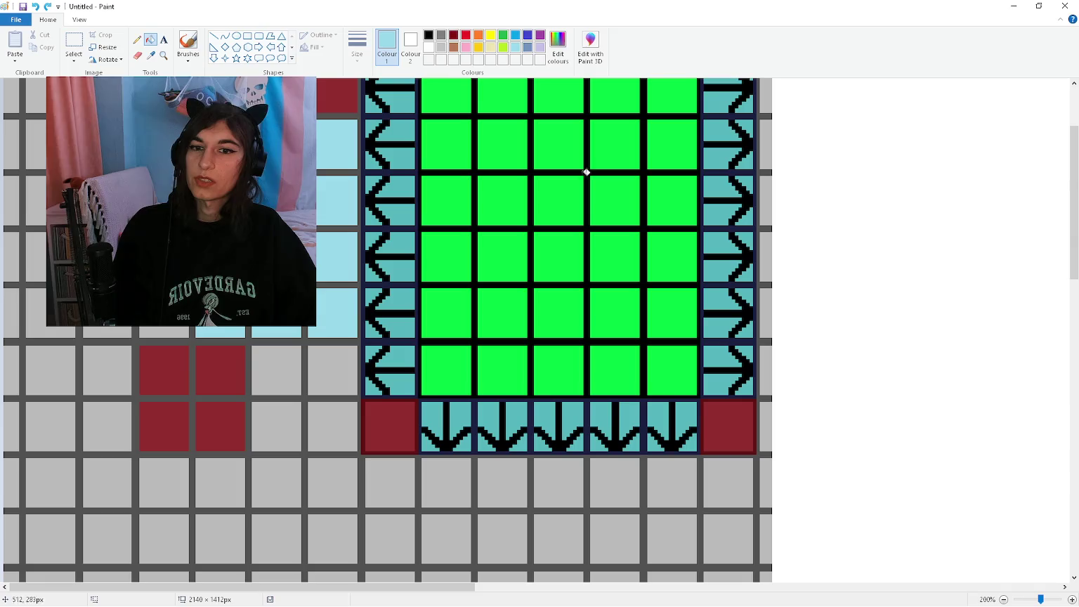
pyautogui.hotkey('alt', 'Tab')
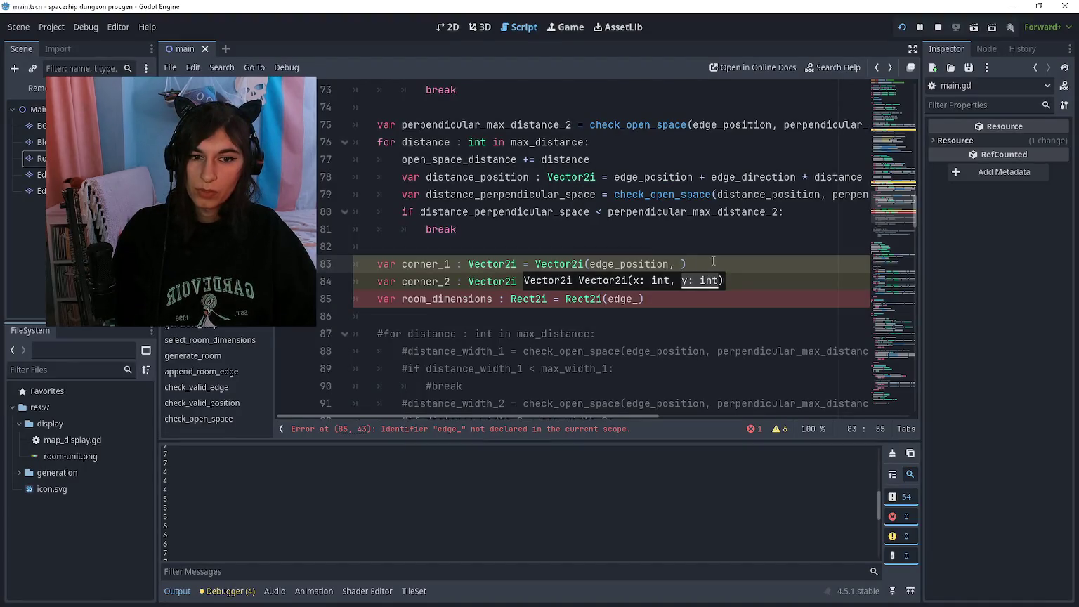
pyautogui.click(671, 265)
pyautogui.write('+')
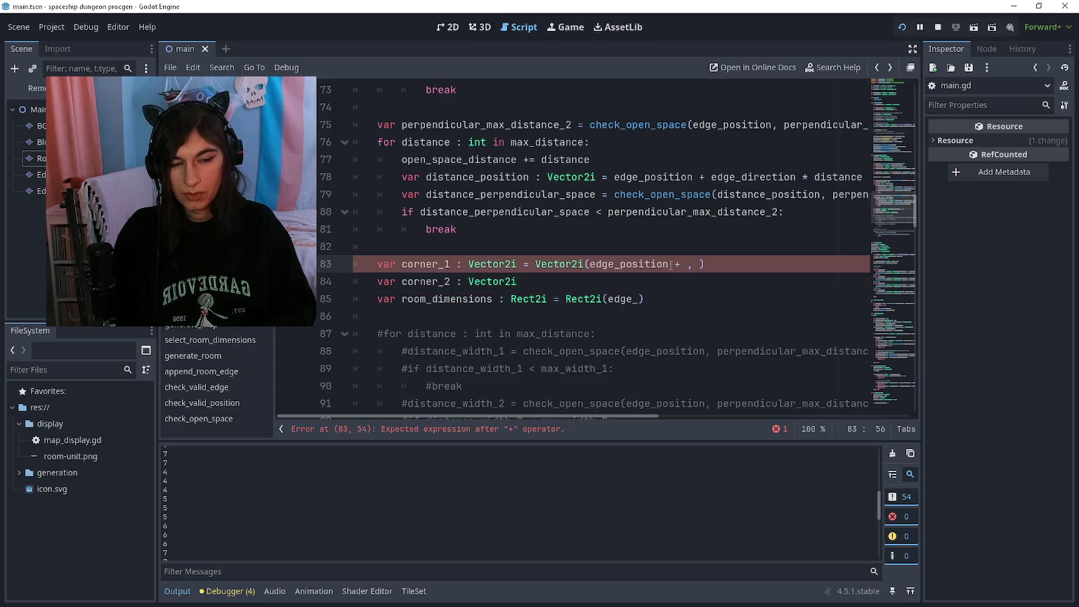
pyautogui.press('BackSpace')
pyautogui.press('BackSpace')
pyautogui.press('BackSpace')
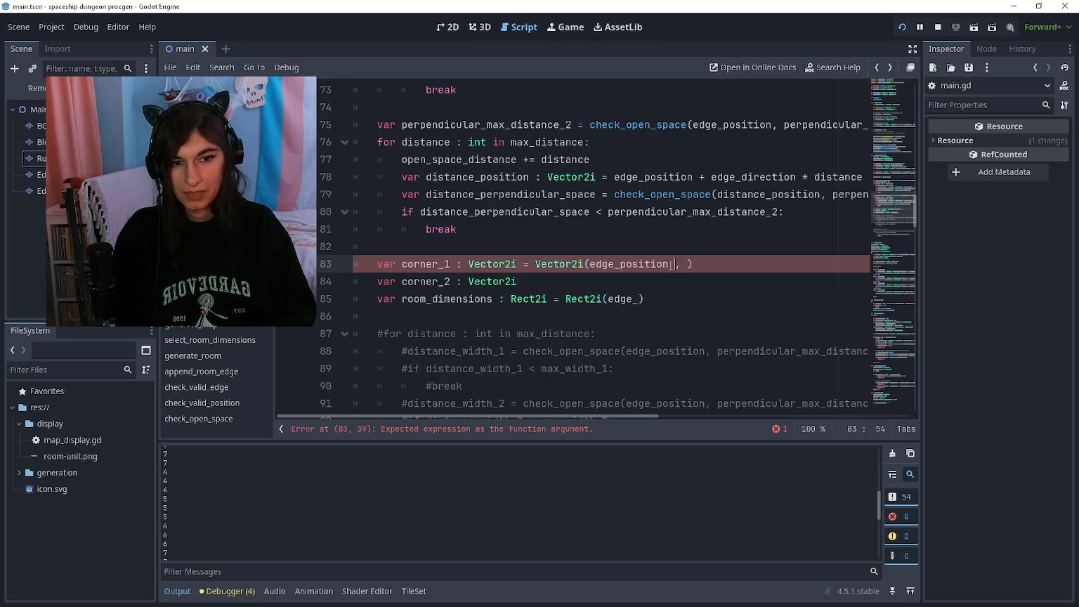
pyautogui.write('.x +')
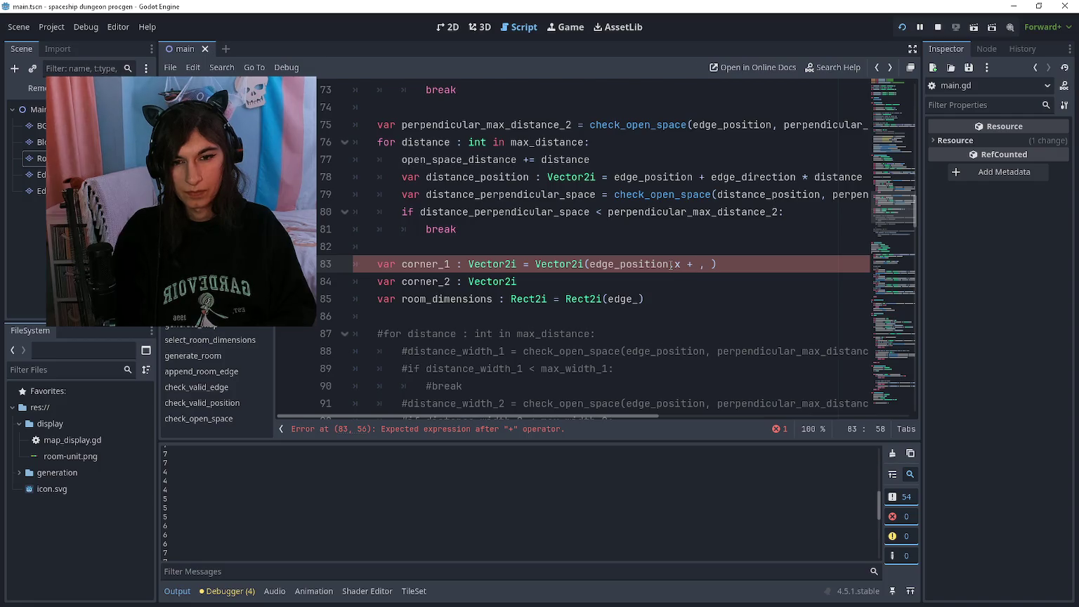
pyautogui.write('(further')
pyautogui.hotkey('ctrl', 'BackSpace')
pyautogui.write('open')
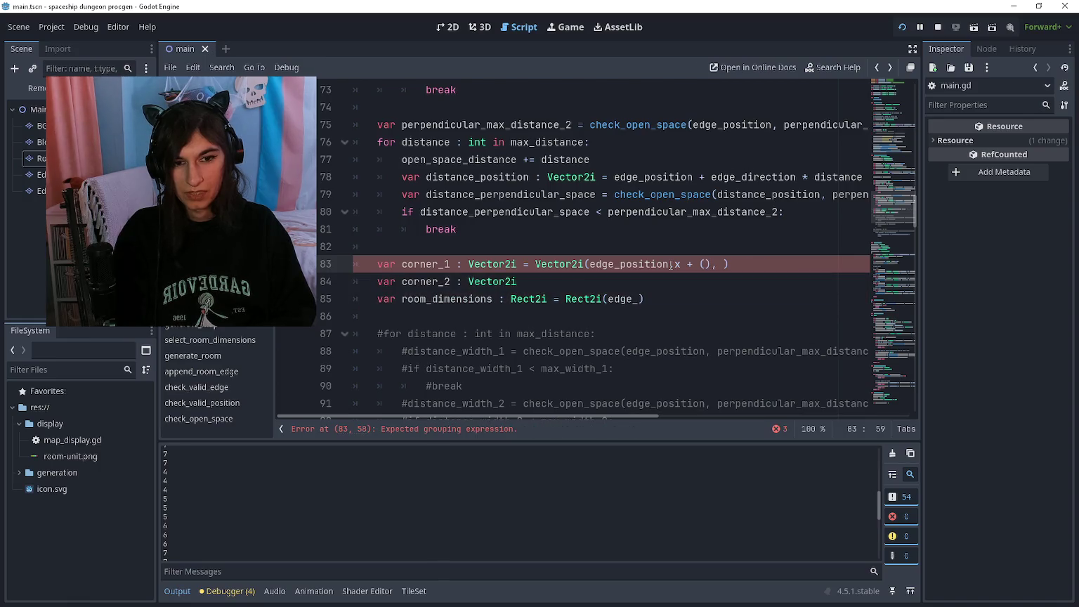
pyautogui.write('_space_distance')
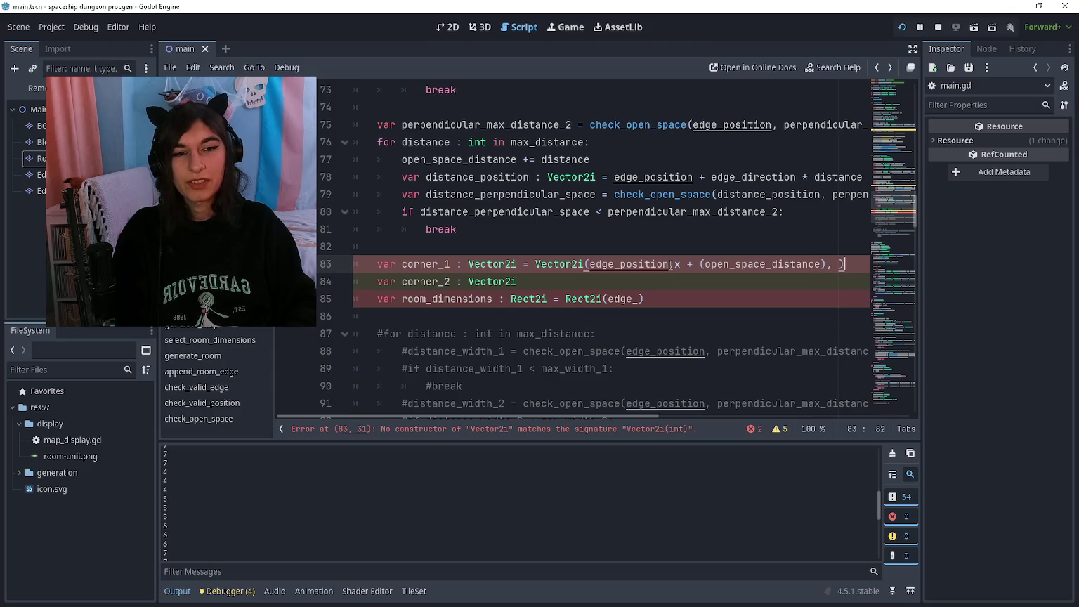
# Replace corner_1's Vector2i call with open_space_distance * edge_direction
pyautogui.moveTo(844, 264); pyautogui.dragTo(589, 265)
pyautogui.hotkey('ctrl', 'shift', 'Left')
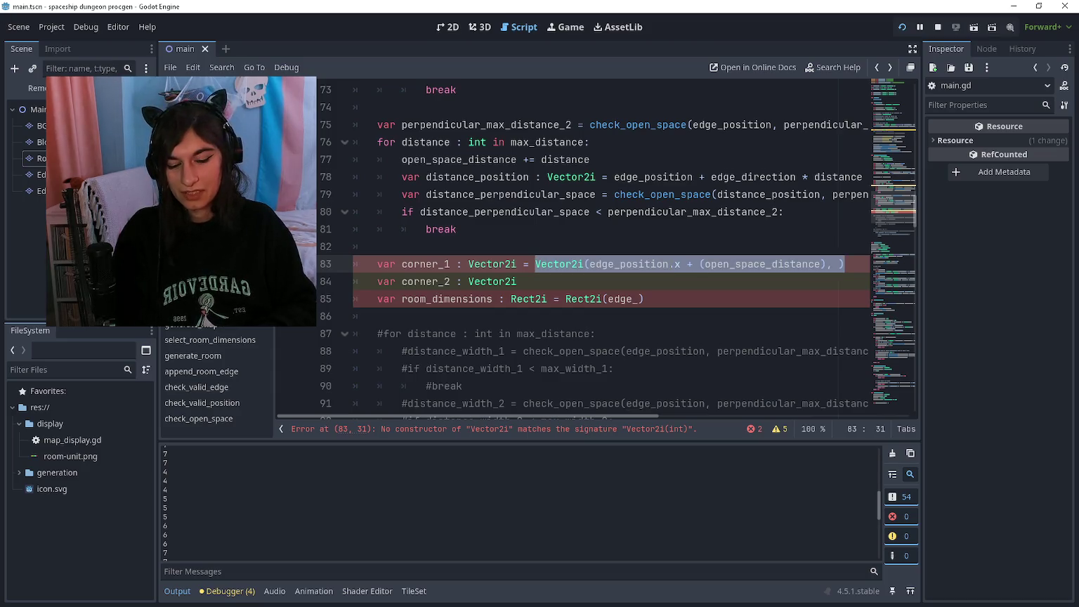
pyautogui.write('open_space_distance * ')
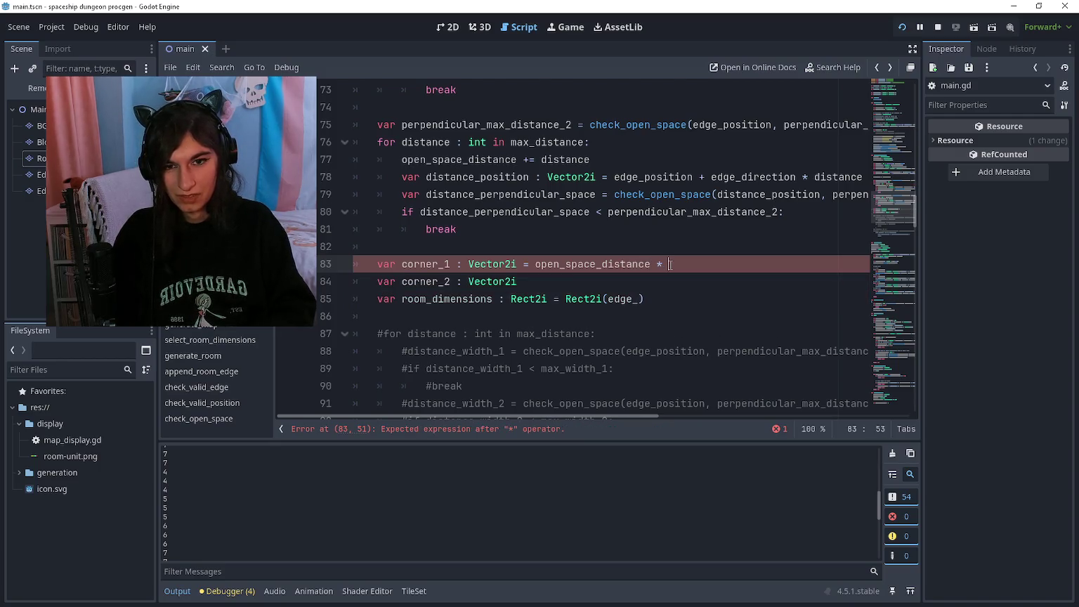
pyautogui.write('edge_direc')
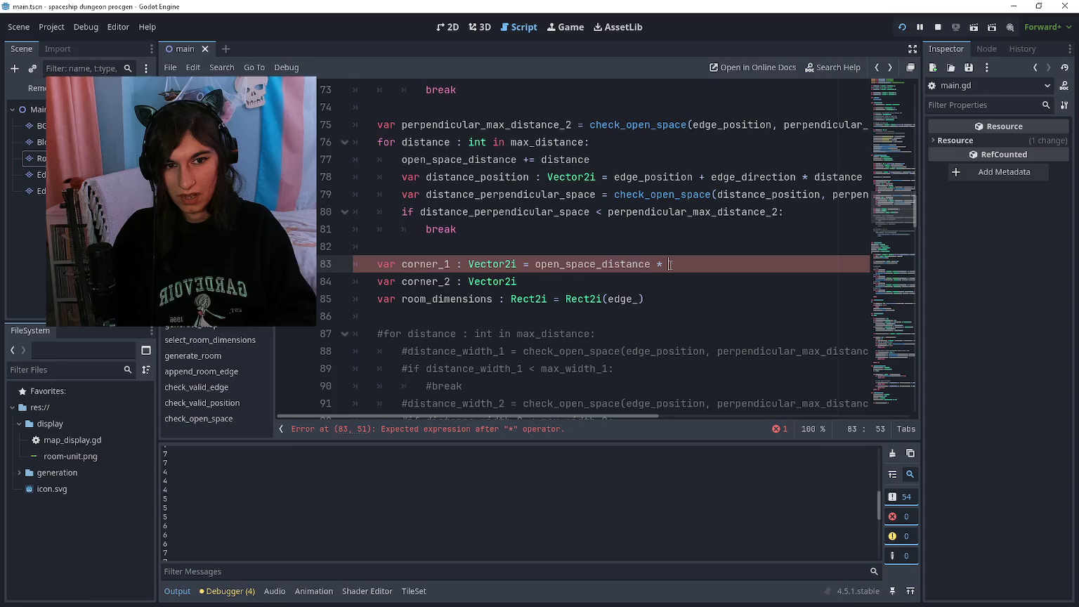
pyautogui.write('tion')
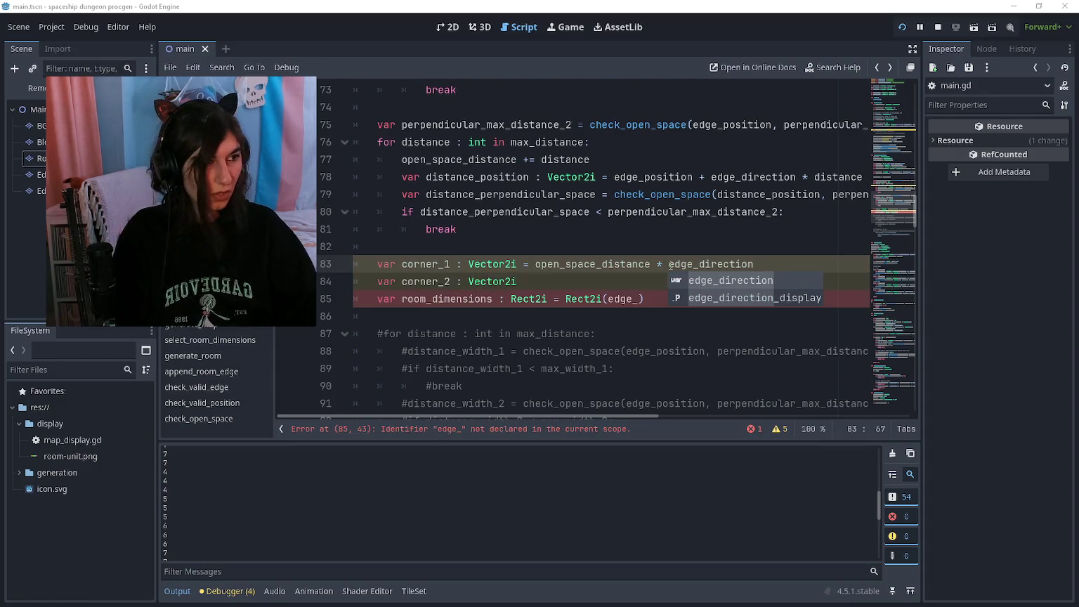
# Wrap open_space_distance * edge_direction in parentheses and append a plus sign
pyautogui.hotkey('alt', 'Tab')
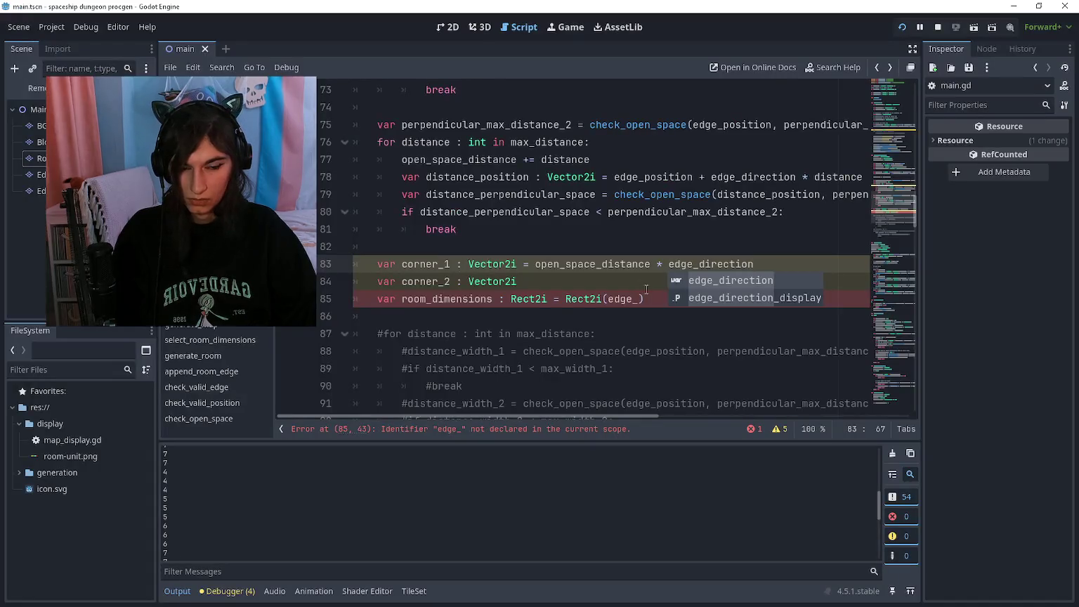
pyautogui.scroll(1, 757, 328)
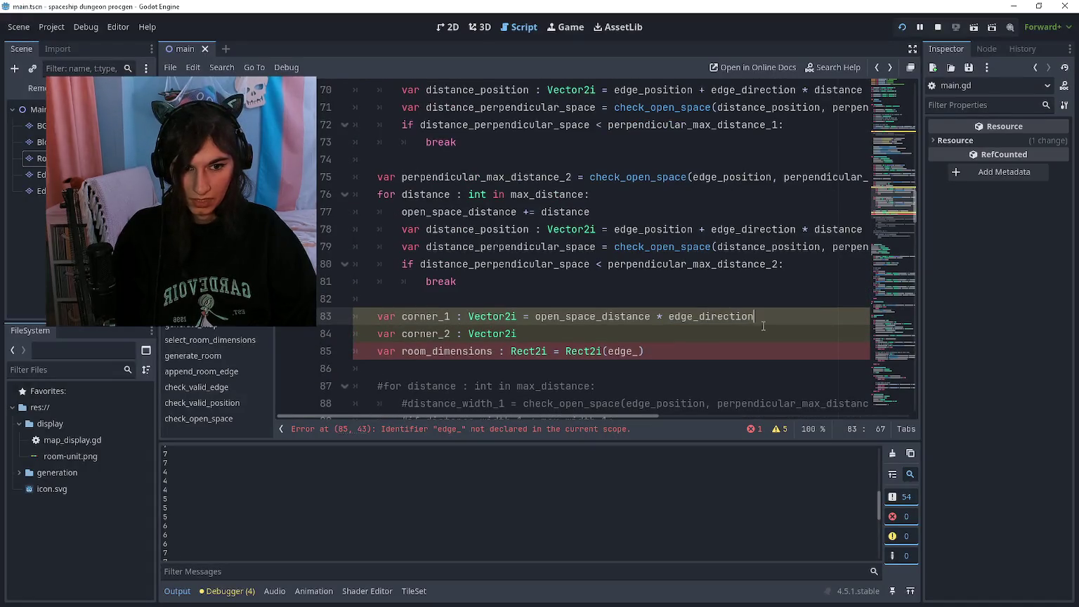
pyautogui.click(536, 316)
pyautogui.write('(')
pyautogui.press('End')
pyautogui.write(') +')
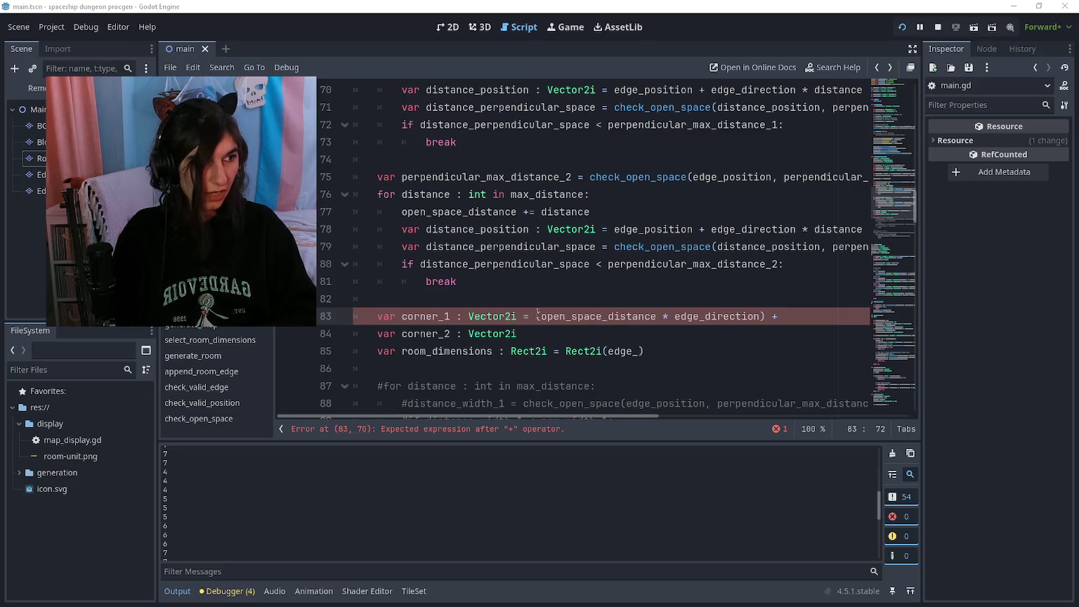
# Add (perpendicular_max_distance_1 * perpendicular_direction) as corner_1's second term
pyautogui.hotkey('alt', 'Tab')
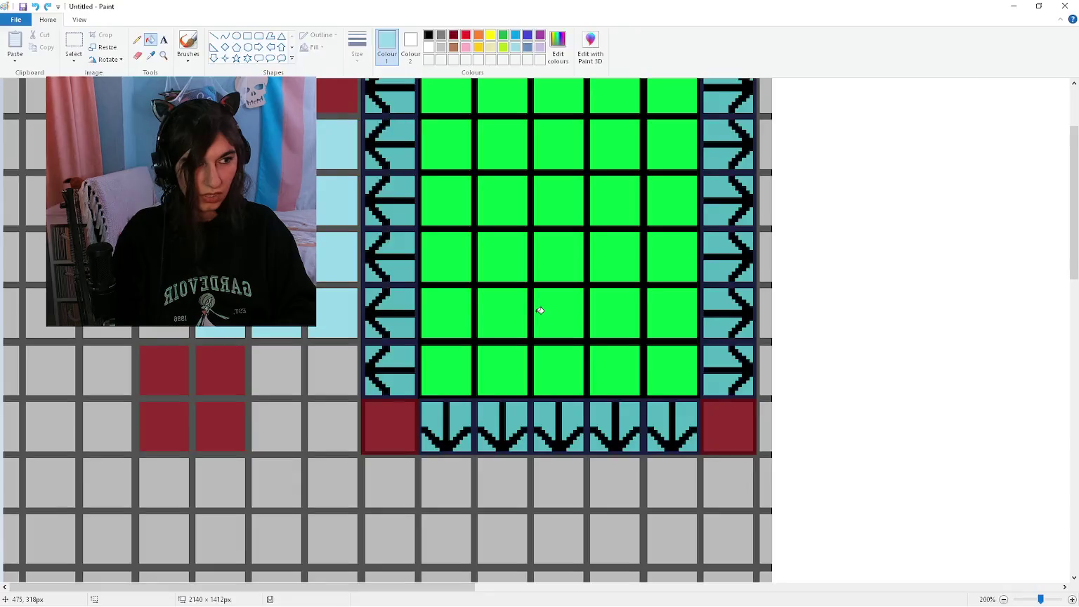
pyautogui.hotkey('alt', 'Tab')
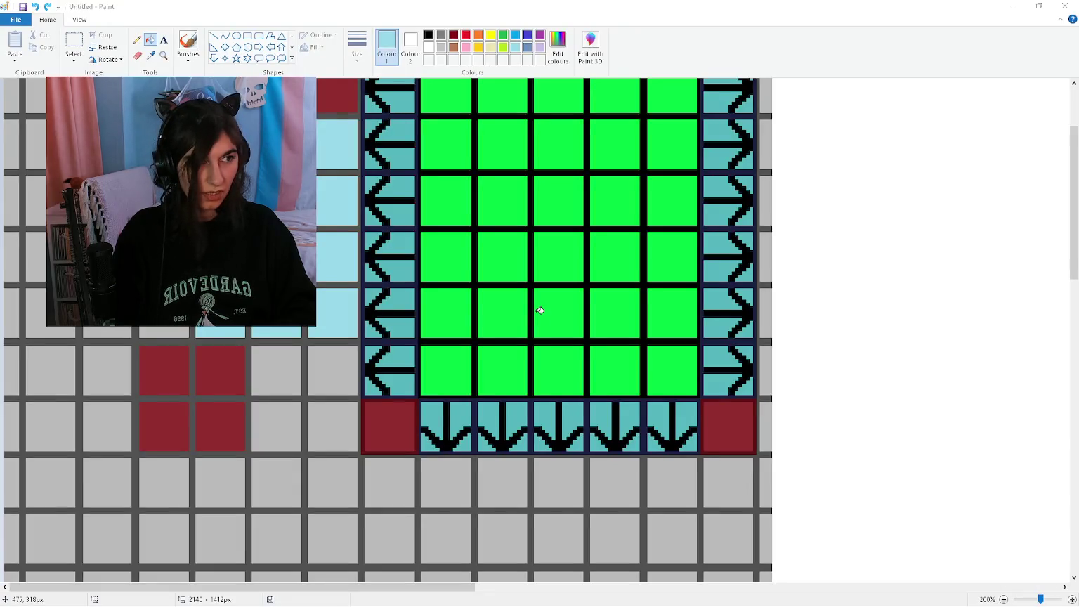
pyautogui.write('(')
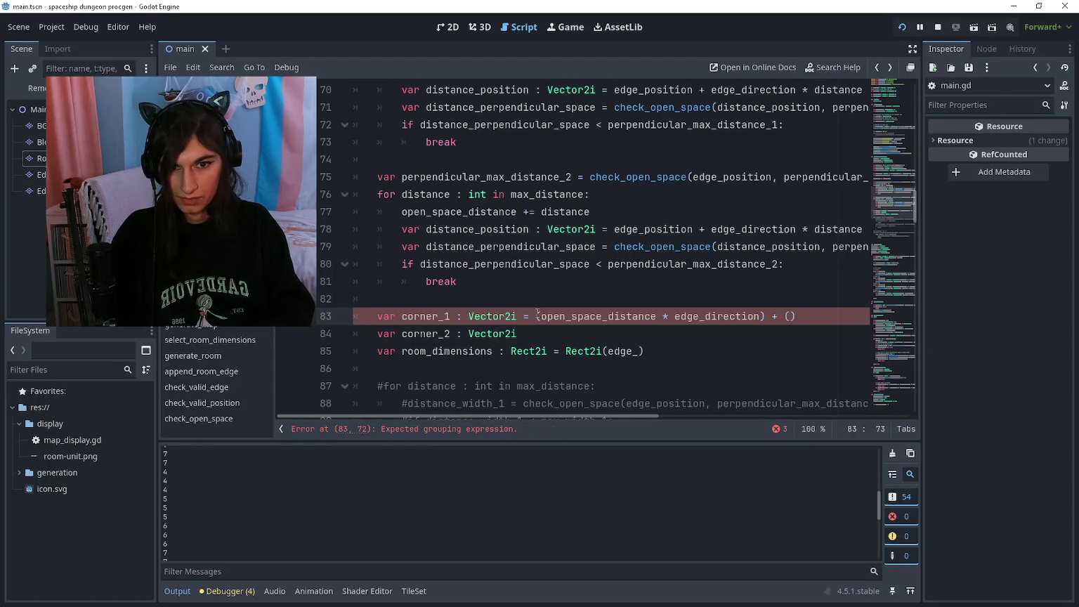
pyautogui.write('perpendicular_max_')
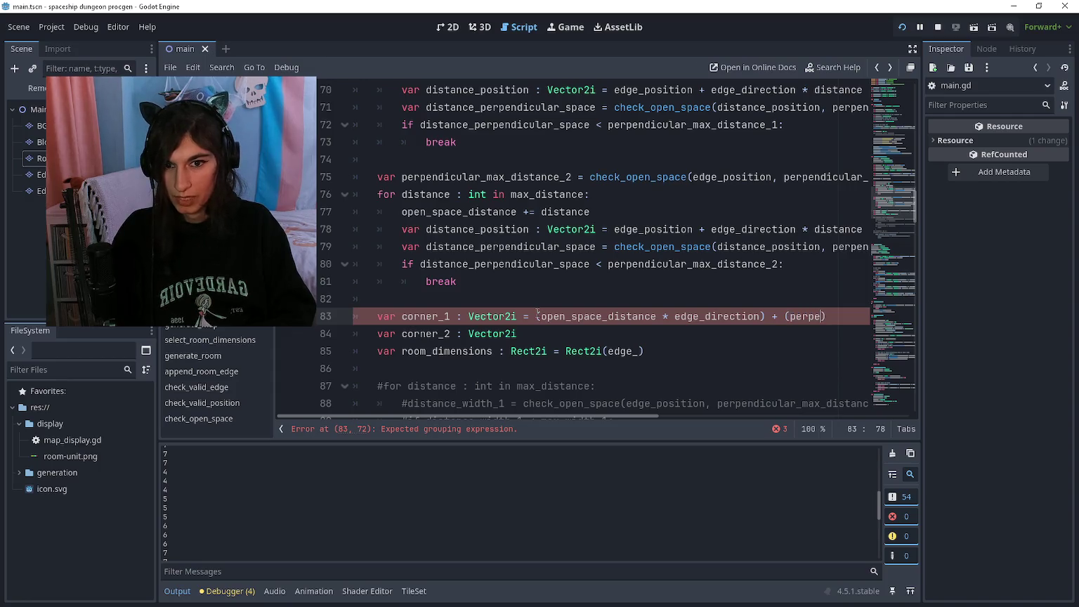
pyautogui.write('dist')
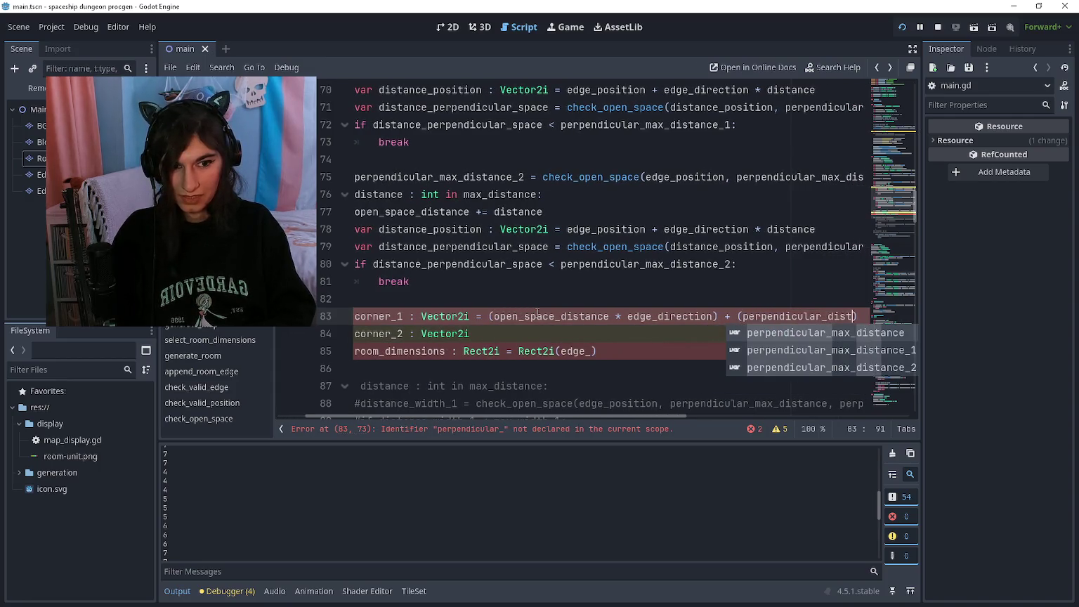
pyautogui.press('Down')
pyautogui.press('Return')
pyautogui.write('* ')
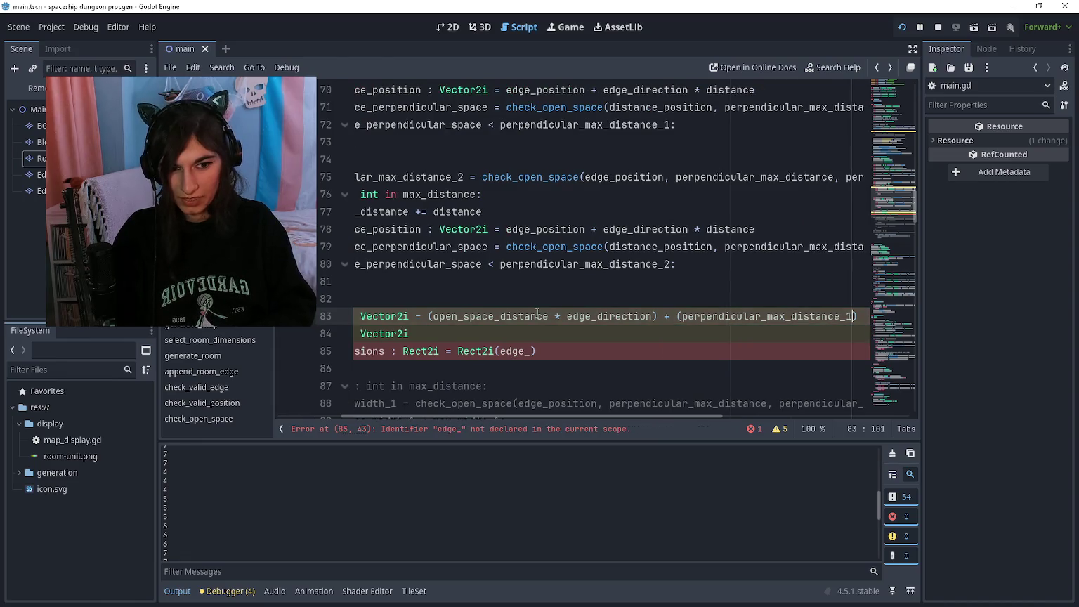
pyautogui.write('perpendicular_direct')
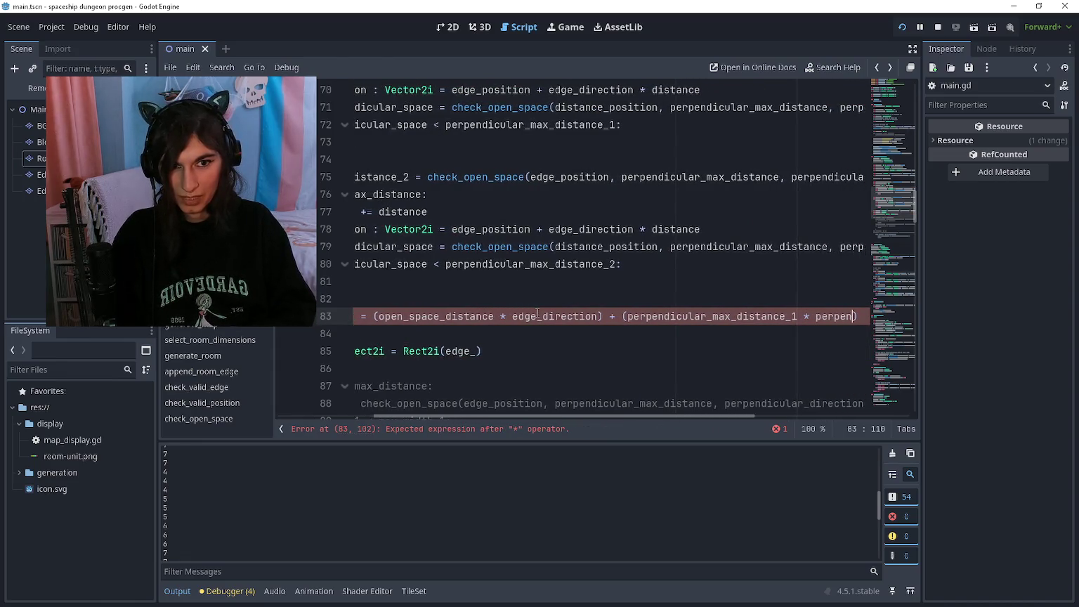
pyautogui.write('ion')
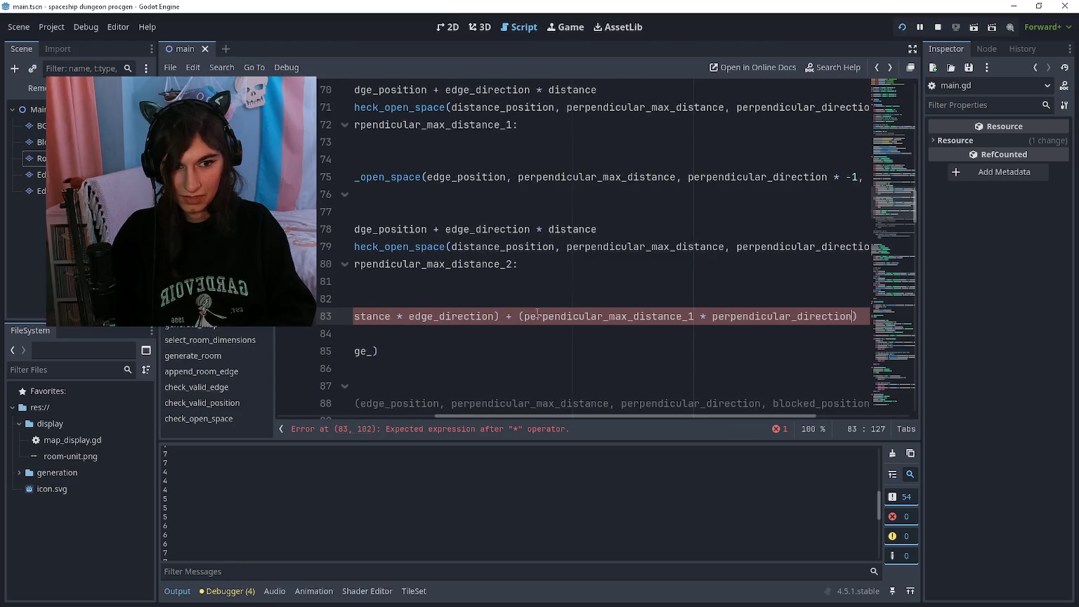
pyautogui.write(') _')
pyautogui.press('BackSpace')
pyautogui.write('+')
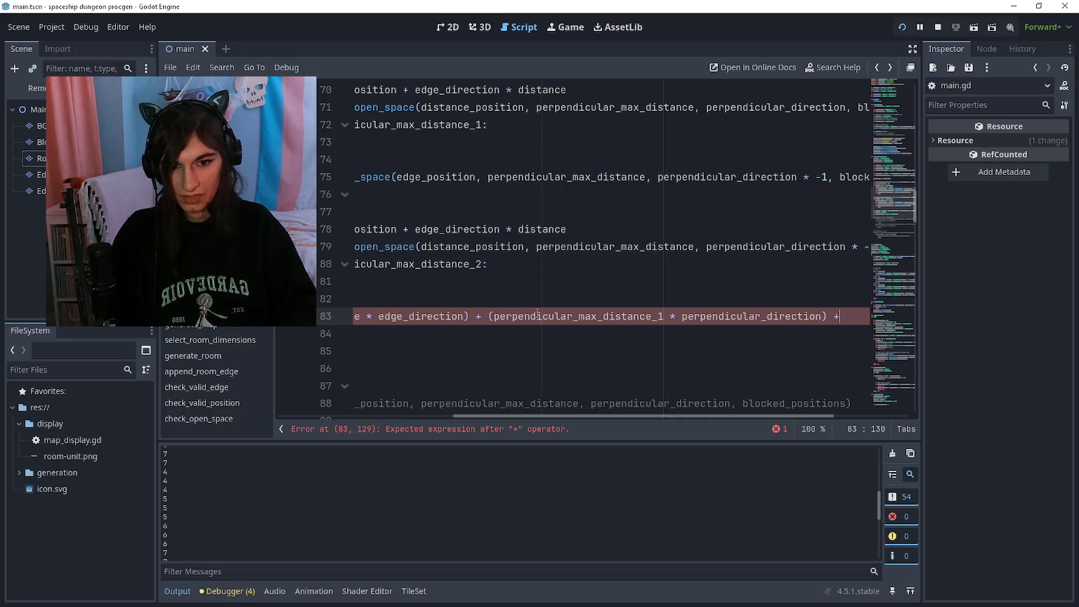
# Drop the unfinished trailing term and end corner_1 with + edge_position
pyautogui.press('Left')
pyautogui.press('Left')
pyautogui.press('Left')
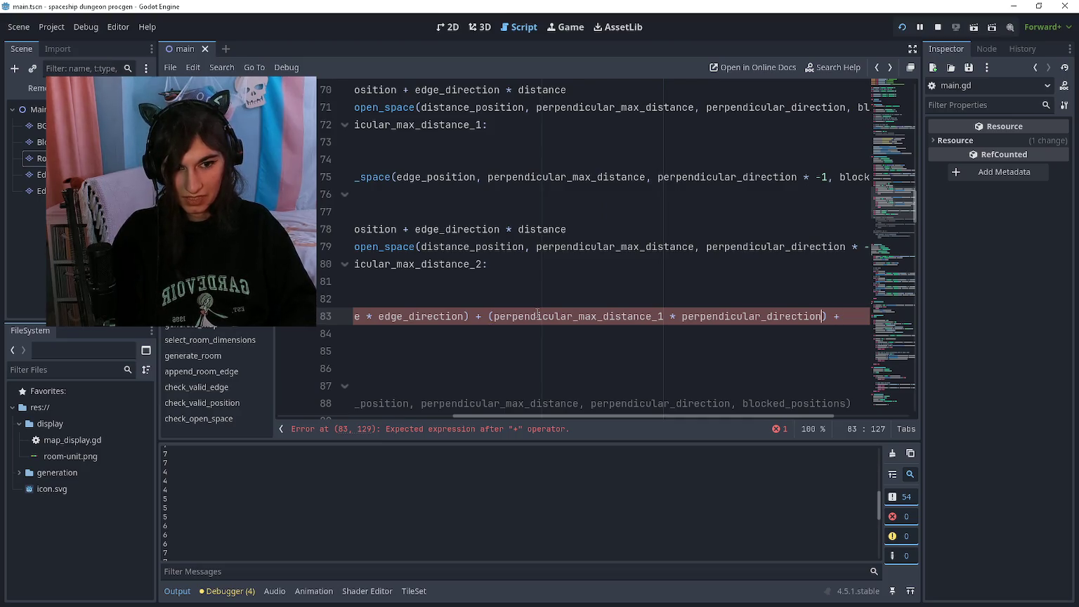
pyautogui.hotkey('ctrl', 'shift', 'Left')
pyautogui.hotkey('ctrl', 'shift', 'Left')
pyautogui.hotkey('ctrl', 'shift', 'Left')
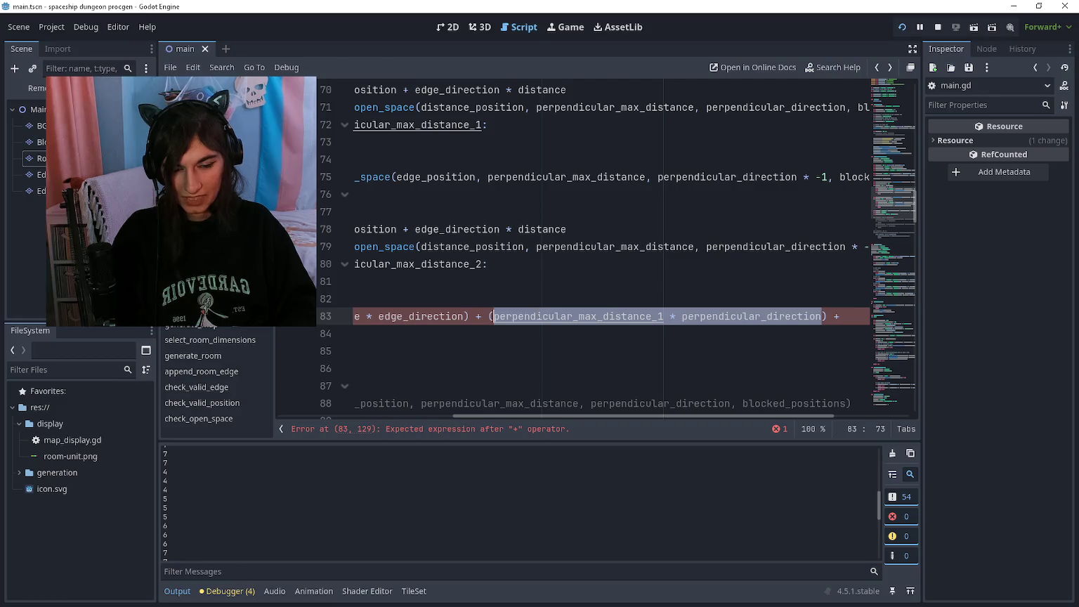
pyautogui.hotkey('shift', 'Left')
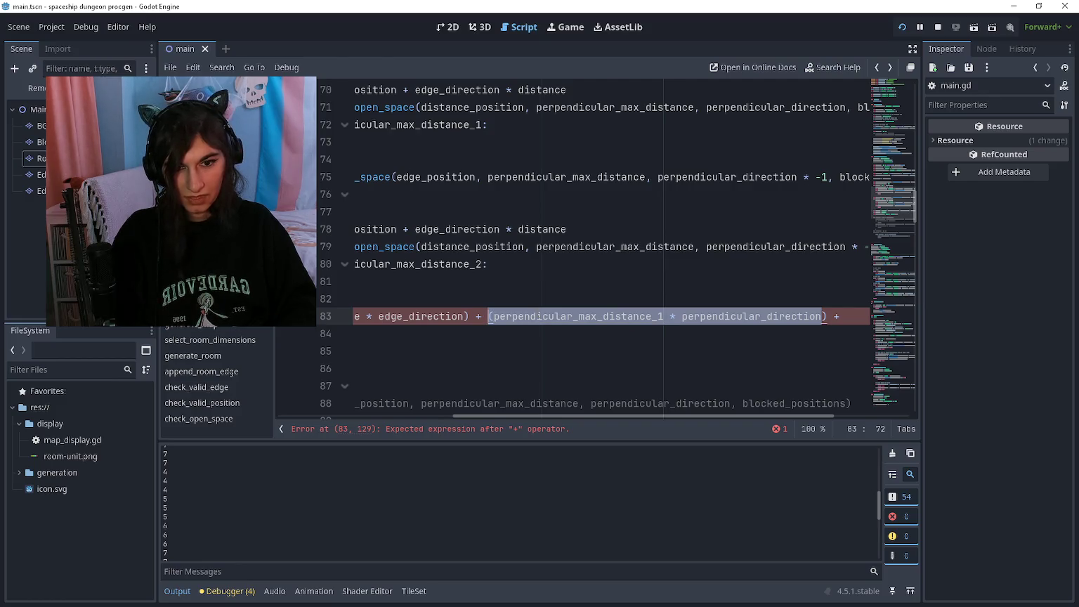
pyautogui.hotkey('ctrl', 'shift', 'Right')
pyautogui.hotkey('ctrl', 'shift', 'Right')
pyautogui.hotkey('ctrl', 'shift', 'Right')
pyautogui.press('Right')
pyautogui.press('Right')
pyautogui.press('Right')
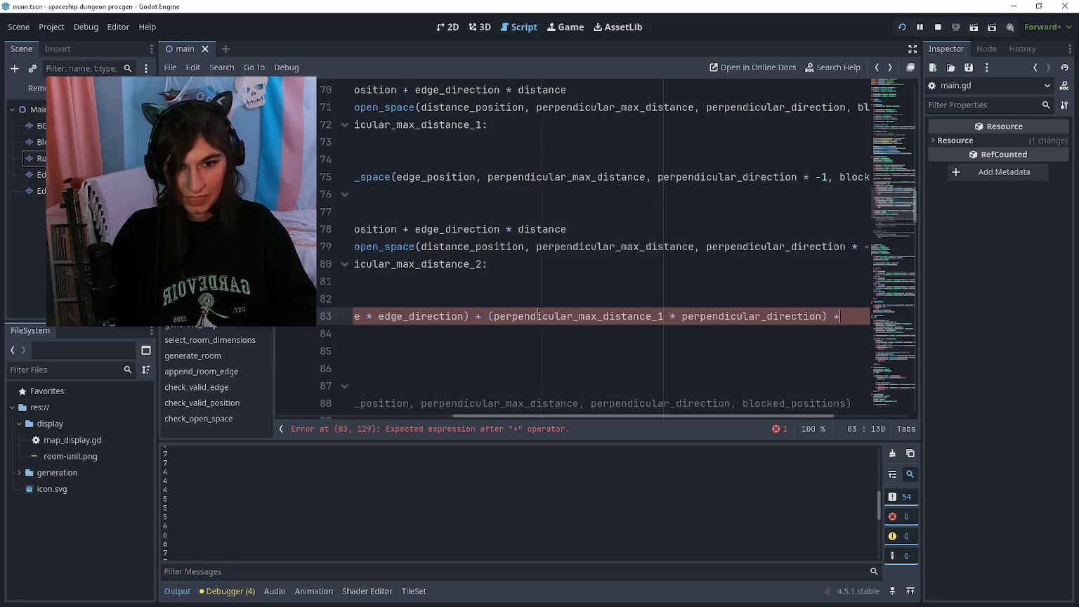
pyautogui.write('((perpendicular_max_distance')
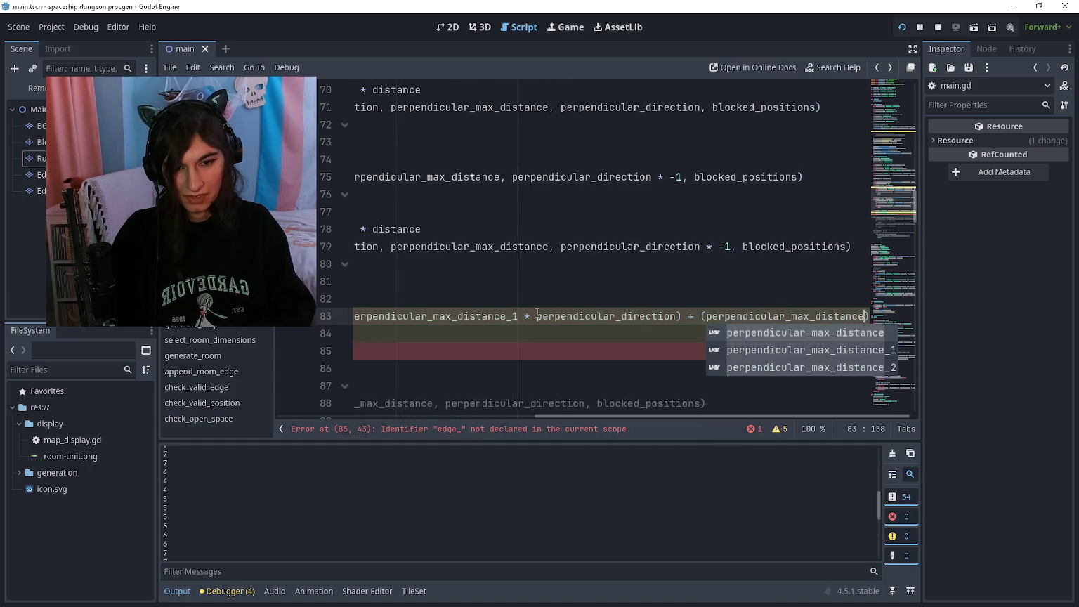
pyautogui.press('BackSpace')
pyautogui.press('BackSpace')
pyautogui.press('BackSpace')
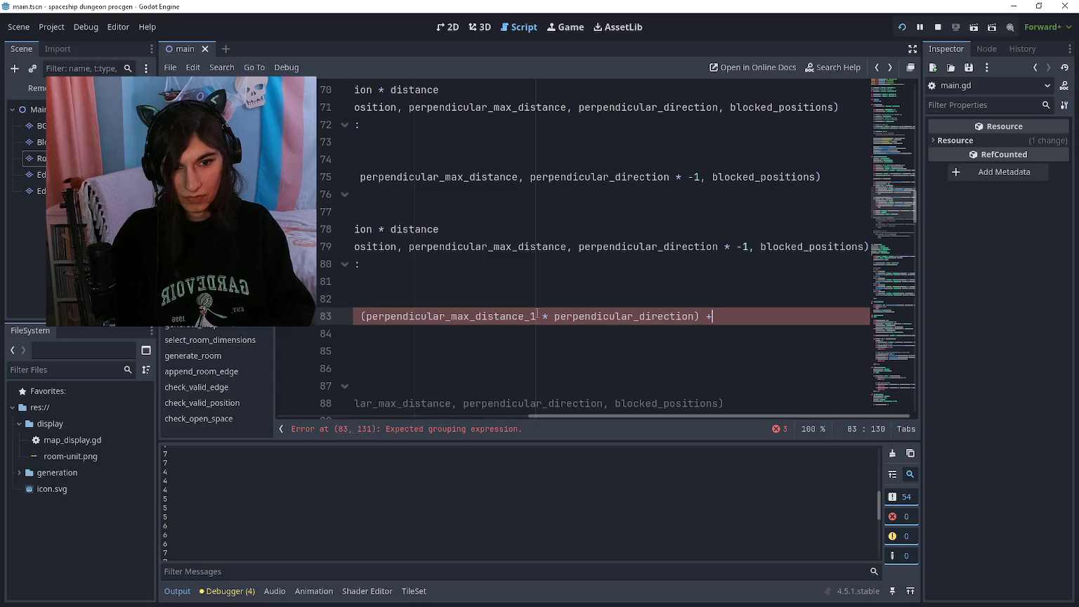
pyautogui.write('+ edge_position')
pyautogui.hotkey('ctrl', 'shift', 'Left')
pyautogui.press('Left')
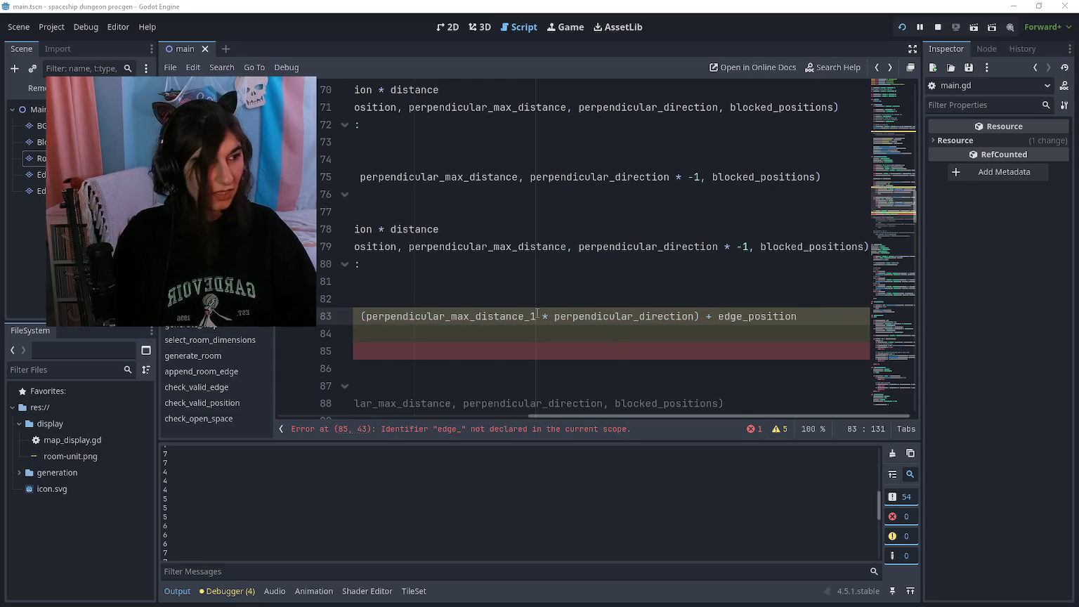
pyautogui.hotkey('alt', 'Tab')
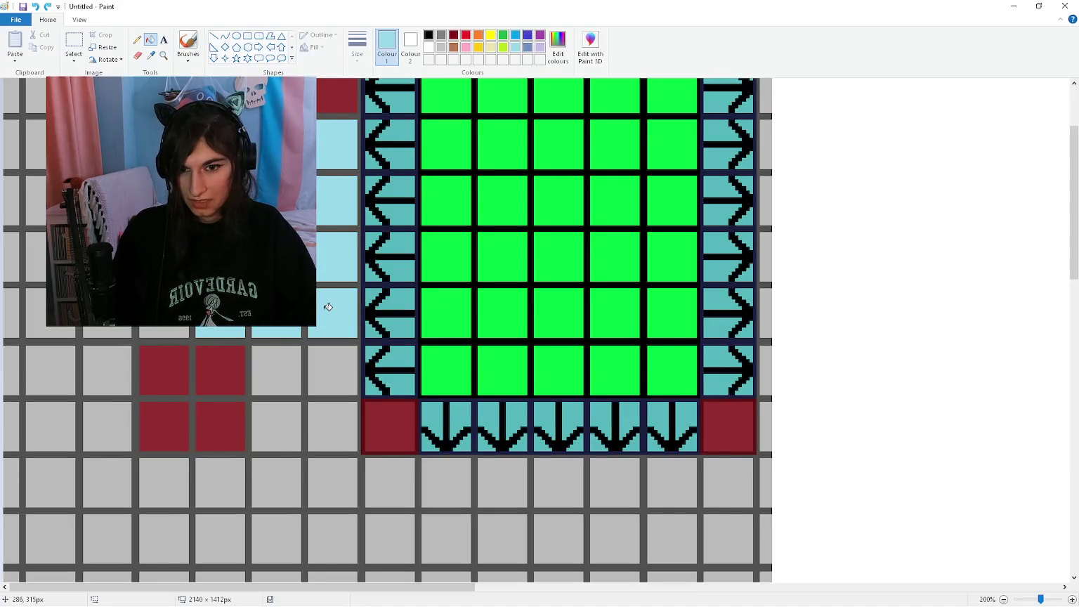
# Fill a tile beside the room green and try drawing an arrow shape
pyautogui.click(503, 34)
pyautogui.click(334, 310)
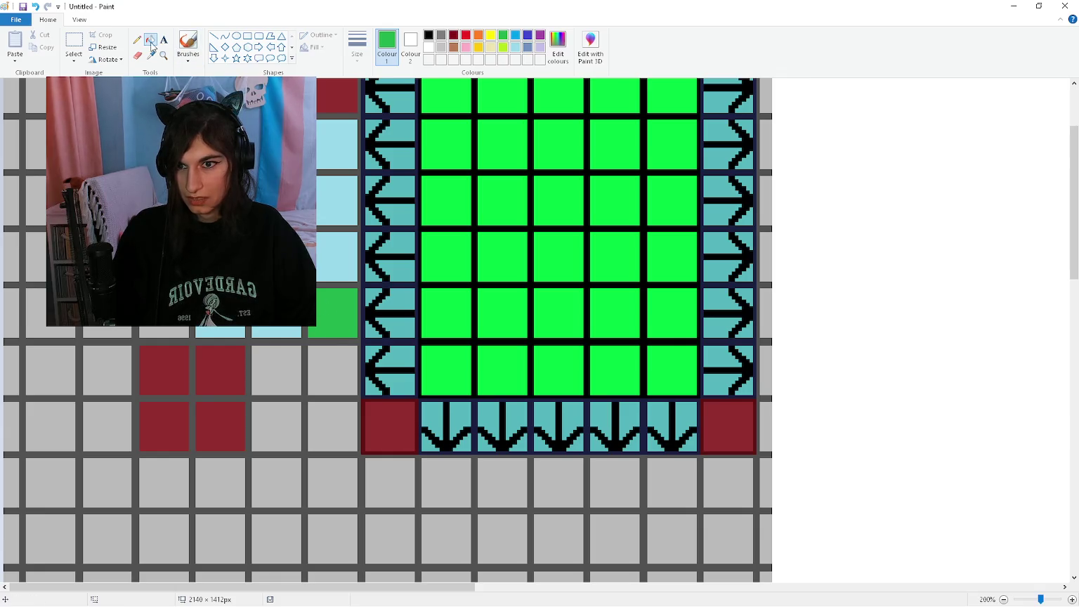
pyautogui.click(259, 47)
pyautogui.moveTo(334, 313); pyautogui.dragTo(252, 309)
pyautogui.moveTo(344, 310)
pyautogui.mouseDown()
pyautogui.moveTo(302, 317)
pyautogui.moveTo(133, 397)
pyautogui.moveTo(327, 369)
pyautogui.moveTo(87, 345)
pyautogui.moveTo(142, 352)
pyautogui.mouseUp()
pyautogui.press('Escape')
pyautogui.click(270, 47)
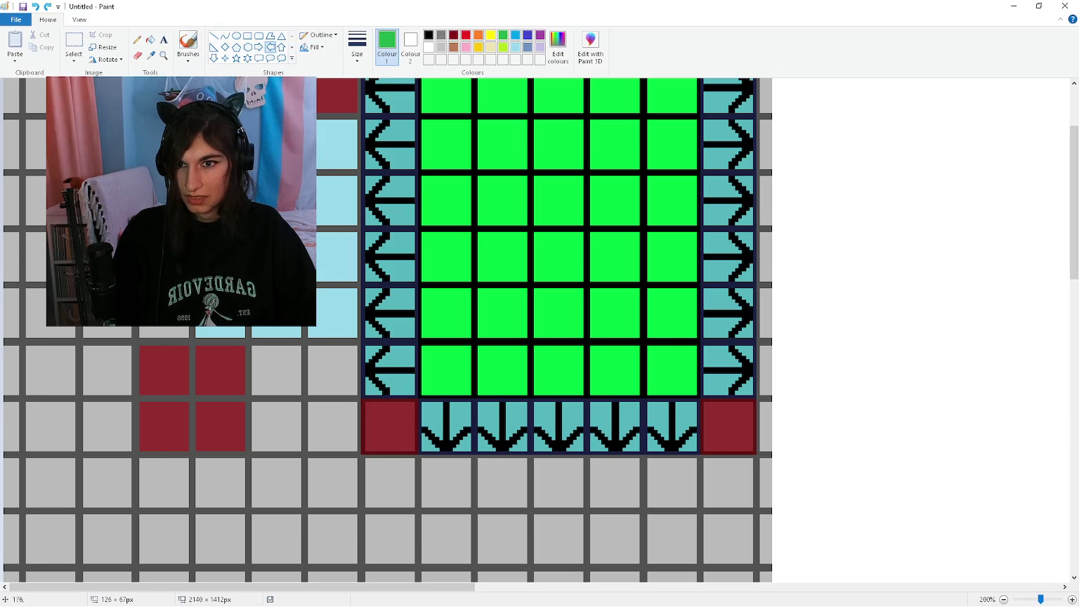
# Paint trial green arrow strokes with the brush, then undo them all
pyautogui.click(186, 46)
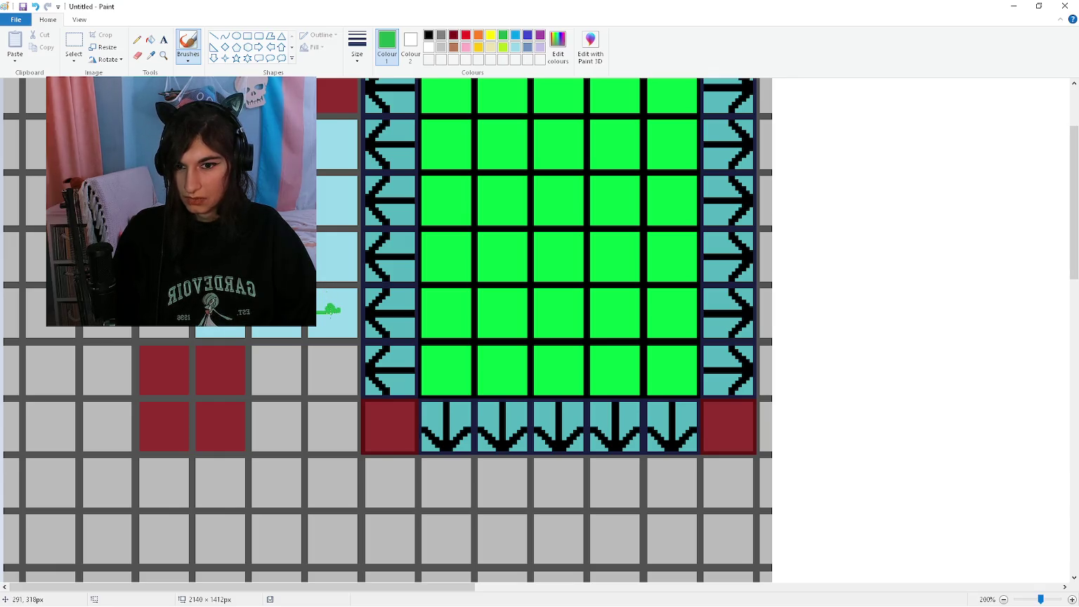
pyautogui.moveTo(331, 308)
pyautogui.mouseDown()
pyautogui.moveTo(326, 139)
pyautogui.moveTo(344, 145)
pyautogui.mouseUp()
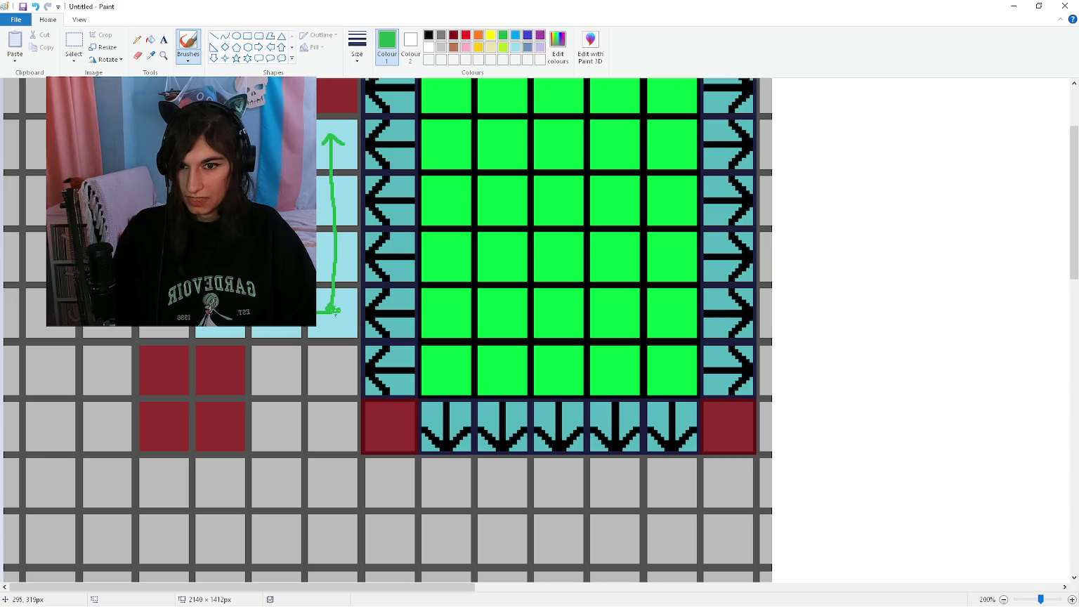
pyautogui.moveTo(328, 309); pyautogui.dragTo(315, 298)
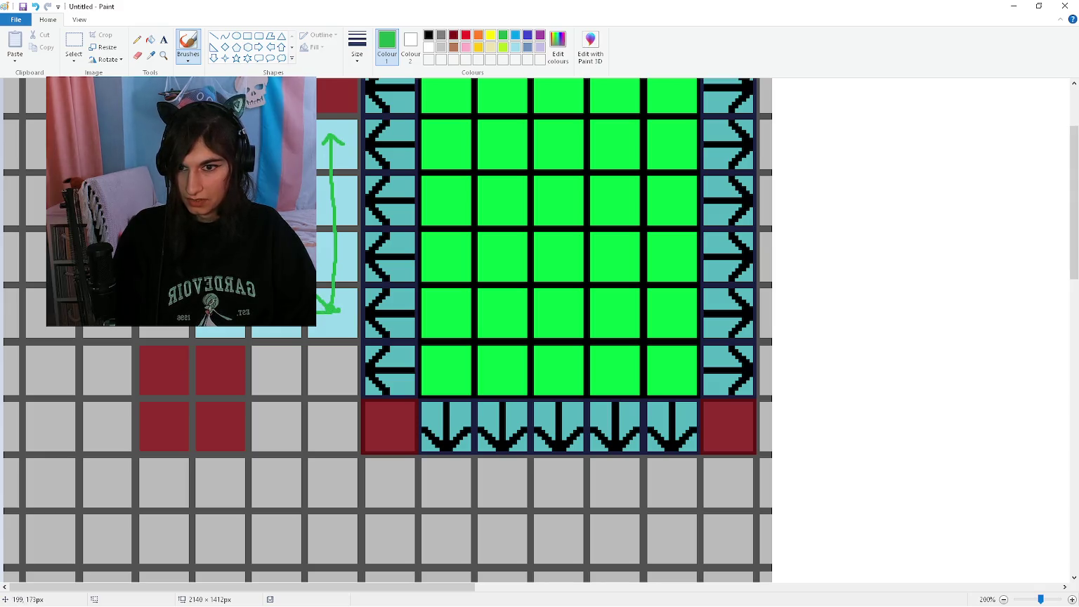
pyautogui.hotkey('ctrl', 'z')
pyautogui.hotkey('ctrl', 'z')
pyautogui.hotkey('ctrl', 'z')
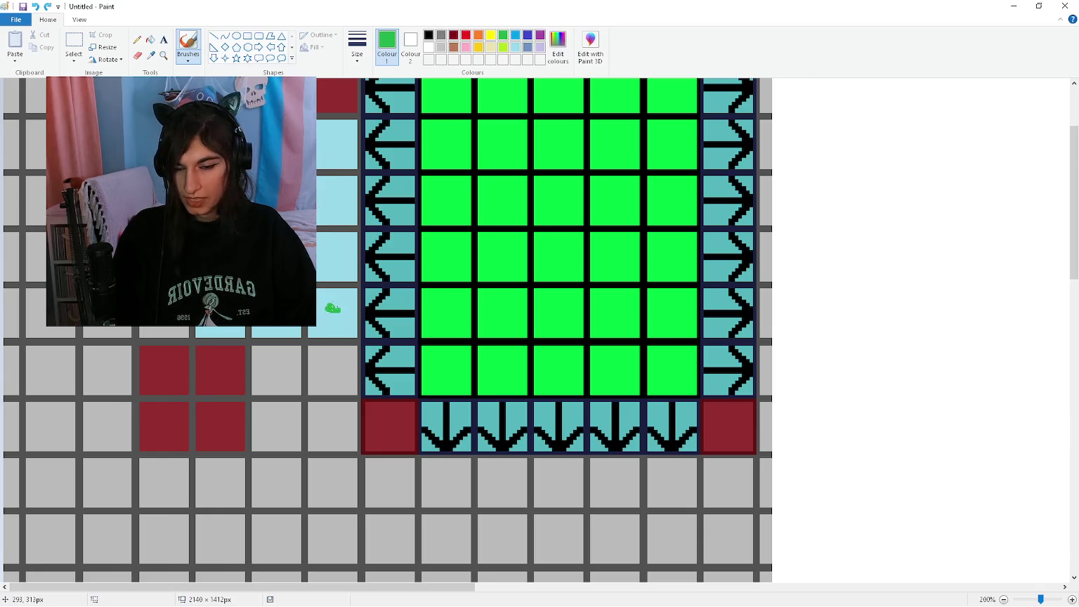
pyautogui.moveTo(333, 307); pyautogui.dragTo(333, 437)
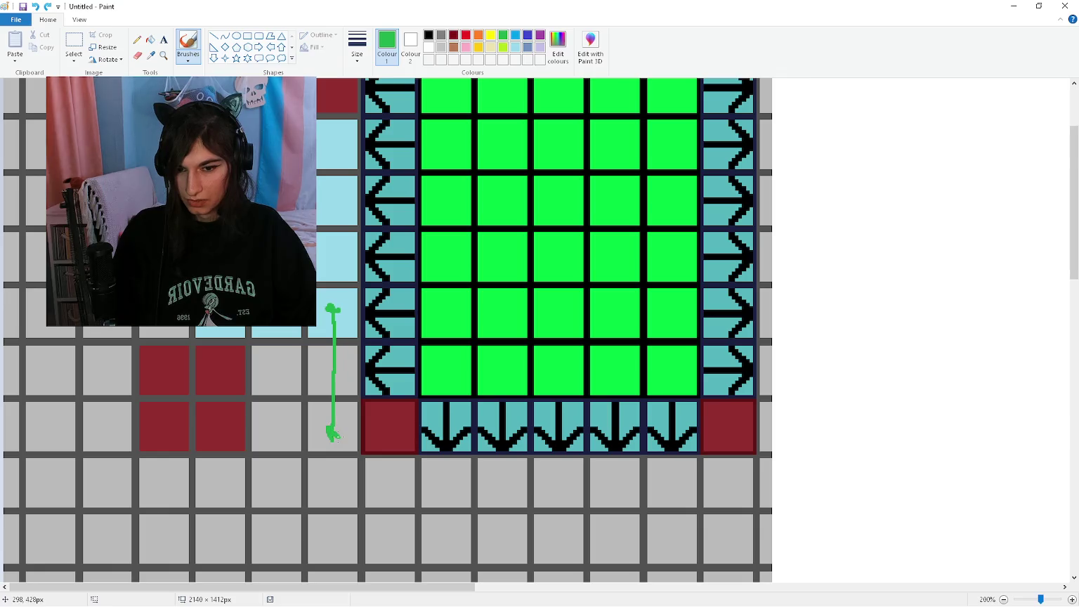
pyautogui.hotkey('ctrl', 'z')
pyautogui.hotkey('ctrl', 'z')
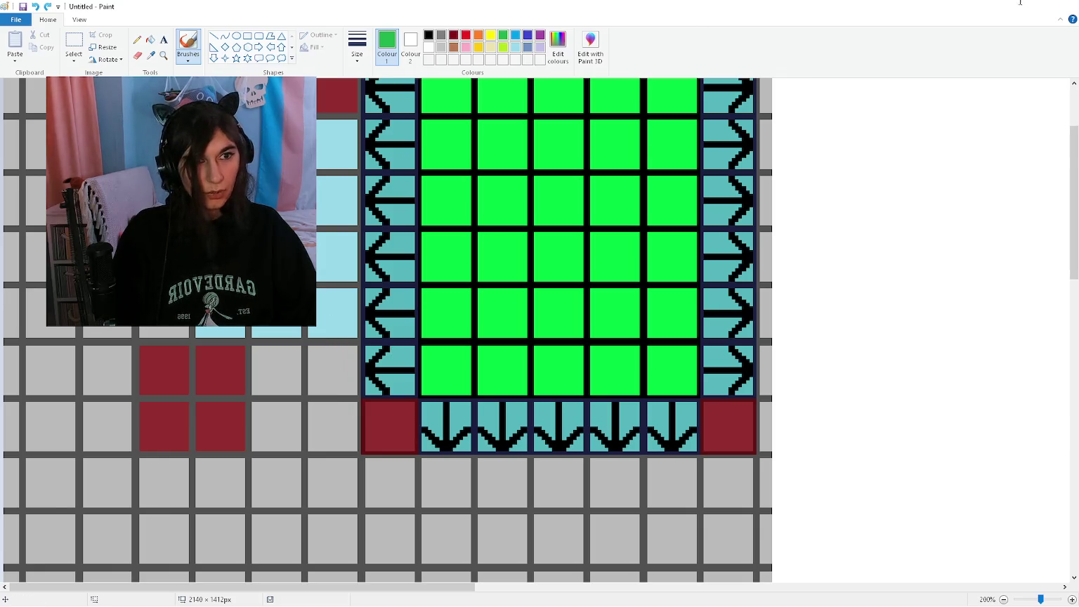
pyautogui.click(1064, 6)
# Set corner_2 to perpendicular_max_distance_2 * perpendicular_direction * -1 + edge_position
pyautogui.click(501, 334)
pyautogui.write('var corner_2 : Vector2i =')
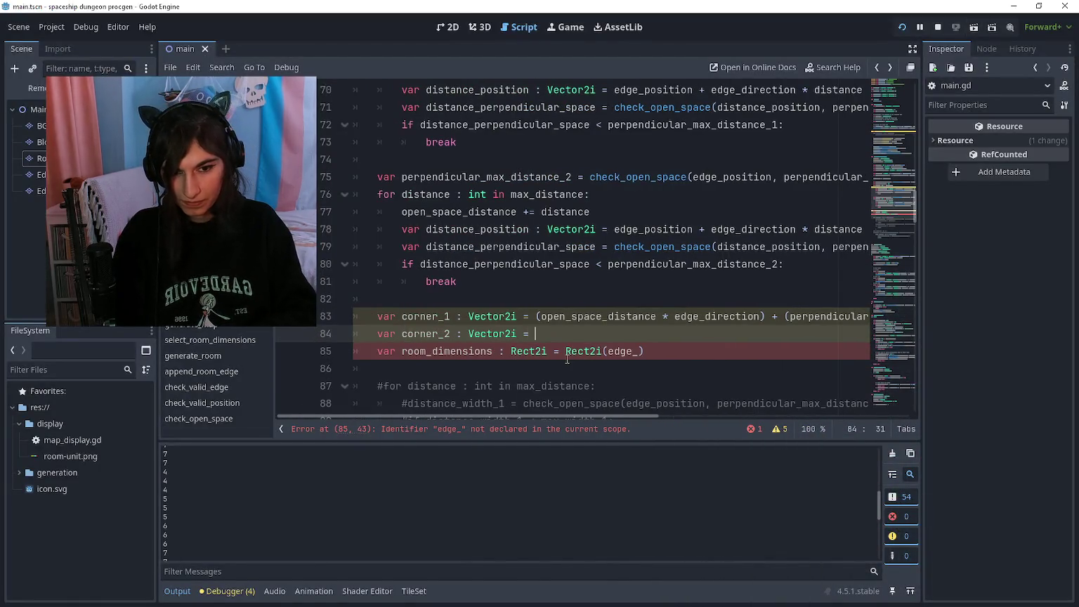
pyautogui.write('perpendicular')
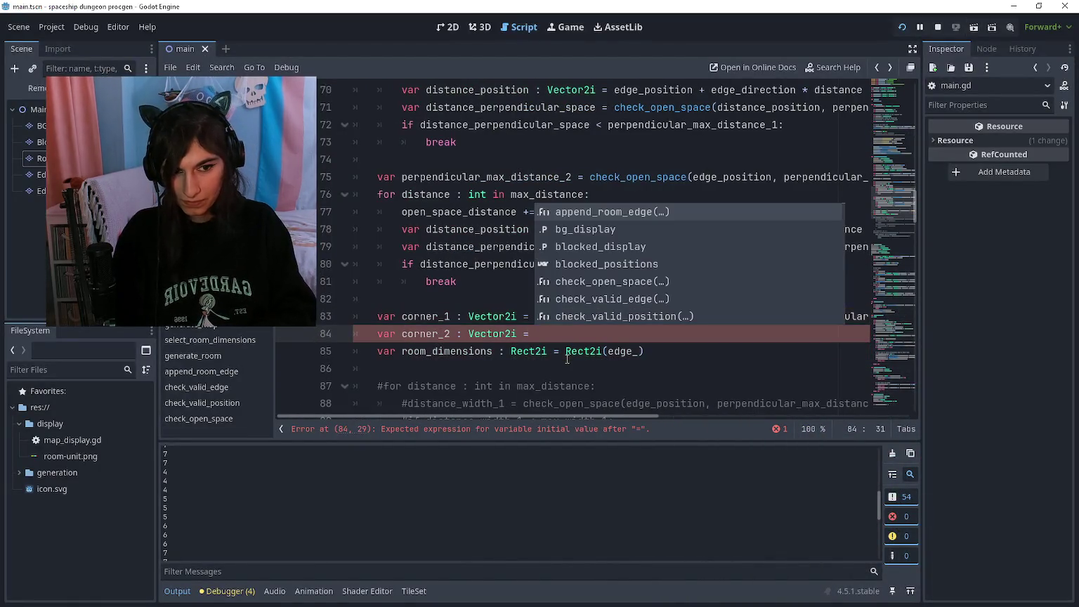
pyautogui.write('_max_distance_2')
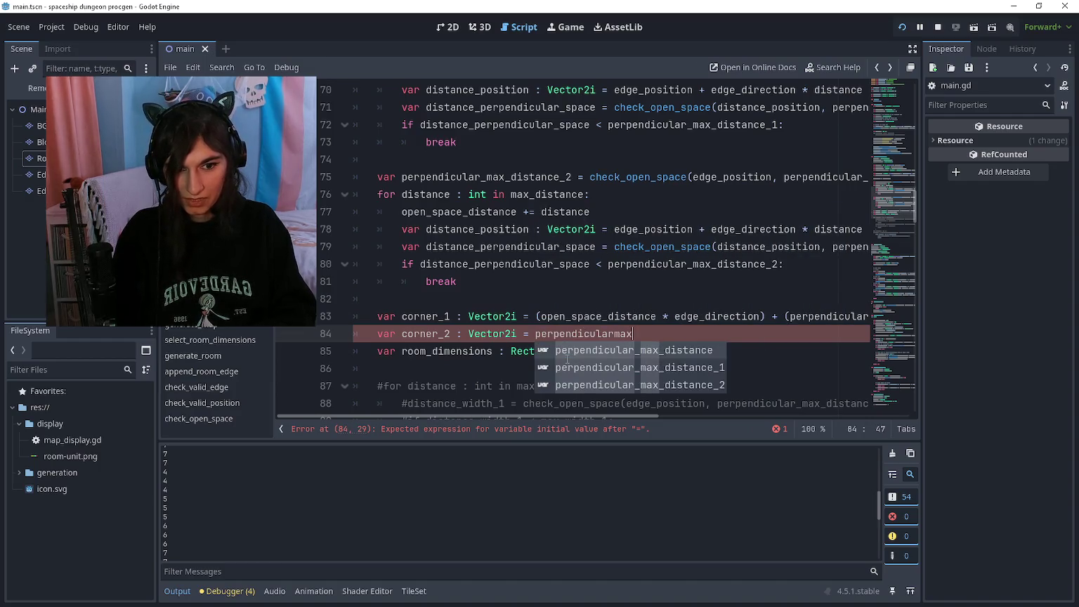
pyautogui.press('Return')
pyautogui.write('+')
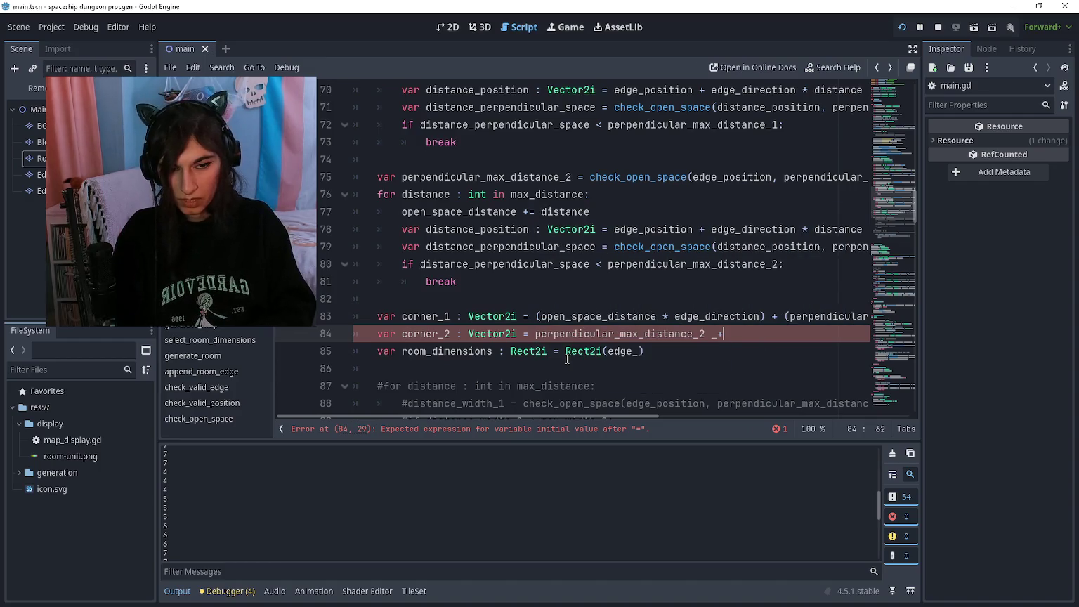
pyautogui.write('_ edge_positio')
pyautogui.press('Return')
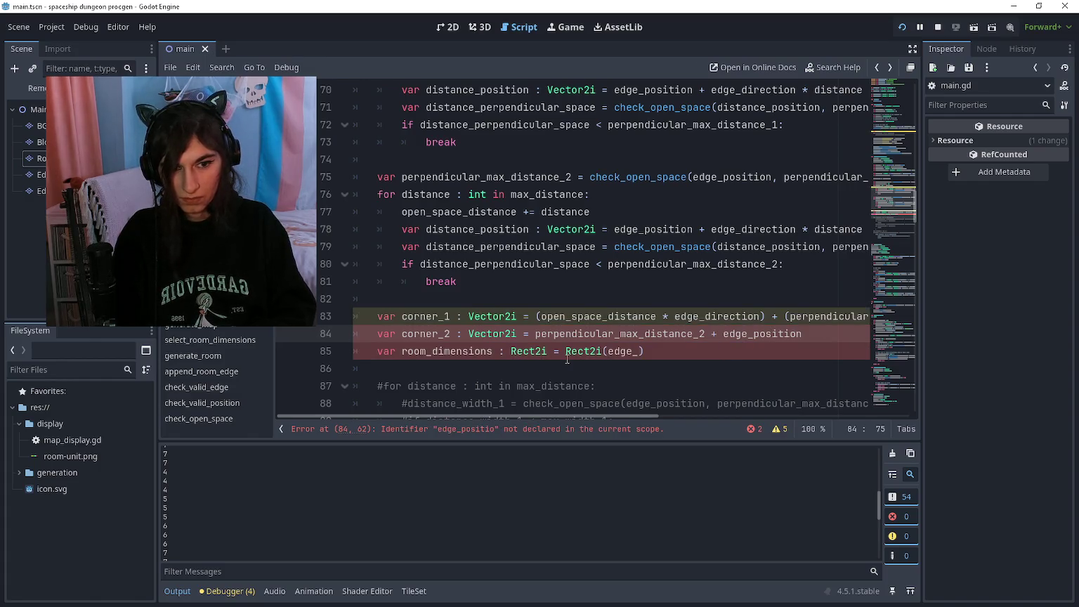
pyautogui.hotkey('ctrl', 'Left')
pyautogui.write('* ')
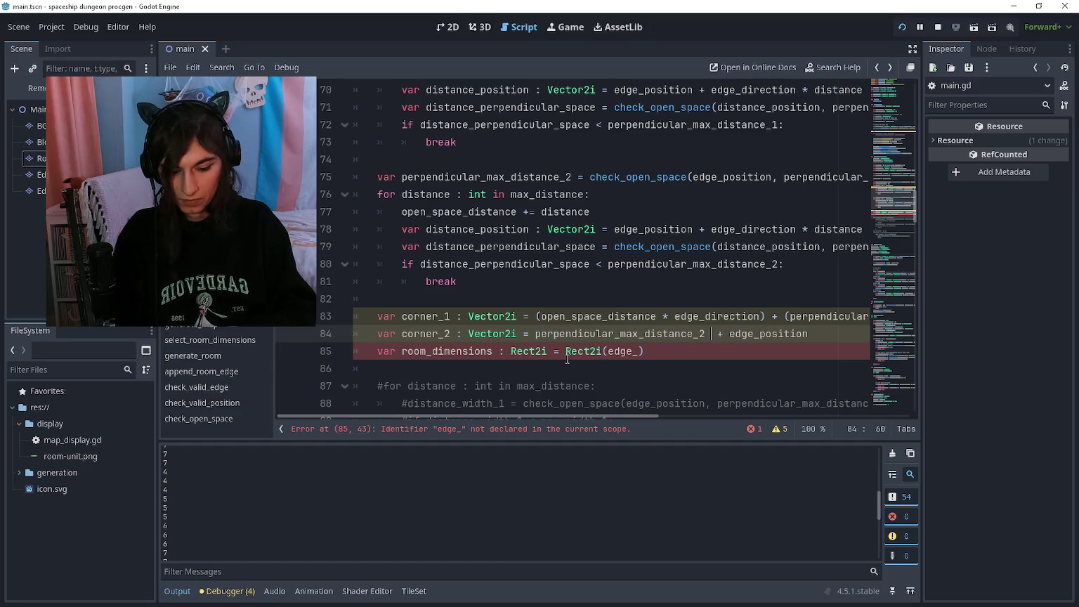
pyautogui.write('perpendicular_dire')
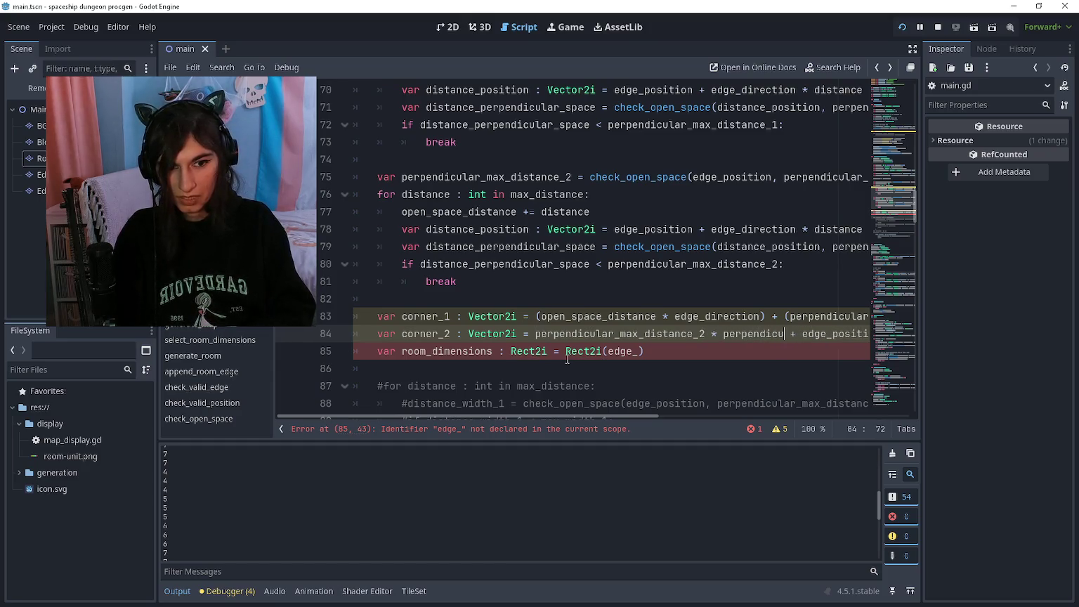
pyautogui.write('ction')
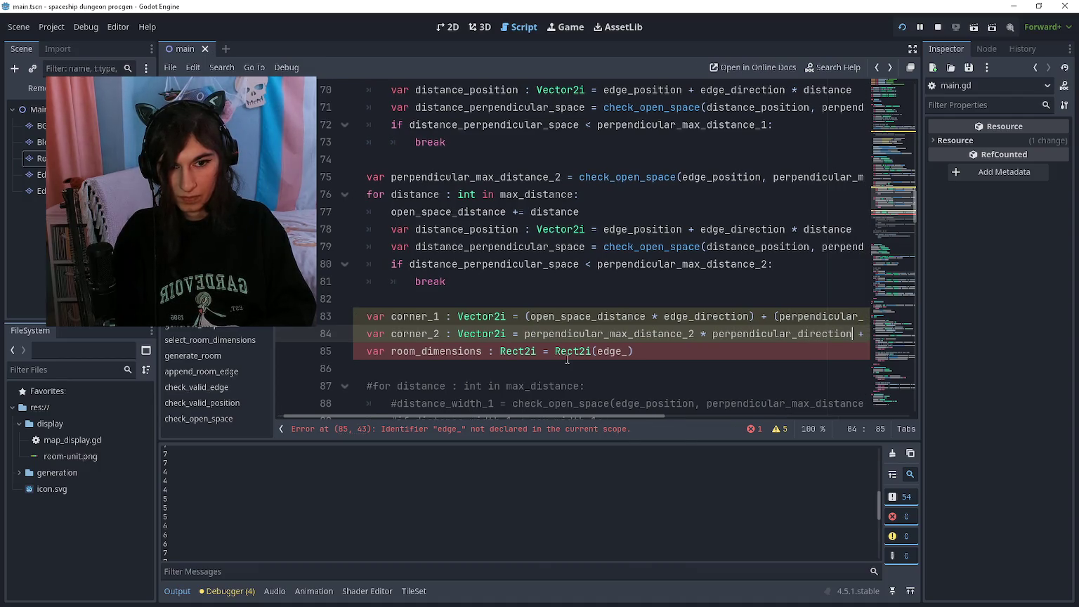
pyautogui.write(' * -1')
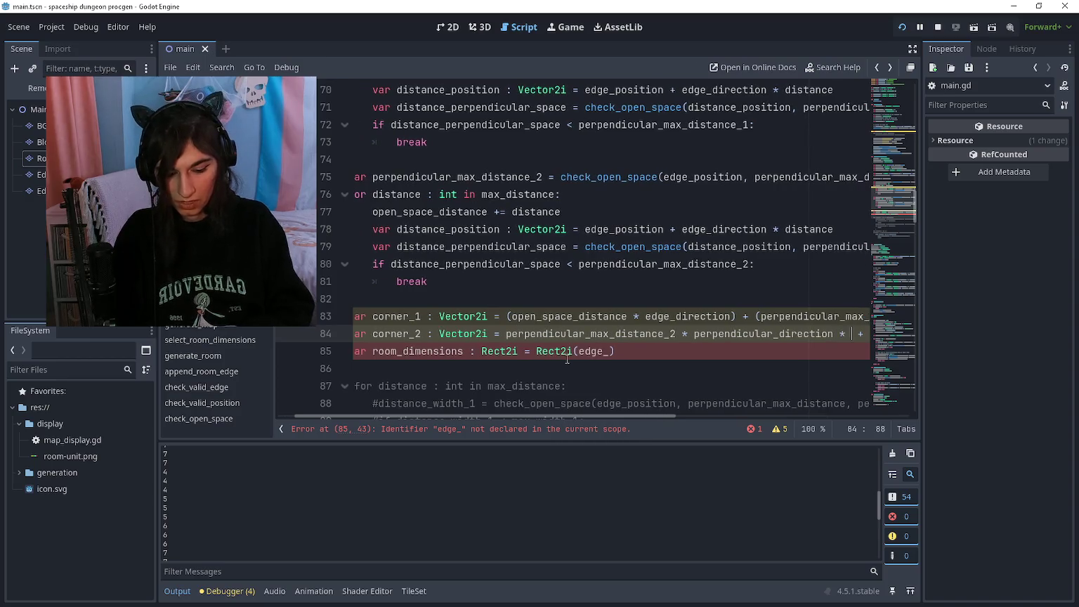
pyautogui.press('End')
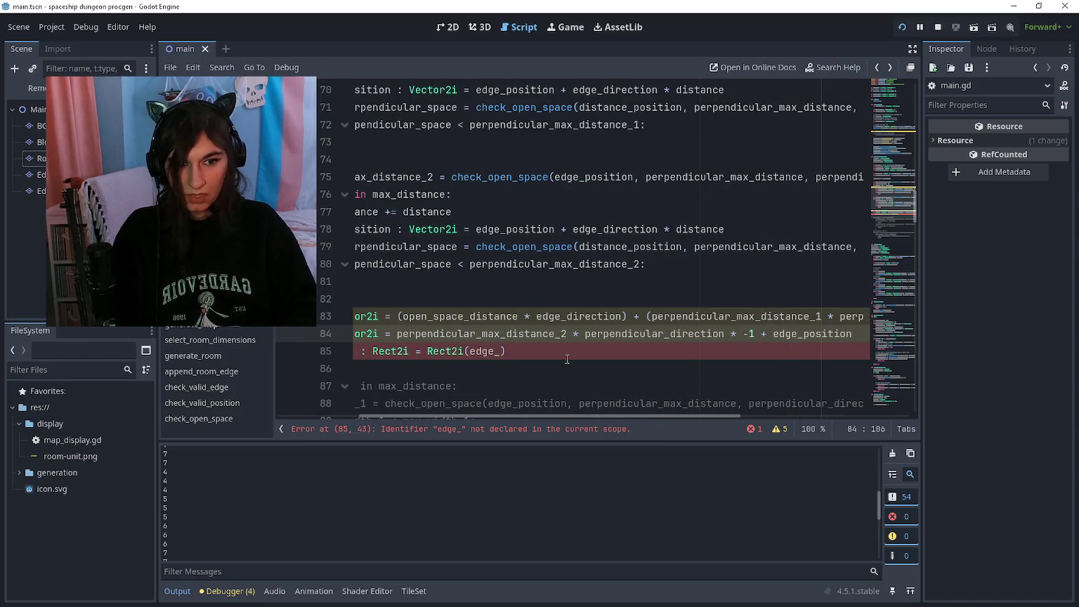
# Change the room_dimensions constructor to Rect2i(corner_1, corner_2)
pyautogui.press('Down')
pyautogui.press('Home')
pyautogui.press('Home')
pyautogui.hotkey('ctrl', 'shift', 'Left')
pyautogui.write('coe')
pyautogui.press('BackSpace')
pyautogui.write('r')
pyautogui.press('Return')
pyautogui.write(', cor')
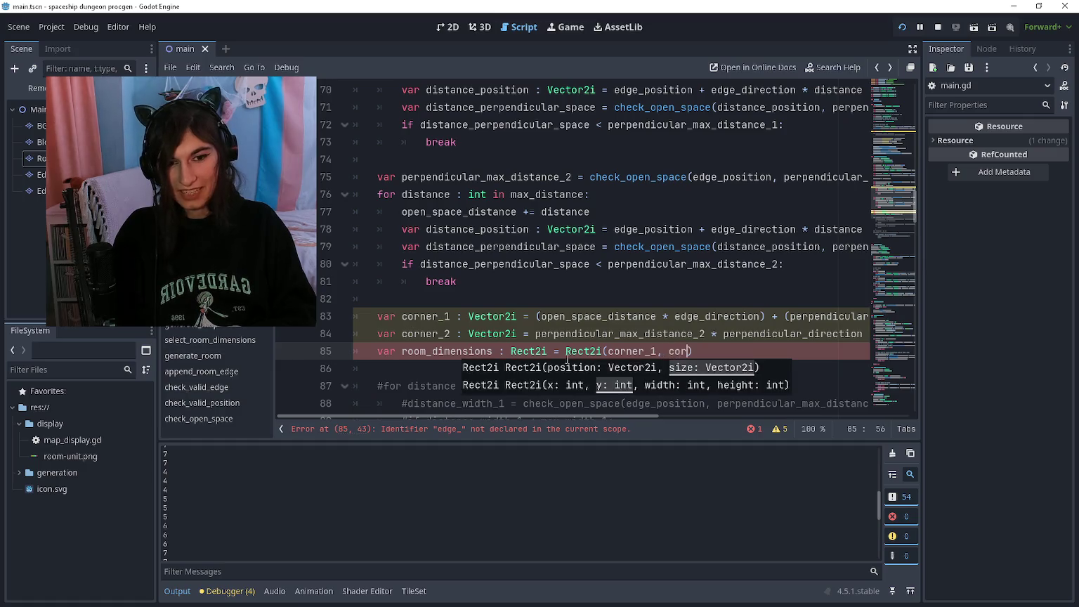
pyautogui.write('ner_2')
pyautogui.press('Return')
# Add a new line calling room_dimensions.abs()
pyautogui.press('End')
pyautogui.press('Return')
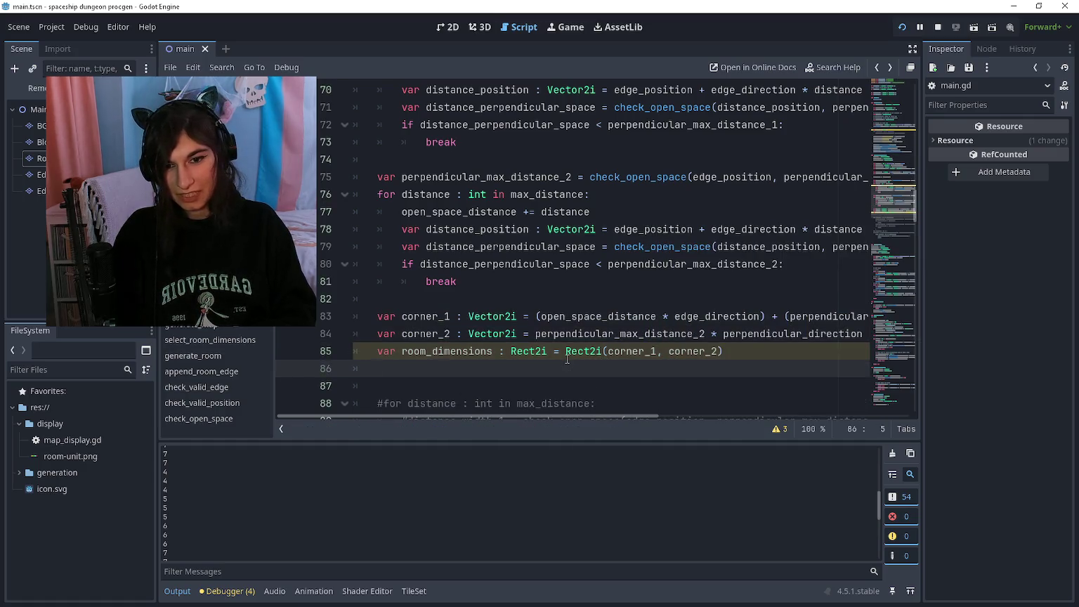
pyautogui.write('room_dimension')
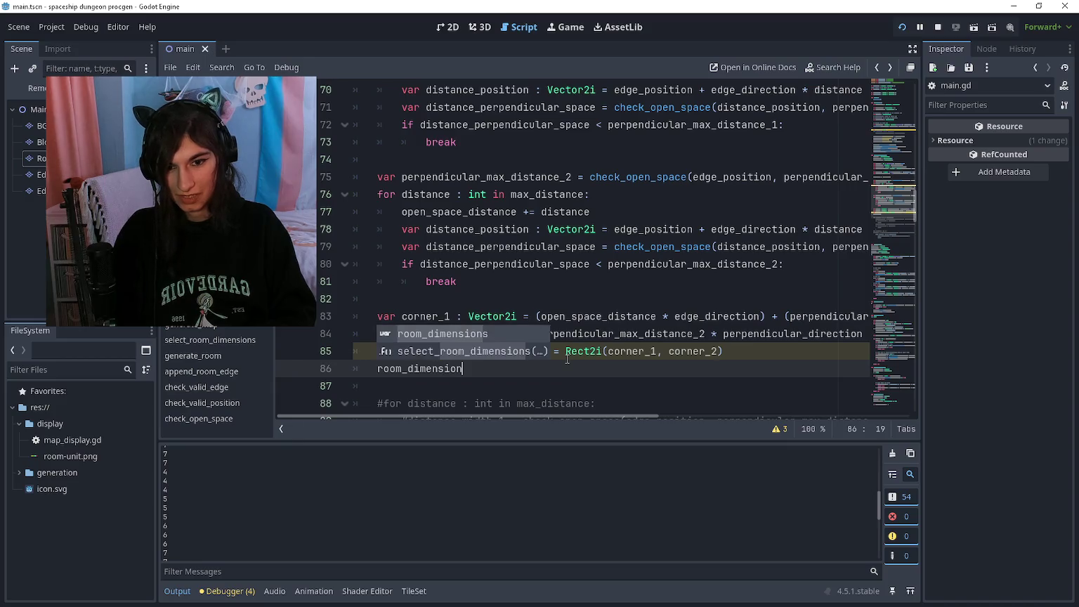
pyautogui.press('Return')
pyautogui.write('.abs(')
pyautogui.press('Return')
# Read the Rect2i abs() documentation on negative sizes, then return to main.gd
pyautogui.keyDown('ctrl'); pyautogui.click(489, 368); pyautogui.keyUp('ctrl')
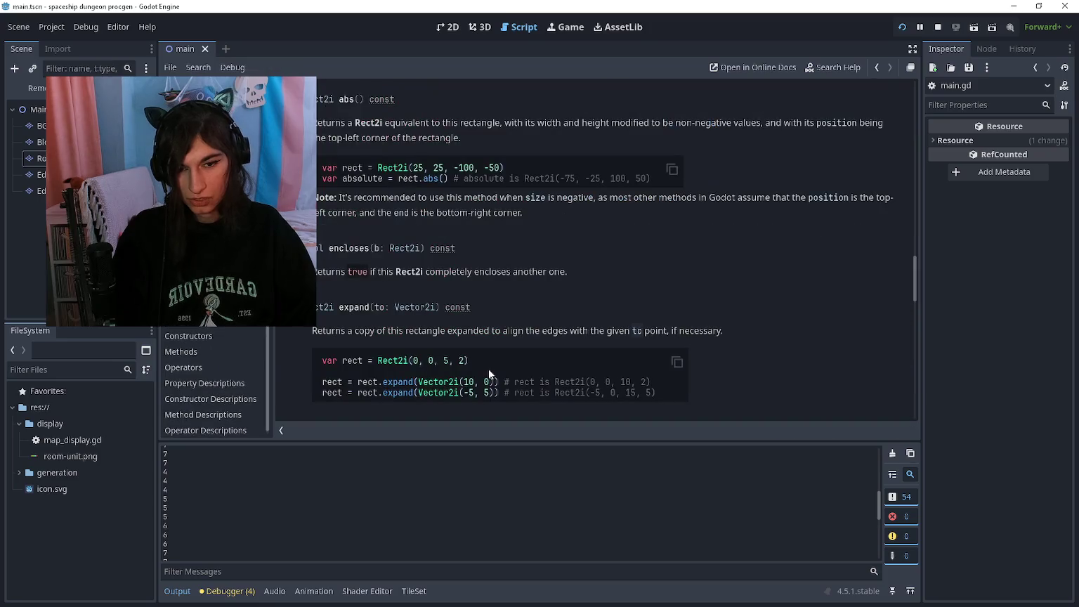
pyautogui.moveTo(418, 168); pyautogui.dragTo(502, 167)
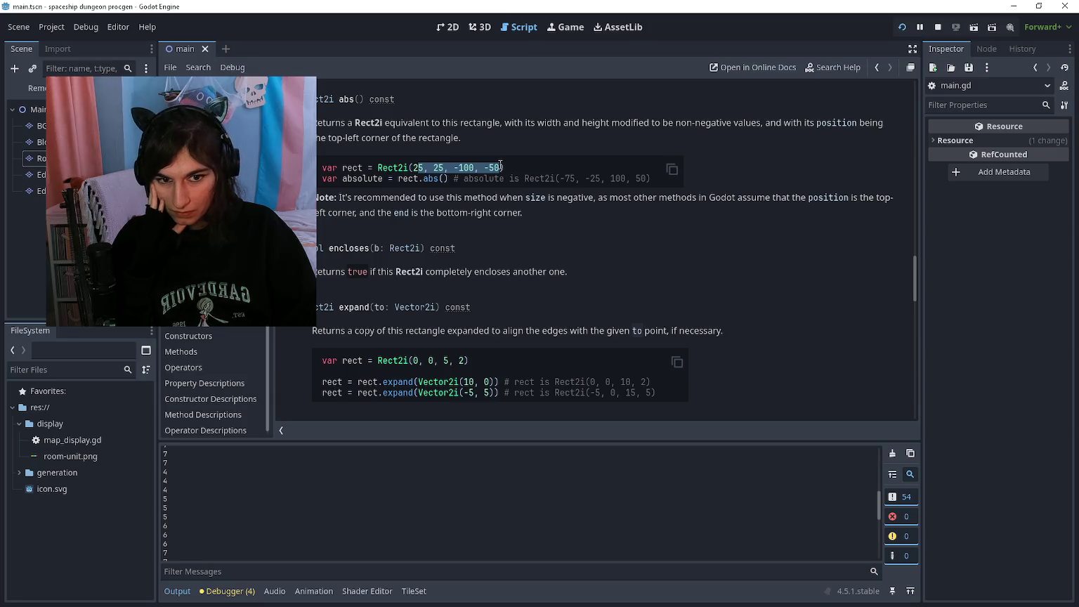
pyautogui.click(501, 168)
pyautogui.scroll(1, 484, 164)
pyautogui.moveTo(461, 166); pyautogui.dragTo(745, 167)
pyautogui.click(743, 167)
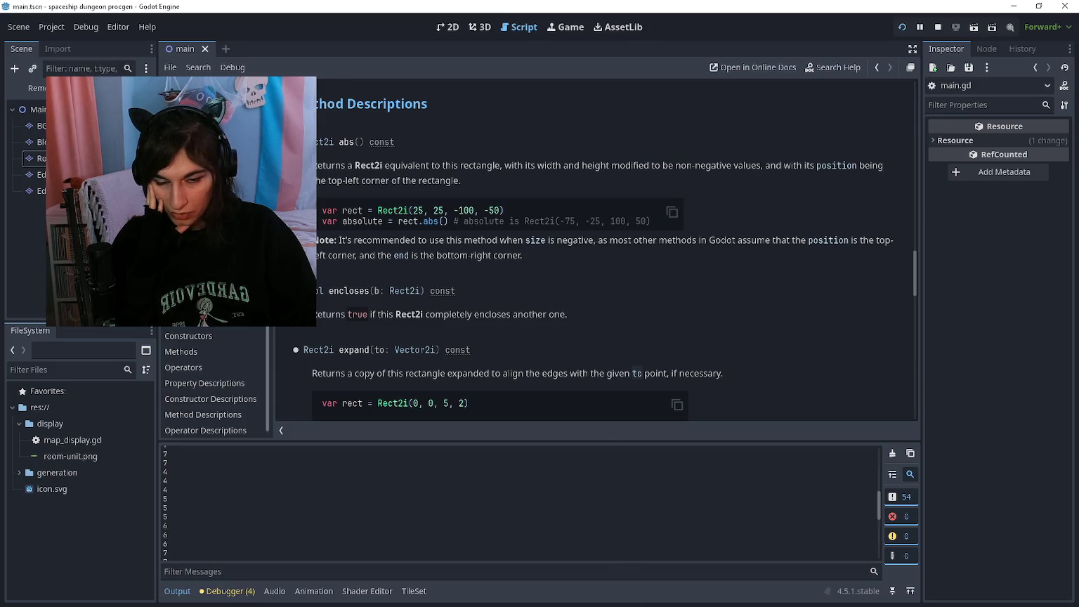
pyautogui.moveTo(413, 210); pyautogui.dragTo(503, 210)
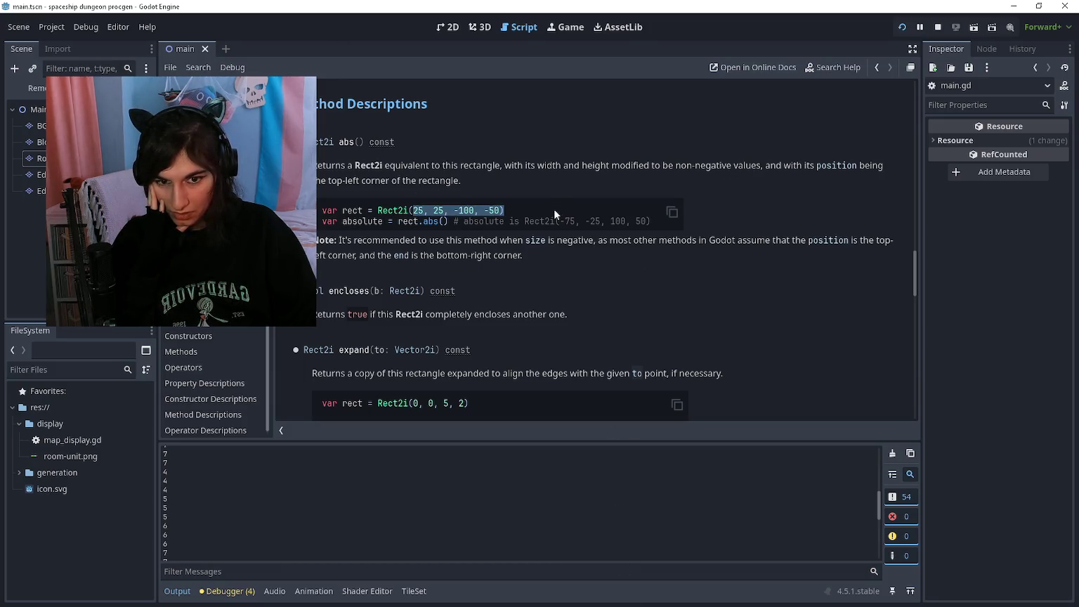
pyautogui.click(553, 210)
pyautogui.tripleClick(475, 238)
pyautogui.click(609, 310)
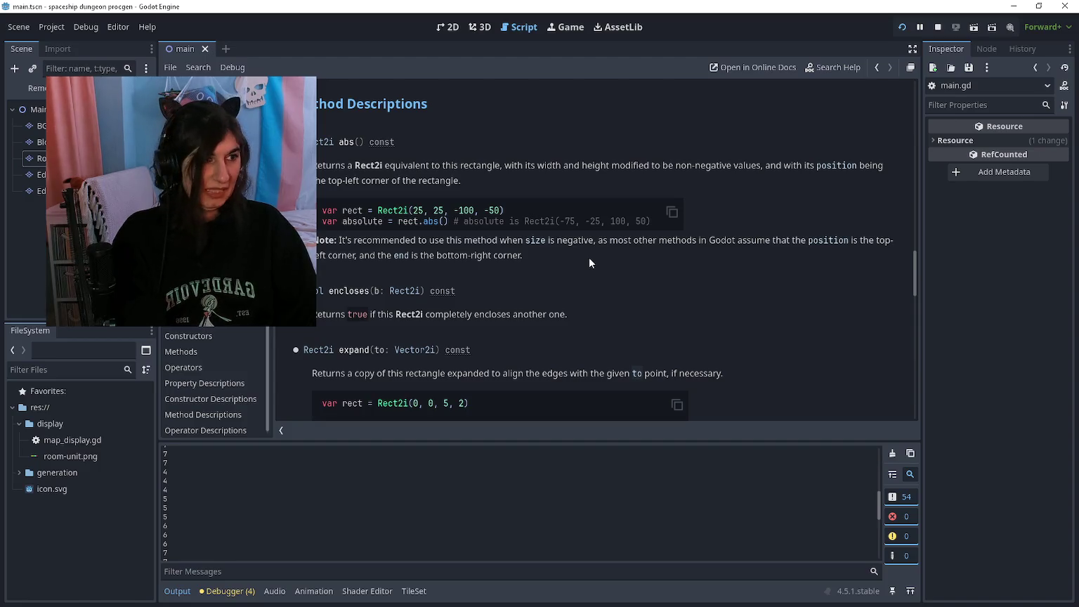
pyautogui.hotkey('alt', 'Left')
# Add a 'return room_dimensions' line at the end of select_room_dimensions
pyautogui.scroll(-1, 522, 324)
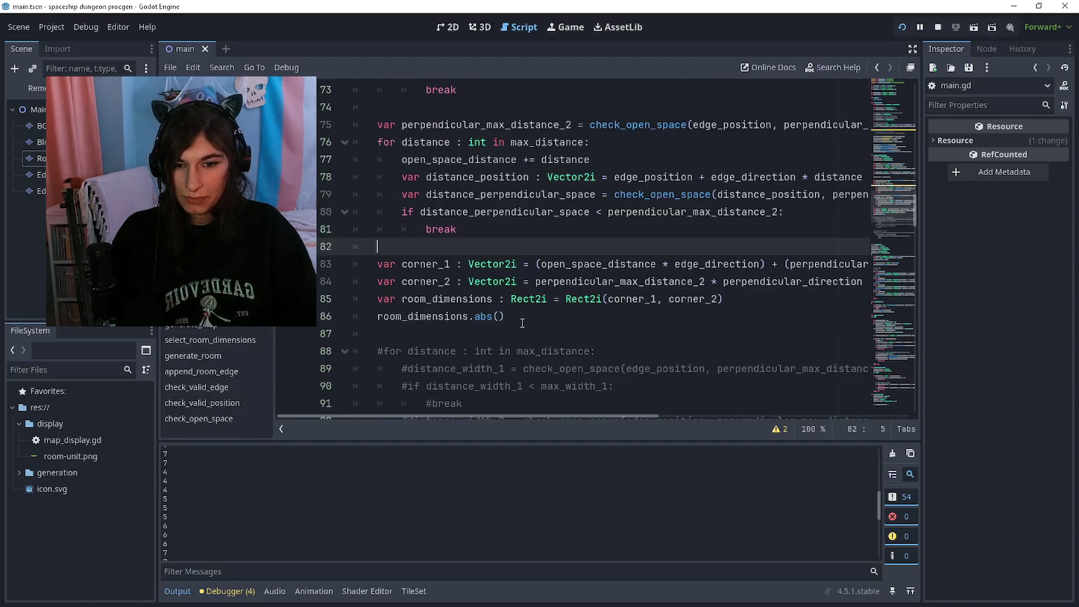
pyautogui.click(522, 325)
pyautogui.scroll(10, 522, 324)
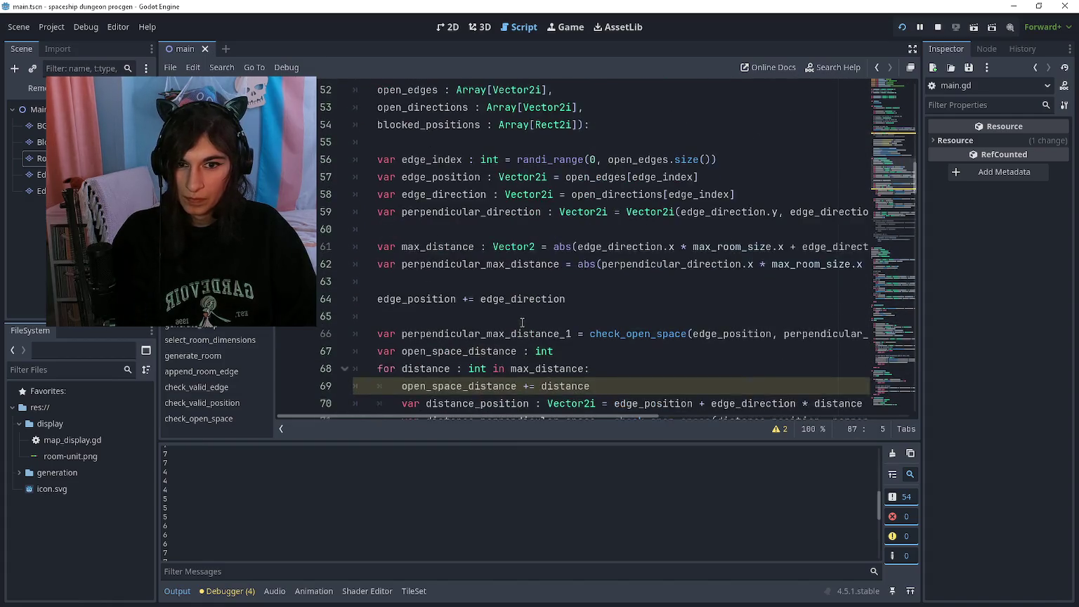
pyautogui.scroll(-11, 522, 324)
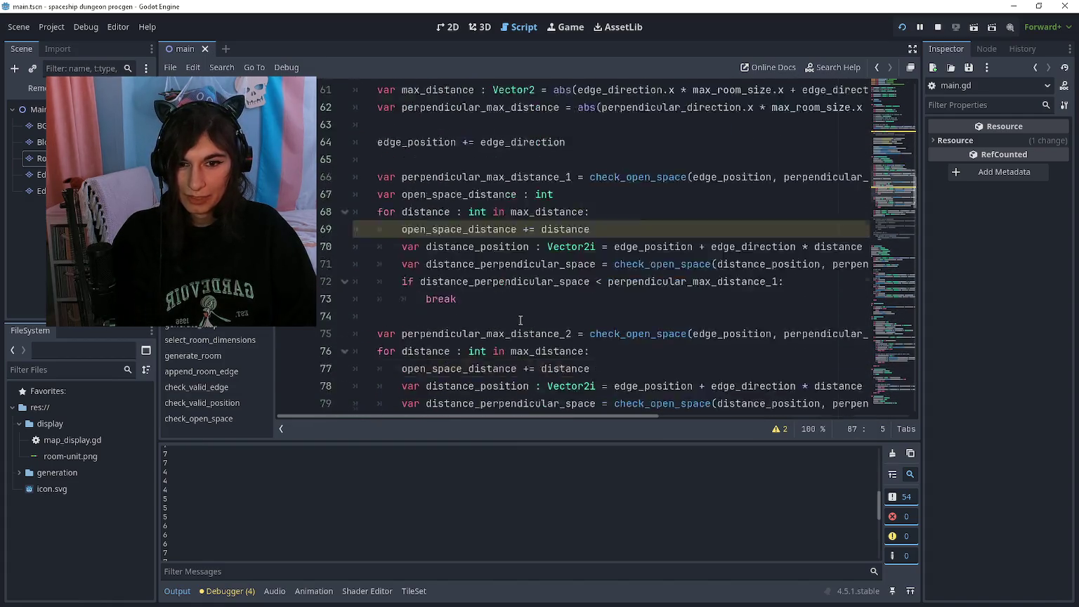
pyautogui.scroll(-1, 522, 310)
pyautogui.press('Return')
pyautogui.write('return room_dimensions')
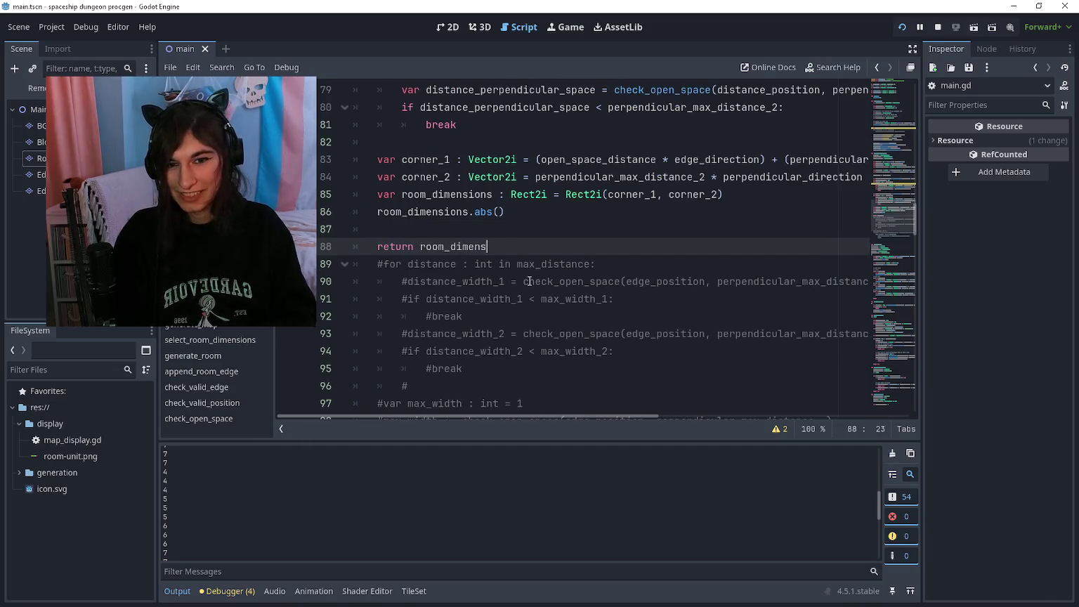
# Uncomment the room_count loop lines and remove the extra empty line inside it
pyautogui.scroll(6, 565, 185)
pyautogui.scroll(10, 566, 185)
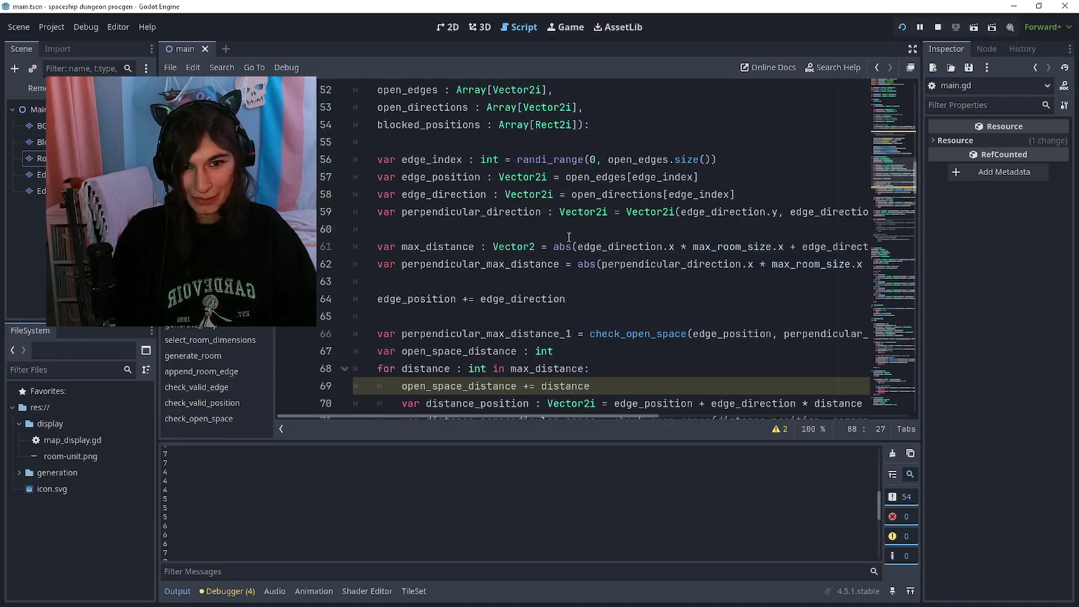
pyautogui.click(630, 247)
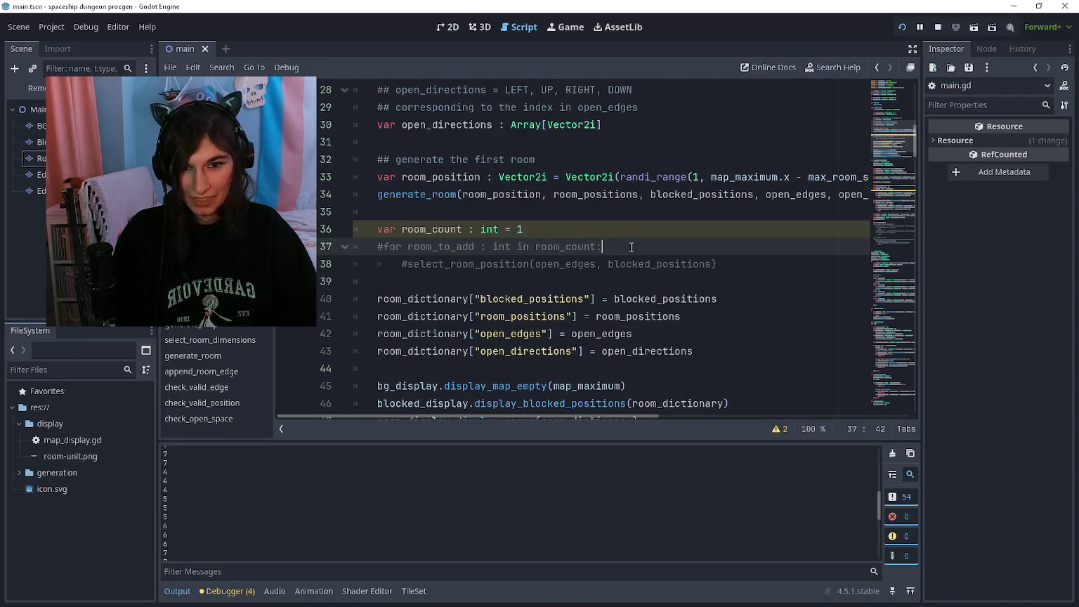
pyautogui.hotkey('ctrl', 'k')
pyautogui.press('Down')
pyautogui.hotkey('ctrl', 'k')
pyautogui.press('Up')
pyautogui.press('Return')
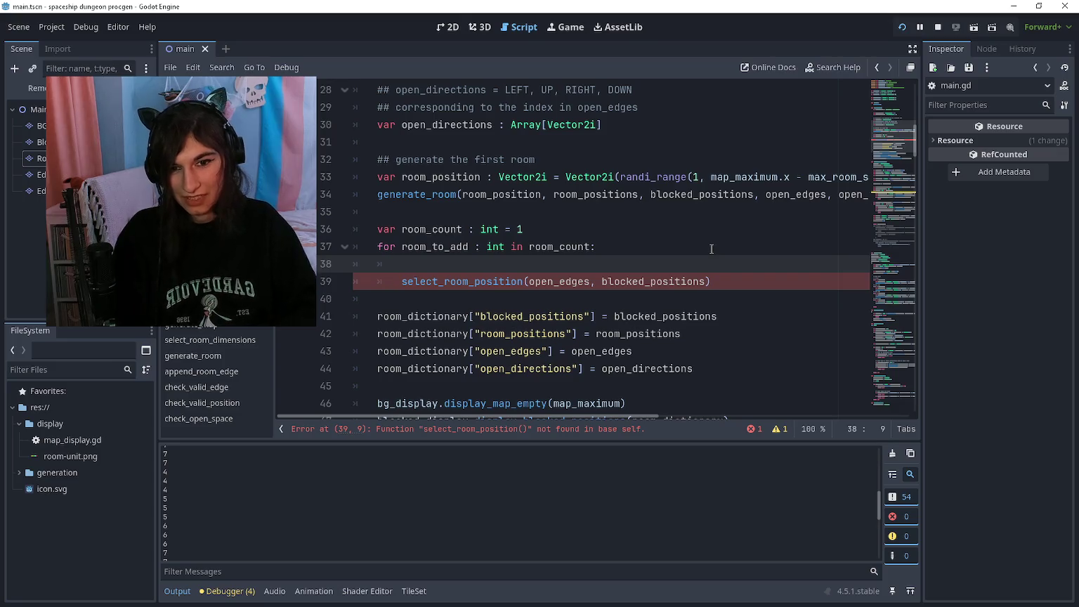
pyautogui.press('BackSpace')
# Change the loop call to select_room_dimensions(open_directions, ...) stored in var room_dimensions : Rect2i
pyautogui.press('Down')
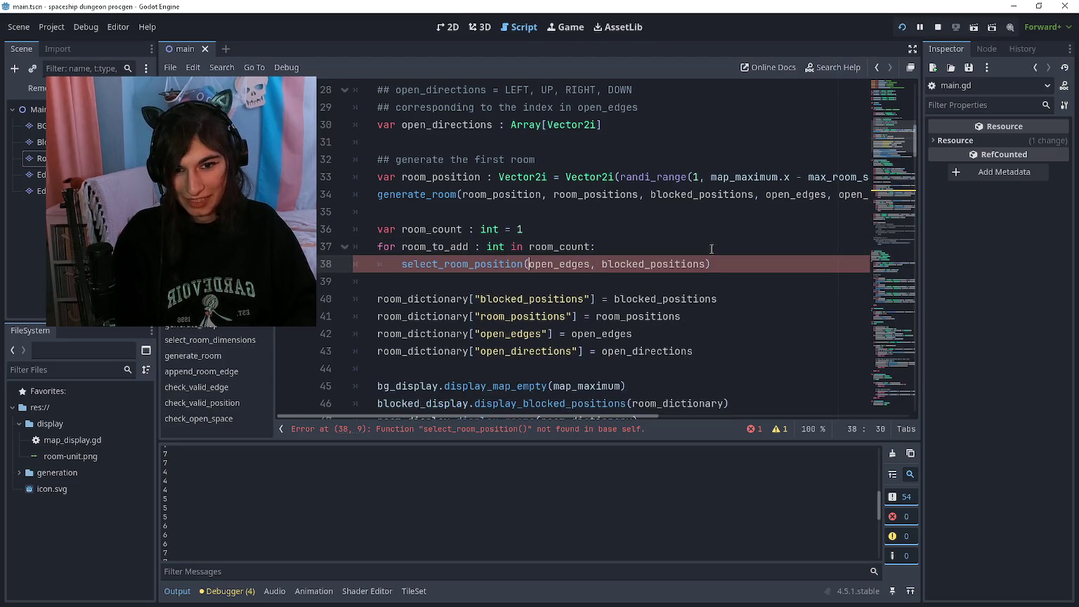
pyautogui.press('BackSpace')
pyautogui.press('BackSpace')
pyautogui.press('BackSpace')
pyautogui.write('dim')
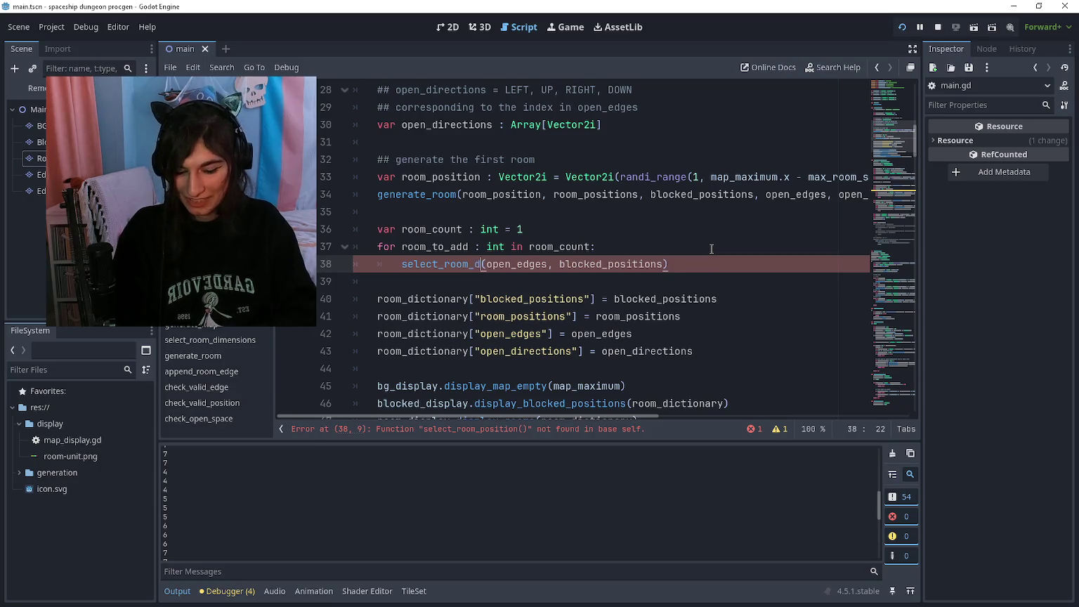
pyautogui.press('Return')
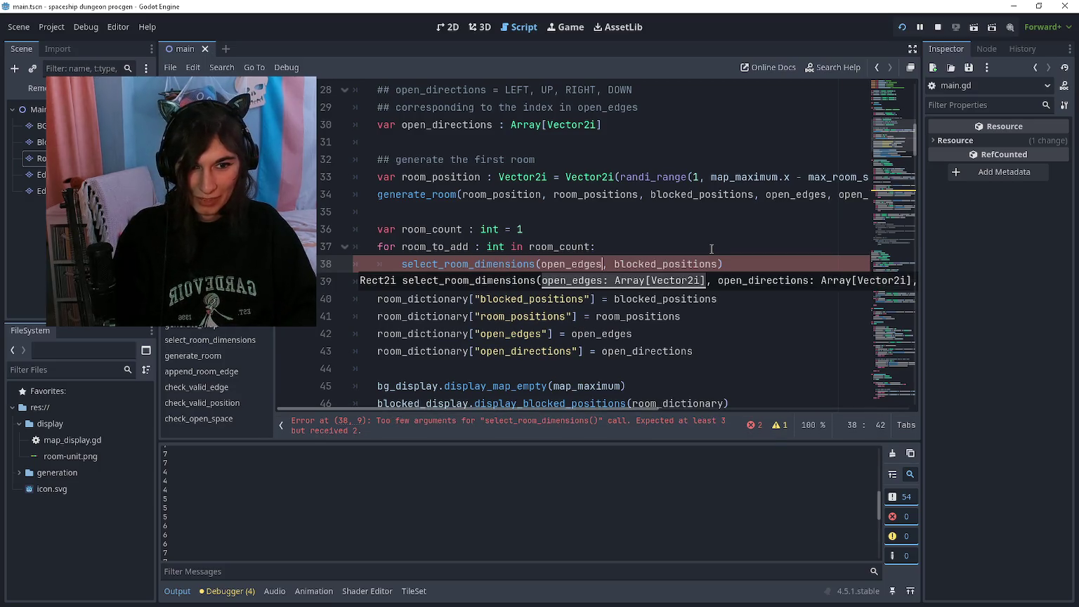
pyautogui.write('open_directions,')
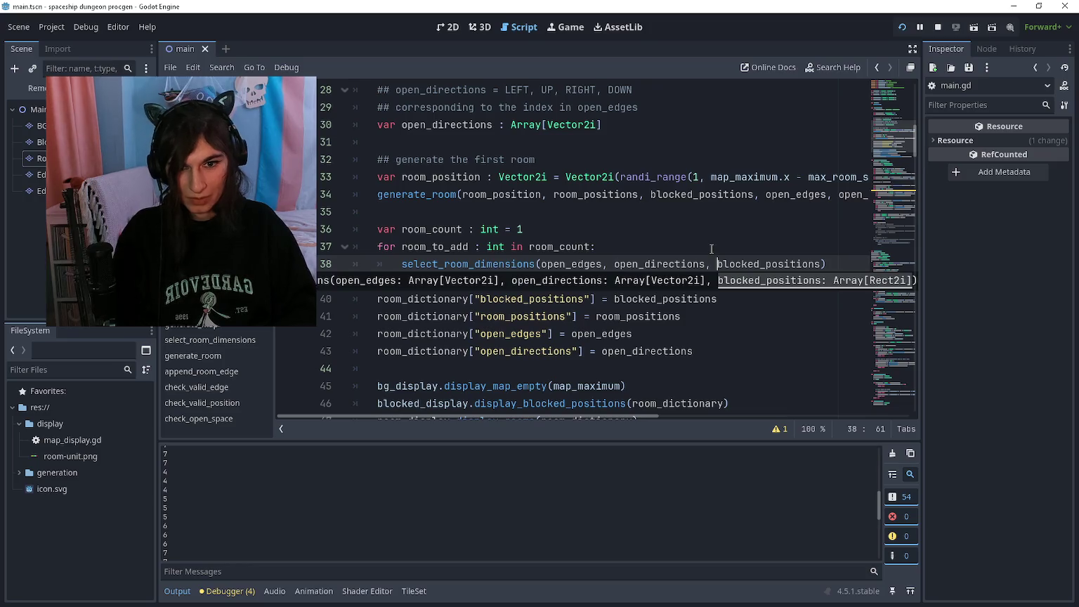
pyautogui.press('Home')
pyautogui.write('var room_dimesn')
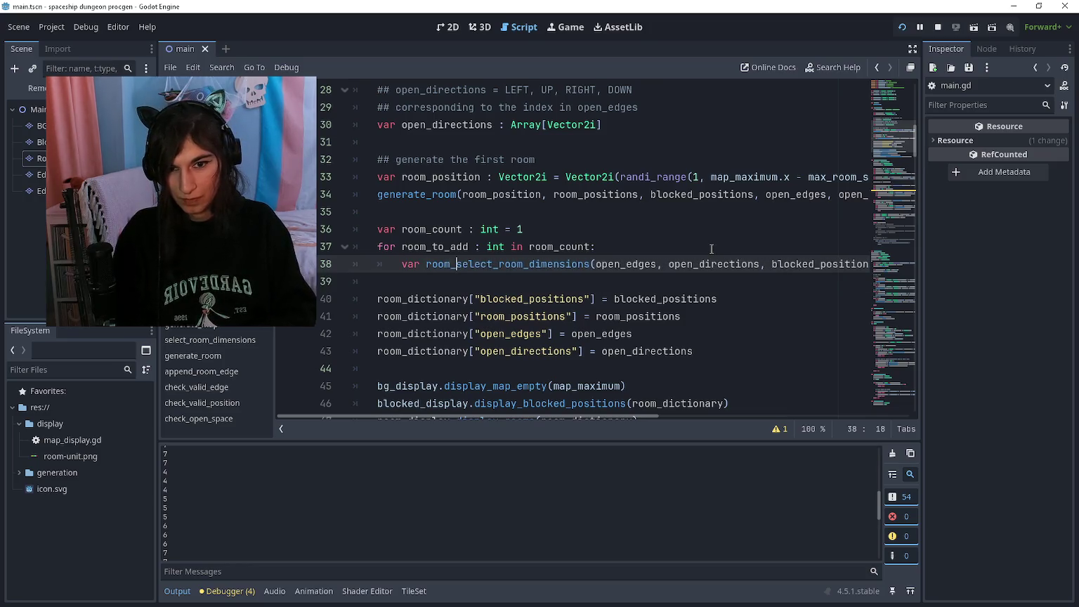
pyautogui.press('BackSpace')
pyautogui.press('BackSpace')
pyautogui.write('nsion')
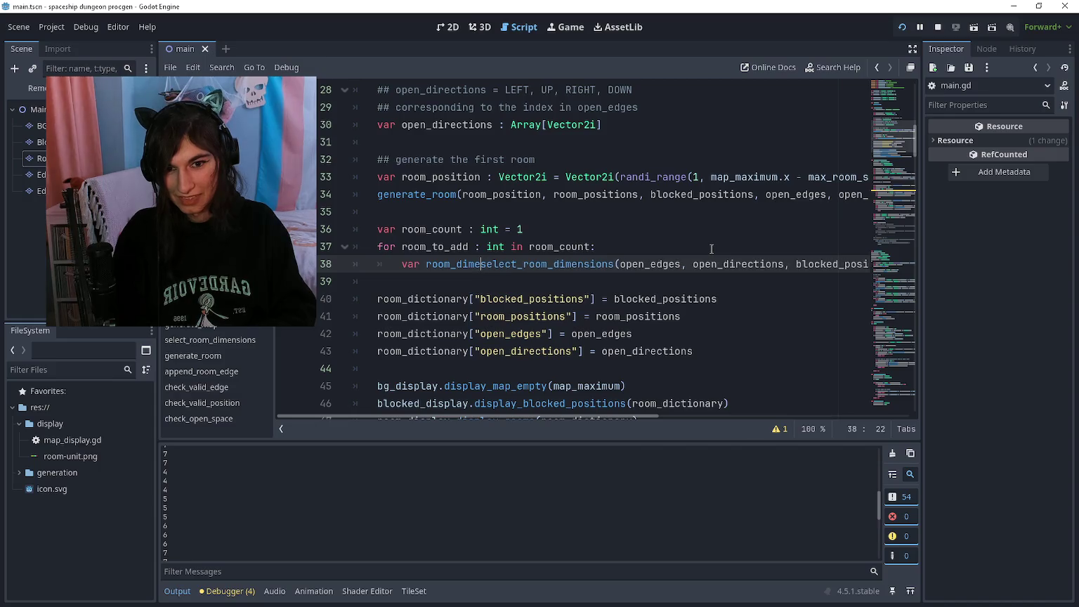
pyautogui.write('s : Rect')
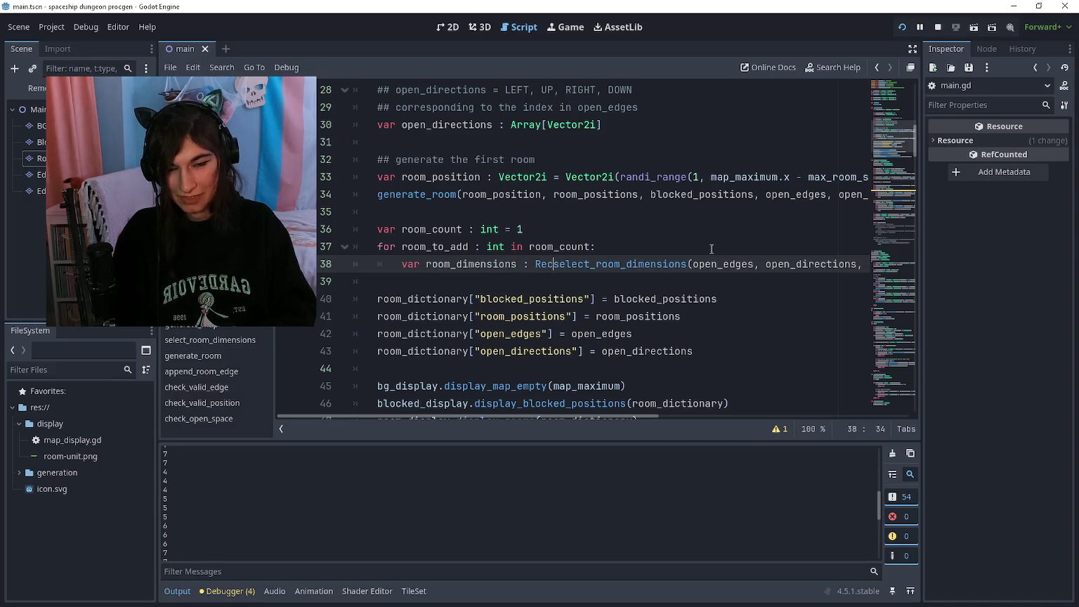
pyautogui.write('2i =')
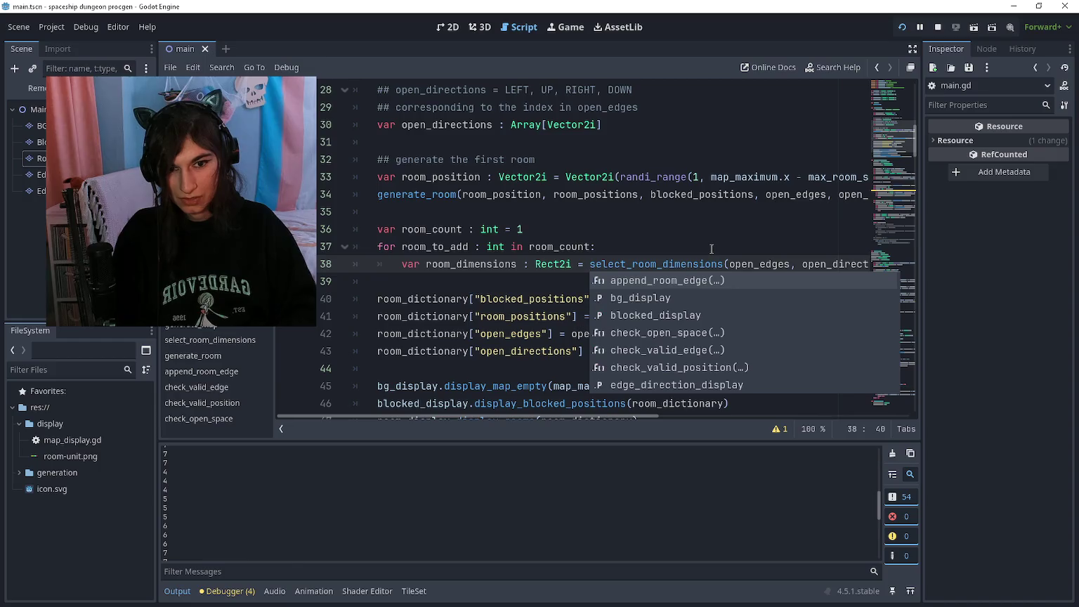
# Begin a generate_room(room_position call on a new line in the loop
pyautogui.press('End')
pyautogui.press('Return')
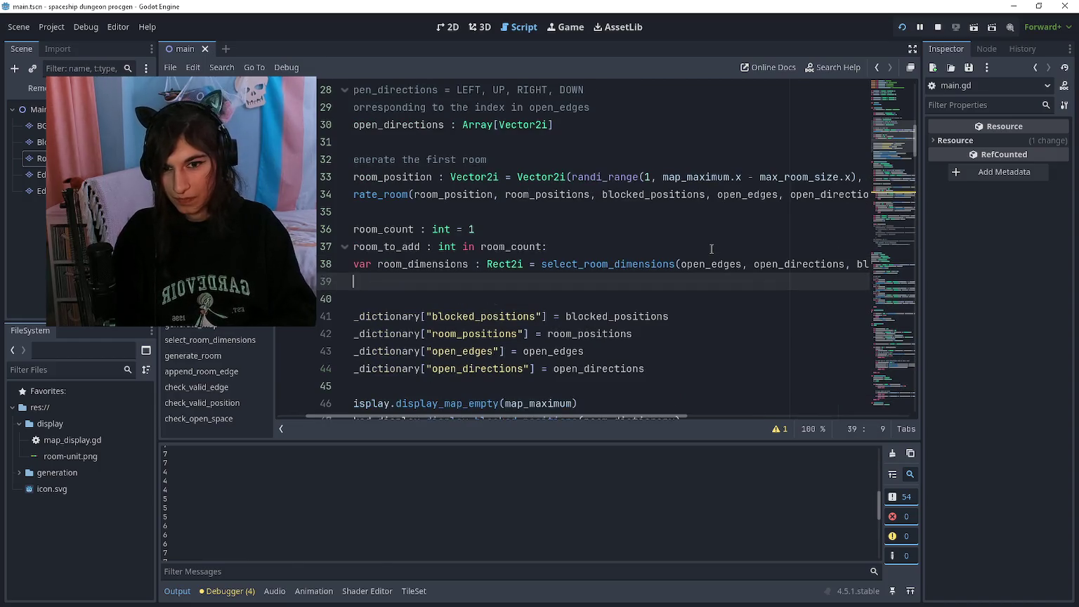
pyautogui.write('generate_room')
pyautogui.press('Return')
pyautogui.write('room_')
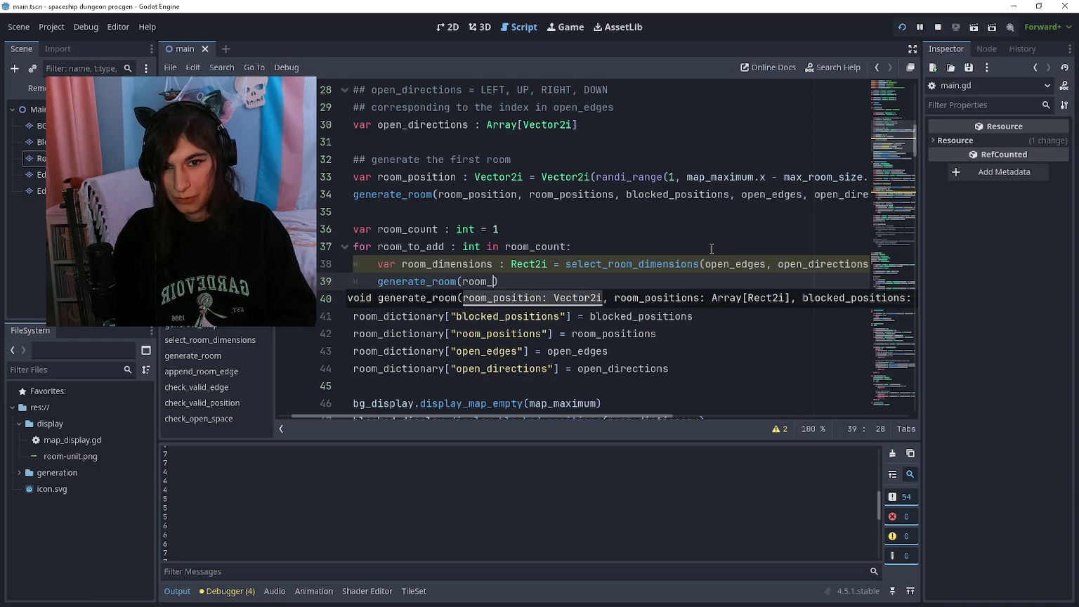
pyautogui.write('position')
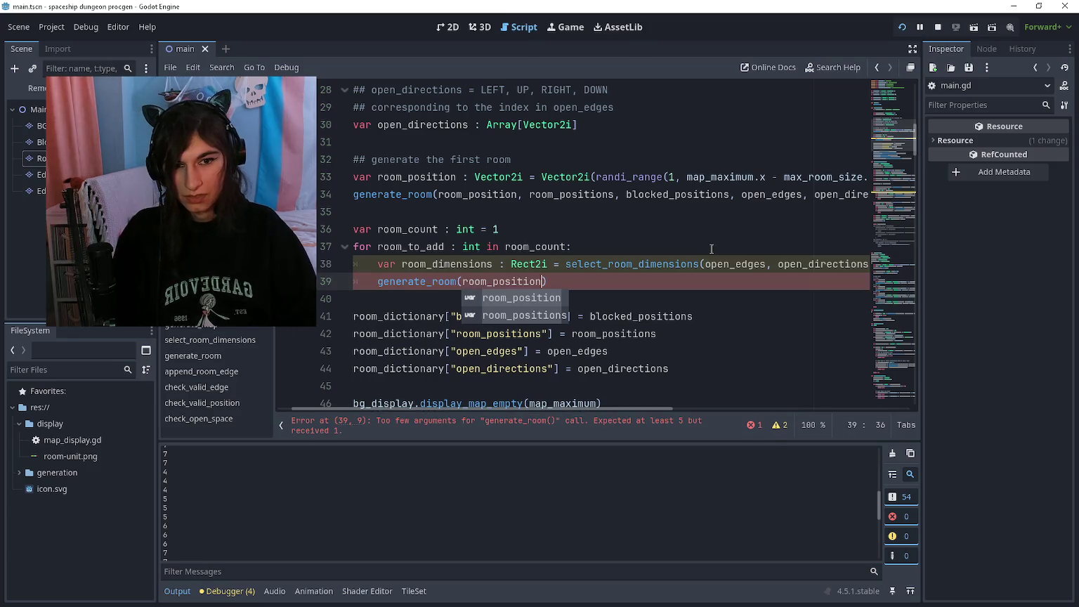
# Inspect the generate_room definition, its room size and append lines
pyautogui.click(193, 355)
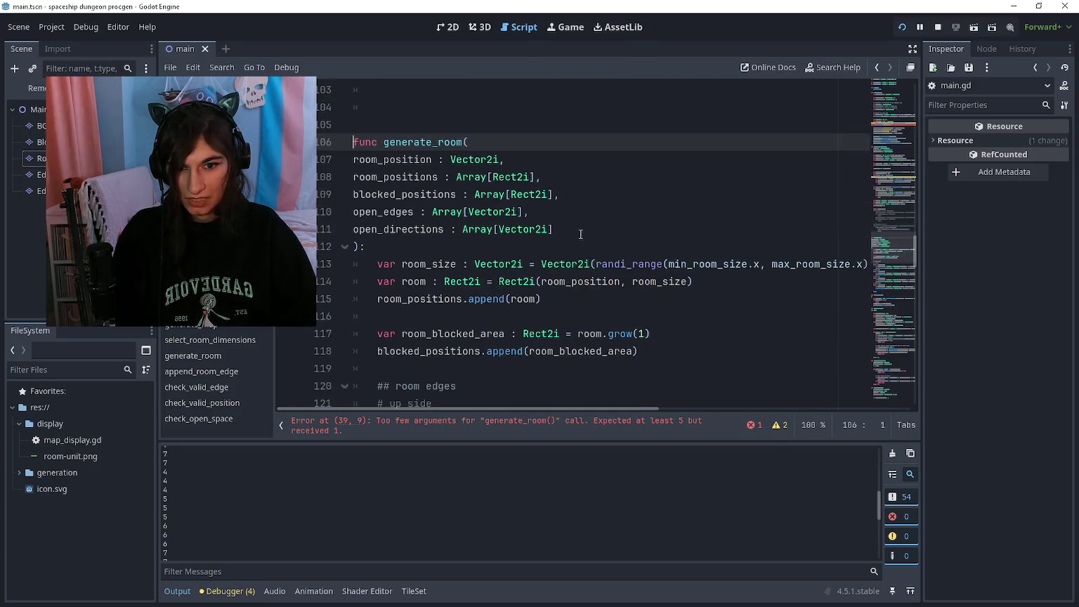
pyautogui.click(569, 249)
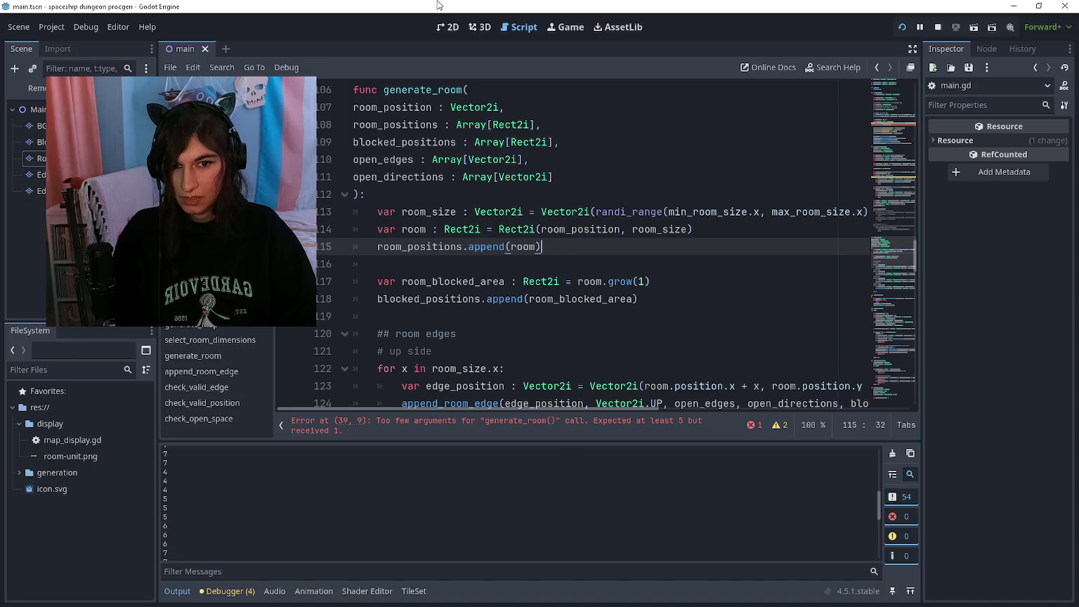
pyautogui.moveTo(542, 246)
pyautogui.mouseDown()
pyautogui.moveTo(478, 243)
pyautogui.moveTo(422, 211)
pyautogui.moveTo(374, 212)
pyautogui.mouseUp()
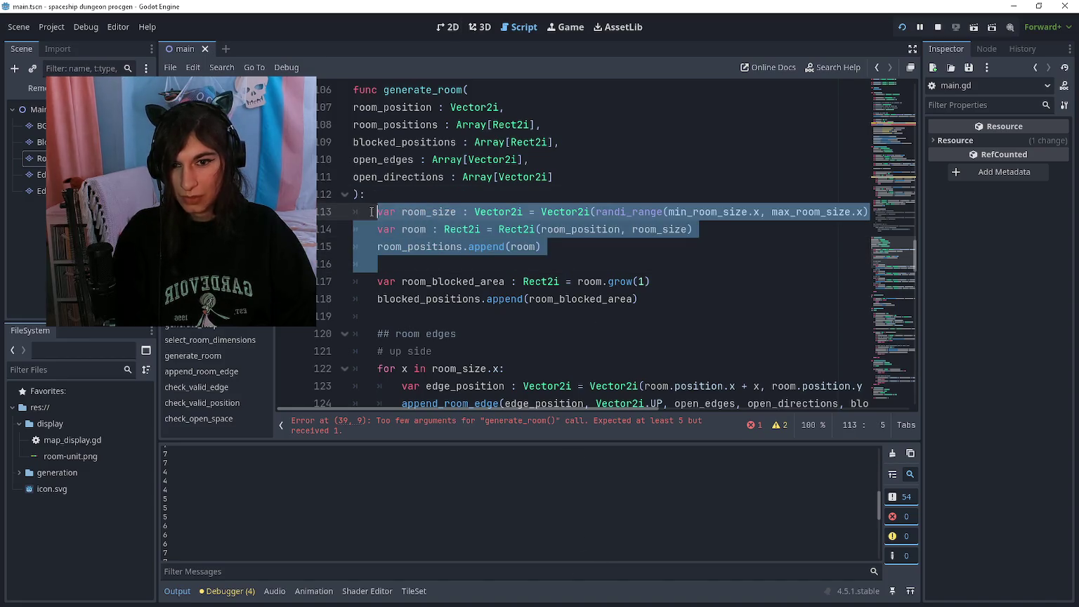
pyautogui.click(371, 212)
pyautogui.hotkey('alt', 'Left')
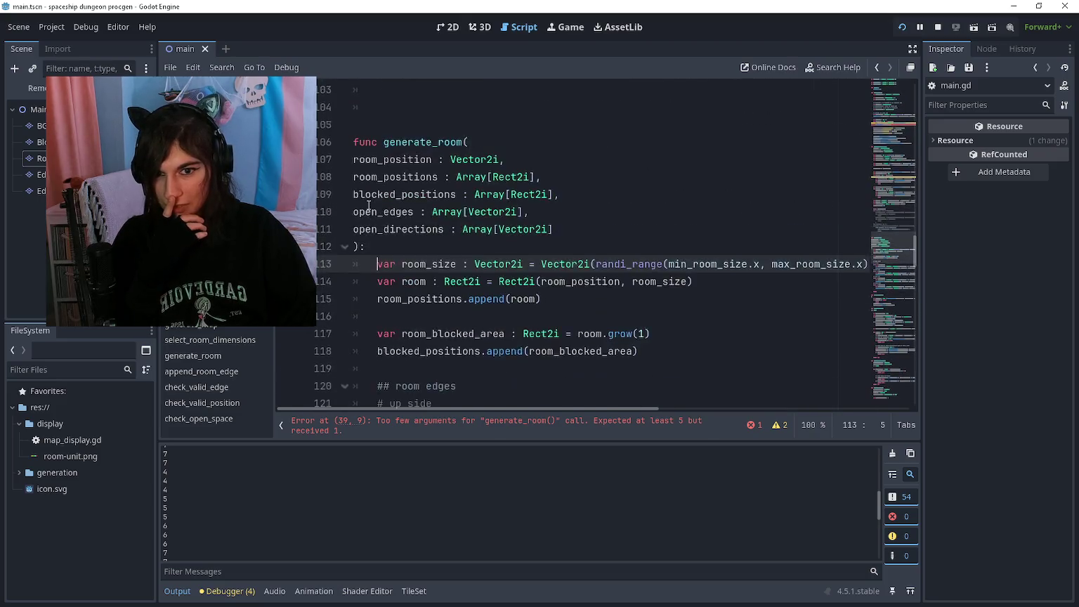
# Comment out the unfinished generate_room call in the room loop
pyautogui.scroll(-3, 369, 200)
pyautogui.click(584, 169)
pyautogui.hotkey('ctrl', 'k')
# Jump to the select_room_dimensions definition and into its body
pyautogui.keyDown('ctrl'); pyautogui.click(645, 161); pyautogui.keyUp('ctrl')
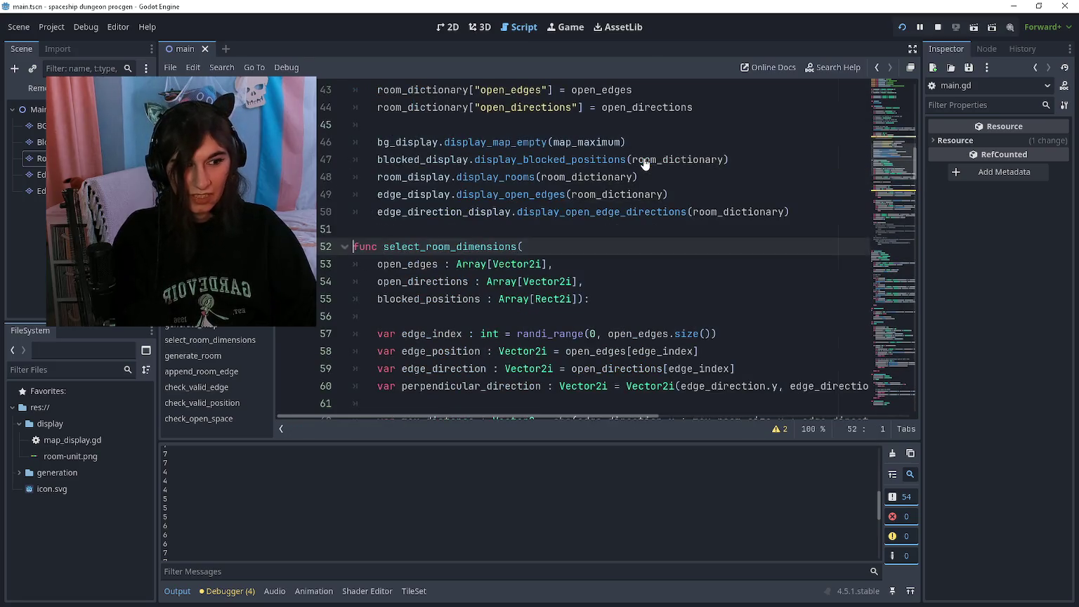
pyautogui.scroll(-1, 602, 173)
pyautogui.press('Down')
pyautogui.press('Down')
pyautogui.press('Down')
pyautogui.scroll(-5, 601, 211)
# Delete the 'return room_dimensions' line from select_room_dimensions
pyautogui.click(587, 163)
pyautogui.click(588, 176)
pyautogui.click(630, 211)
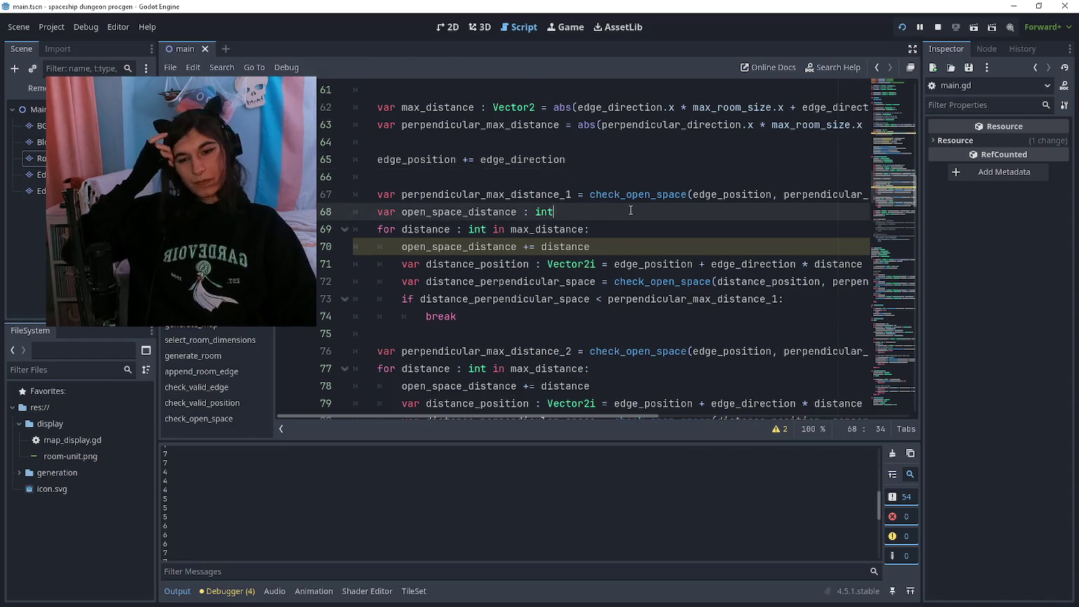
pyautogui.scroll(-6, 631, 211)
pyautogui.moveTo(520, 265); pyautogui.dragTo(377, 264)
pyautogui.press('BackSpace')
pyautogui.click(380, 238)
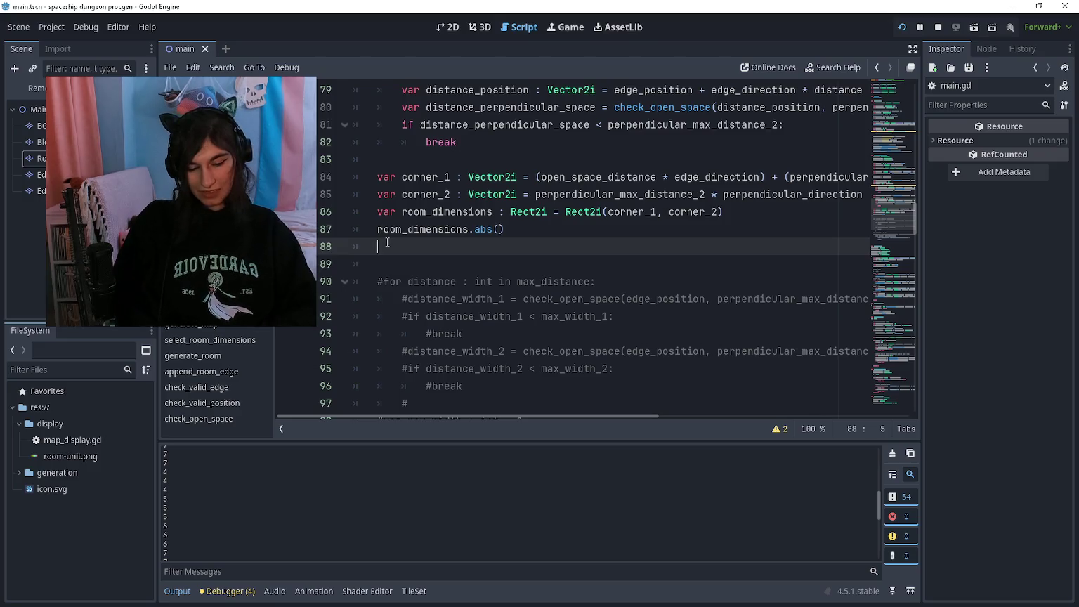
# Remove the old commented-out loop block and start a ## comment in its place
pyautogui.press('Down')
pyautogui.hotkey('shift', 'Down')
pyautogui.hotkey('shift', 'Down')
pyautogui.hotkey('shift', 'Down')
pyautogui.hotkey('shift', 'Down')
pyautogui.hotkey('shift', 'Down')
pyautogui.hotkey('shift', 'Down')
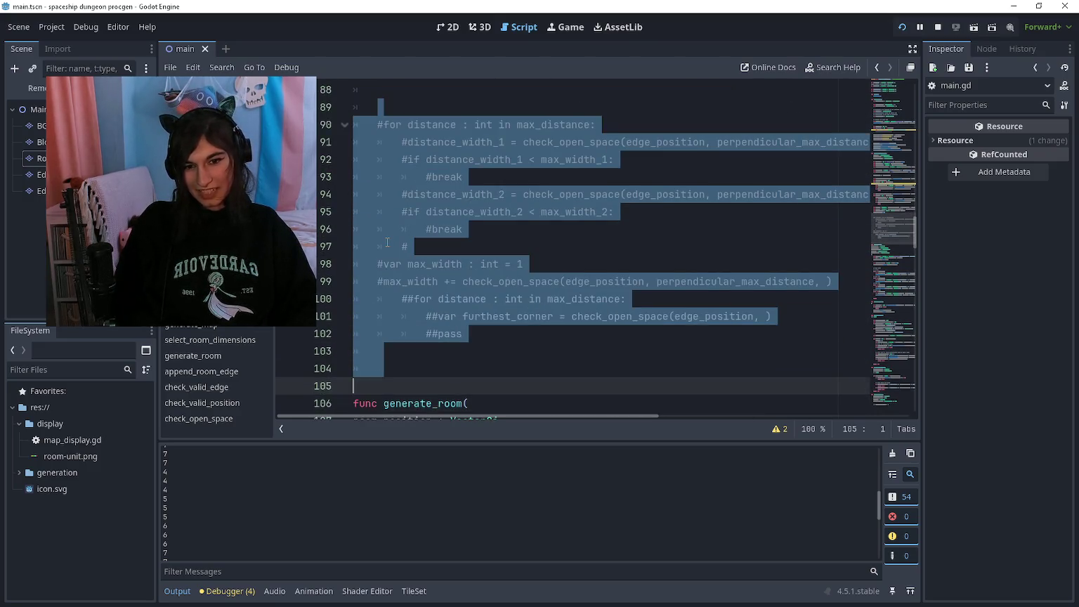
pyautogui.press('BackSpace')
pyautogui.scroll(3, 387, 243)
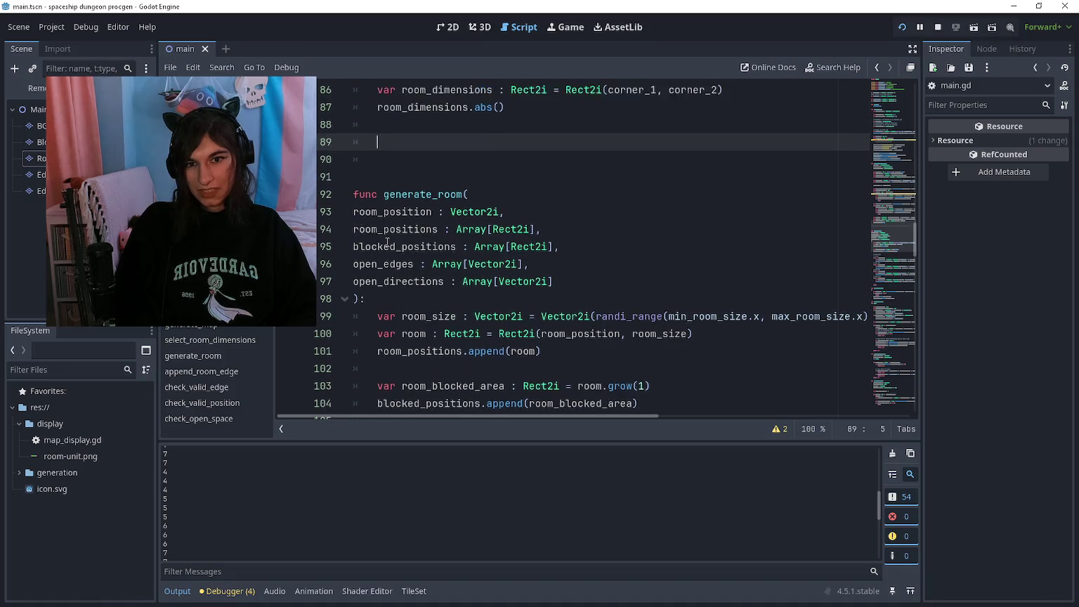
pyautogui.write('##')
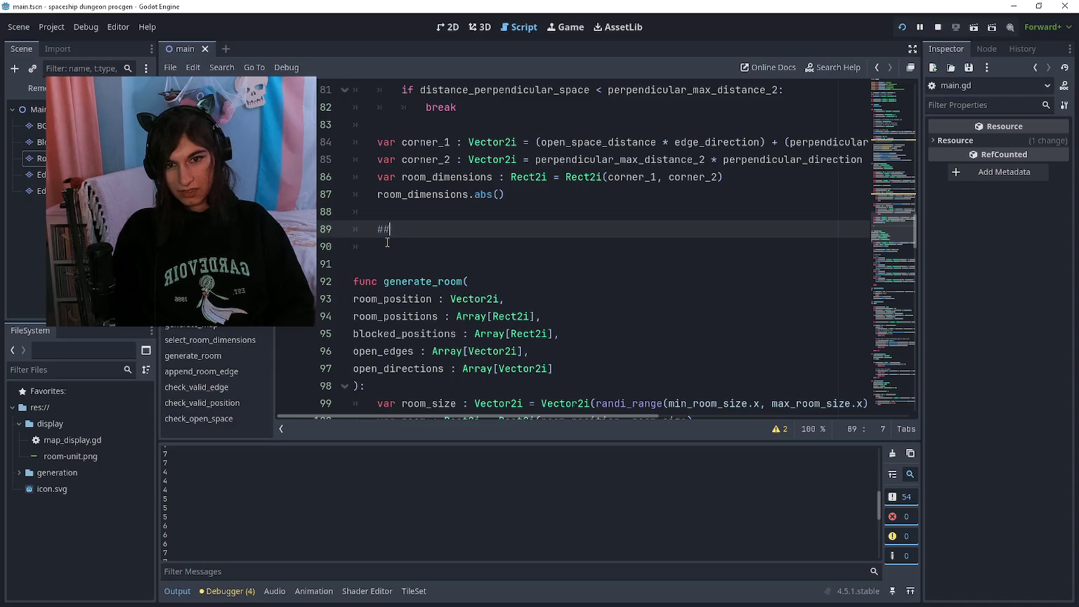
# Rename room_dimensions to open_space_dimensions on the declaration and abs() lines, then begin a new room_dimensions line
pyautogui.press('Up')
pyautogui.press('Up')
pyautogui.press('Up')
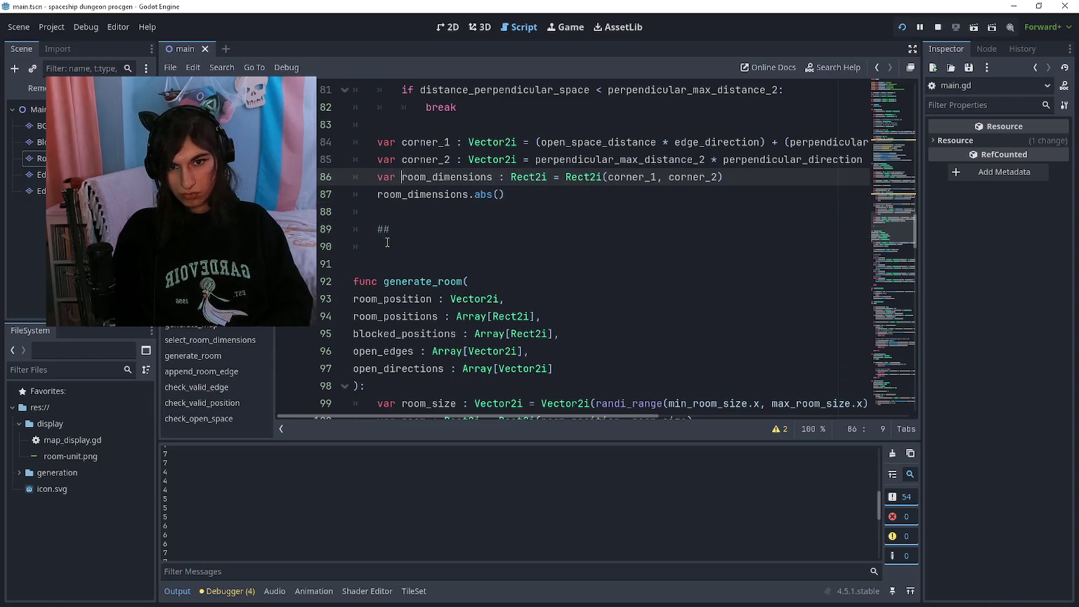
pyautogui.write('open_space')
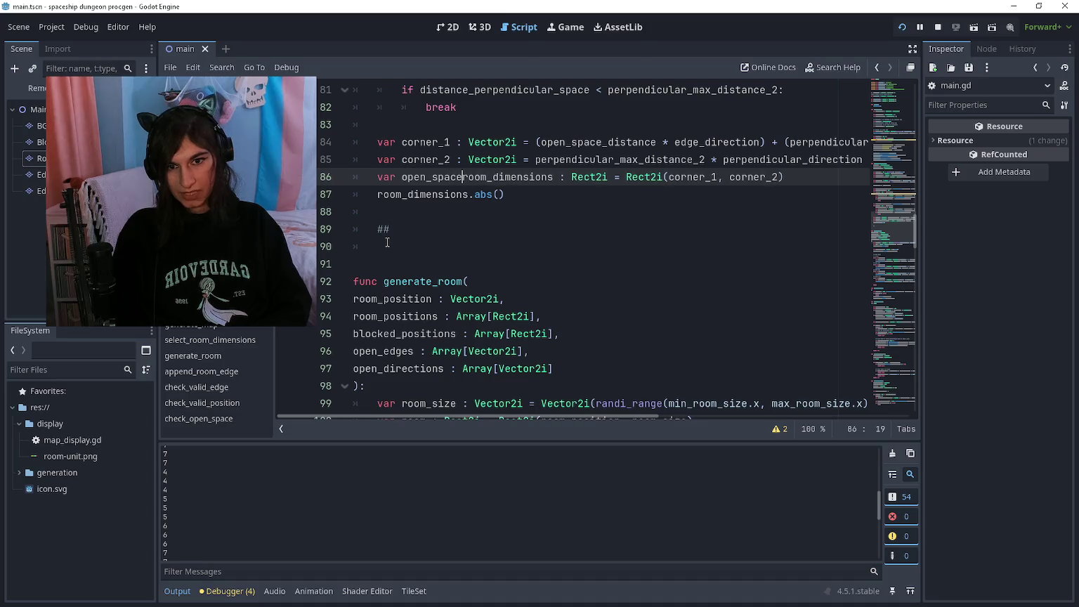
pyautogui.press('Delete')
pyautogui.press('Delete')
pyautogui.press('Down')
pyautogui.press('Home')
pyautogui.press('Delete')
pyautogui.press('Delete')
pyautogui.press('Delete')
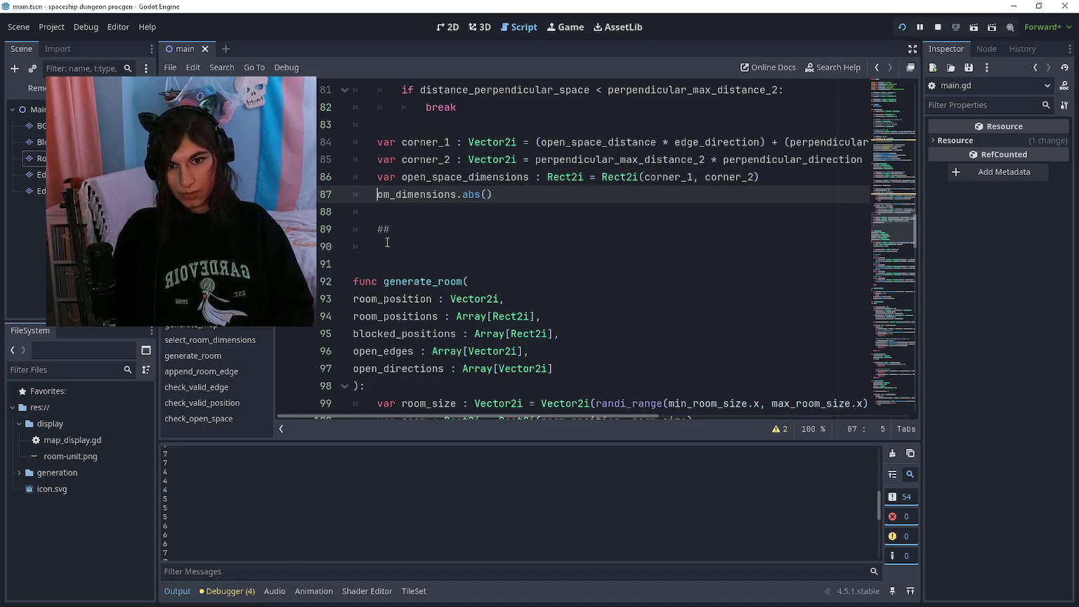
pyautogui.write('open_space')
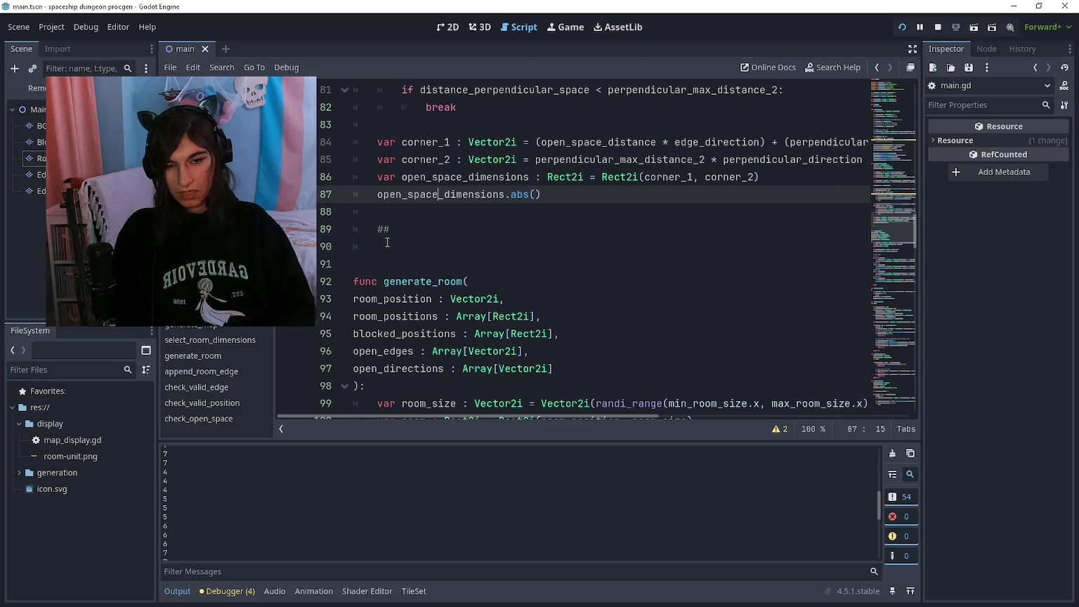
pyautogui.press('Escape')
pyautogui.press('Down')
pyautogui.press('Down')
pyautogui.write('##')
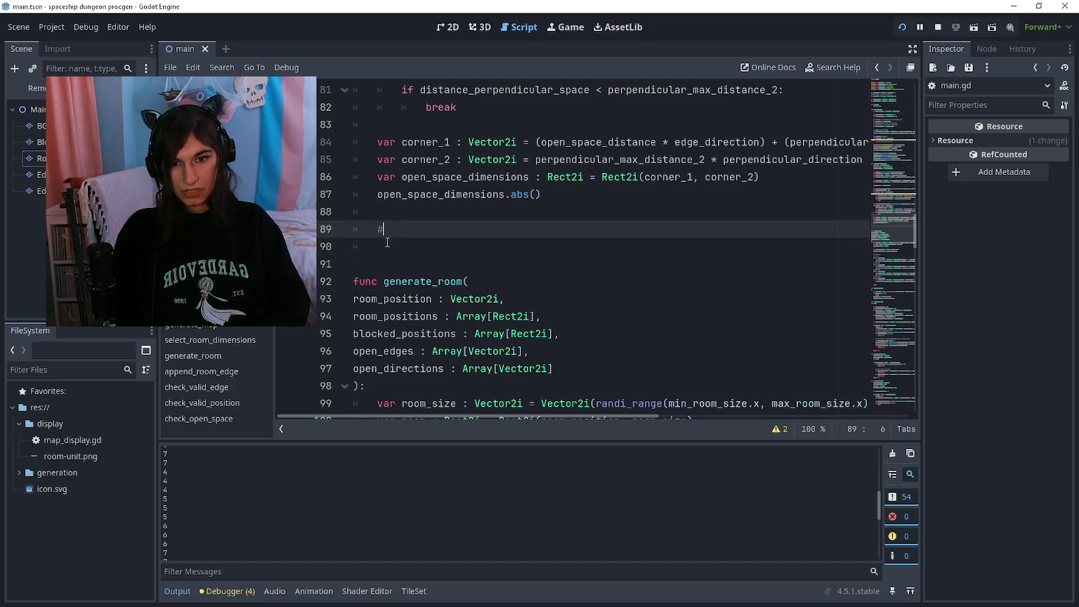
pyautogui.write('ar room_dimes')
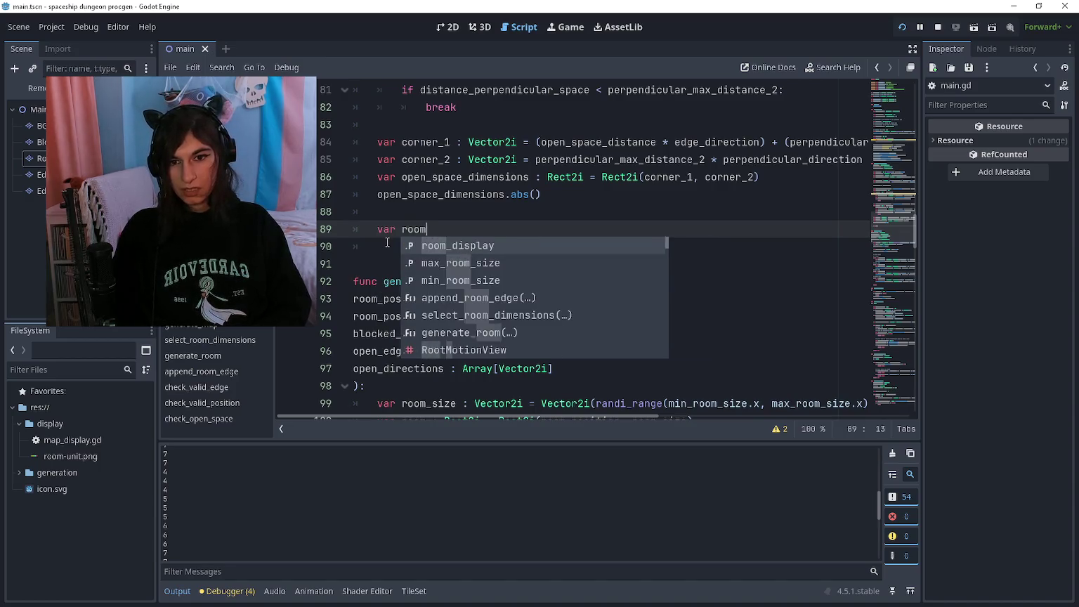
# Declare 'var room_dimensions : Rect2i = Rect2i()' below the open-space rectangle
pyautogui.press('BackSpace')
pyautogui.write('nsion')
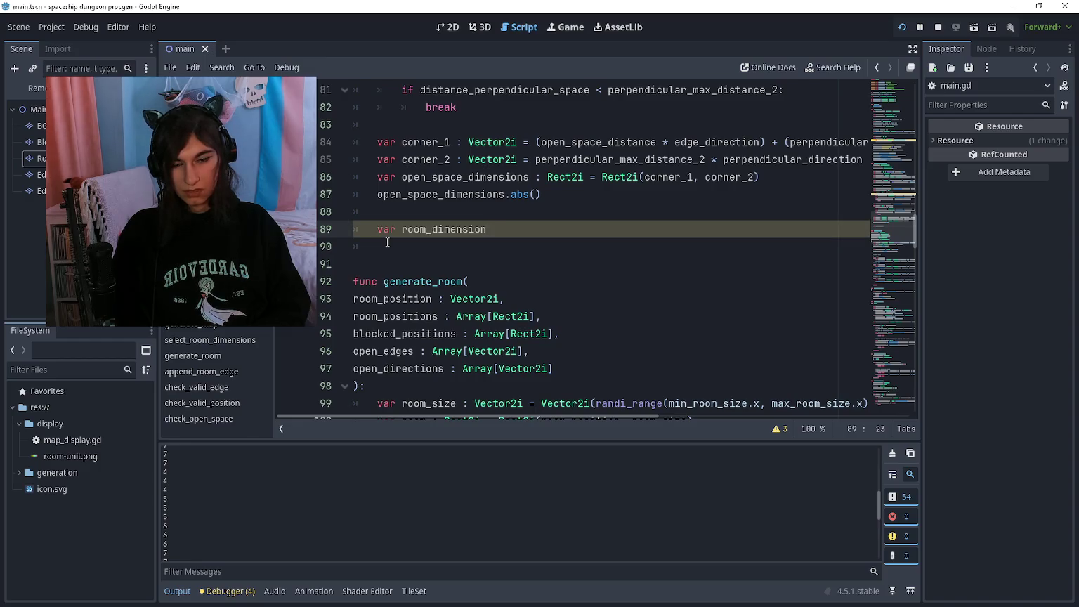
pyautogui.write('s : Rect2i')
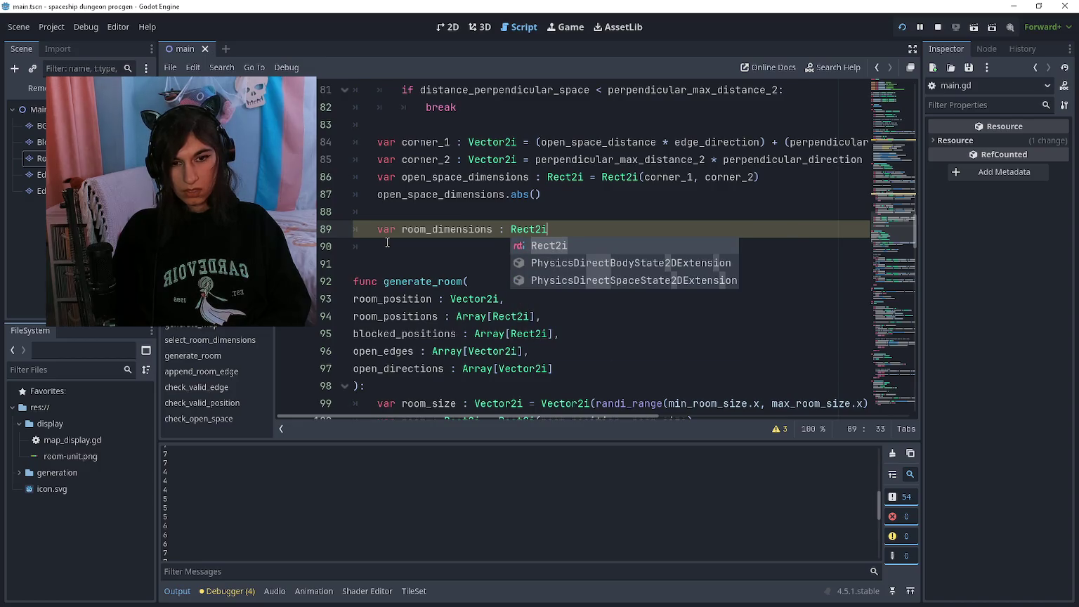
pyautogui.press('Return')
pyautogui.press('Return')
pyautogui.write('om')
pyautogui.press('Escape')
pyautogui.press('Up')
pyautogui.press('End')
pyautogui.write('= Rect2i()')
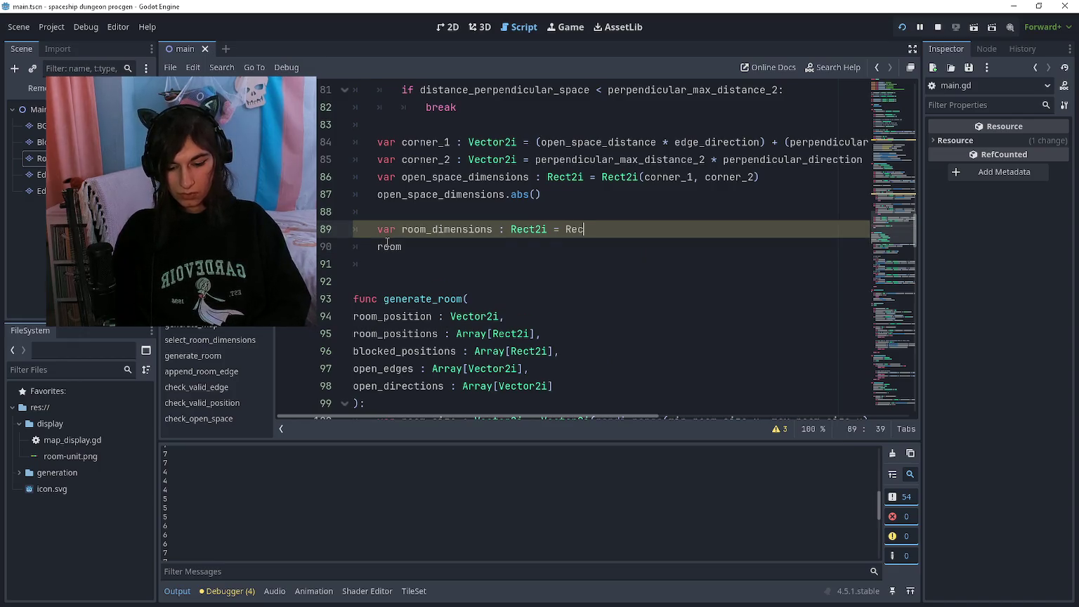
# Set room_dimensions.position = Vector2i(open_space_dimensions.position.x) on line 90
pyautogui.press('Down')
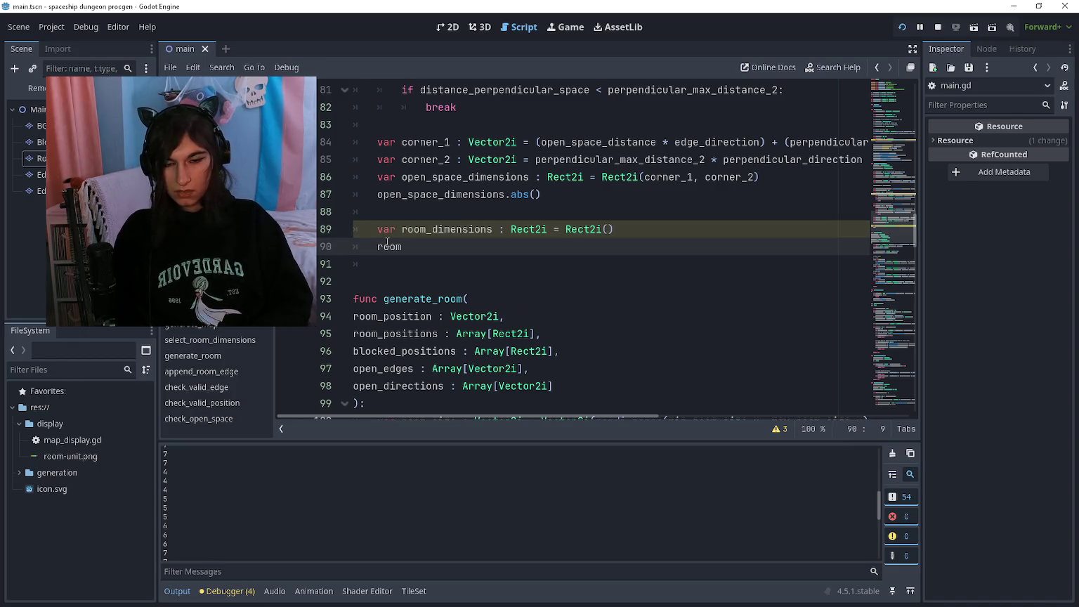
pyautogui.write('_dimensions.pos')
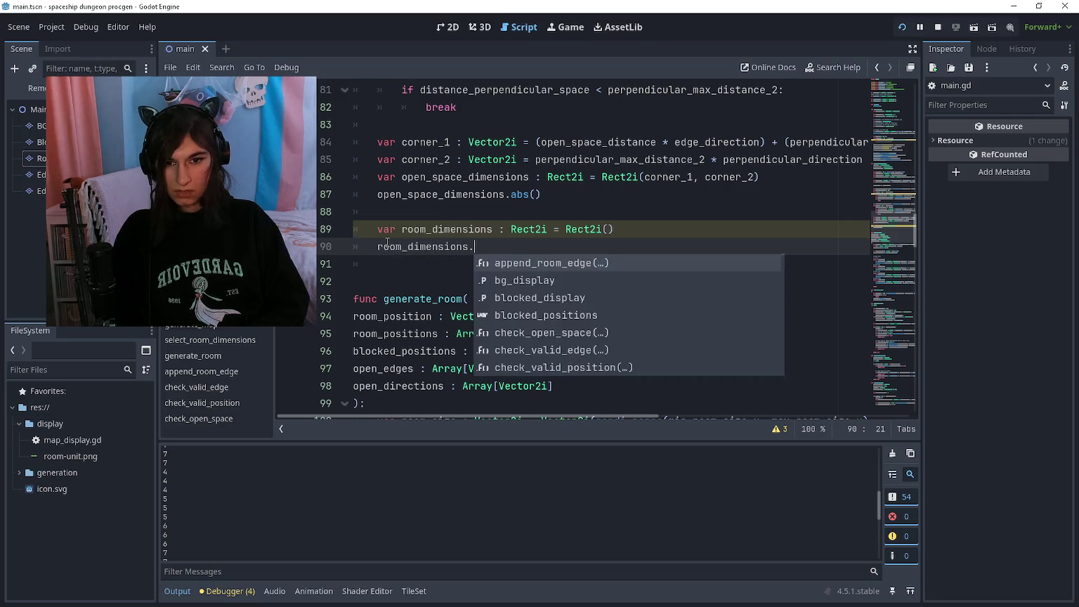
pyautogui.press('Return')
pyautogui.write('= ')
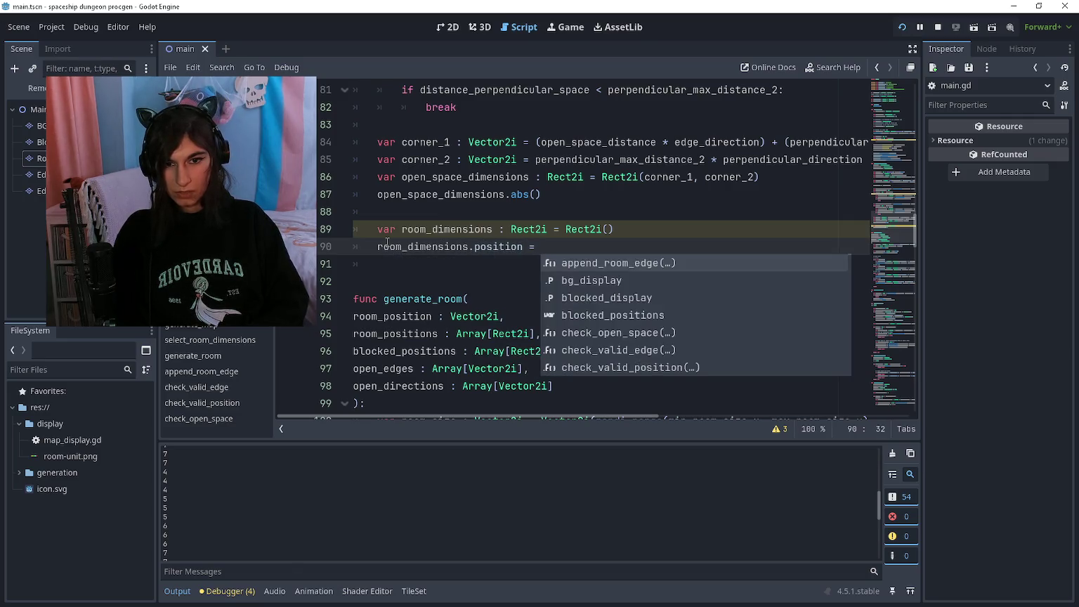
pyautogui.write('Vector2i')
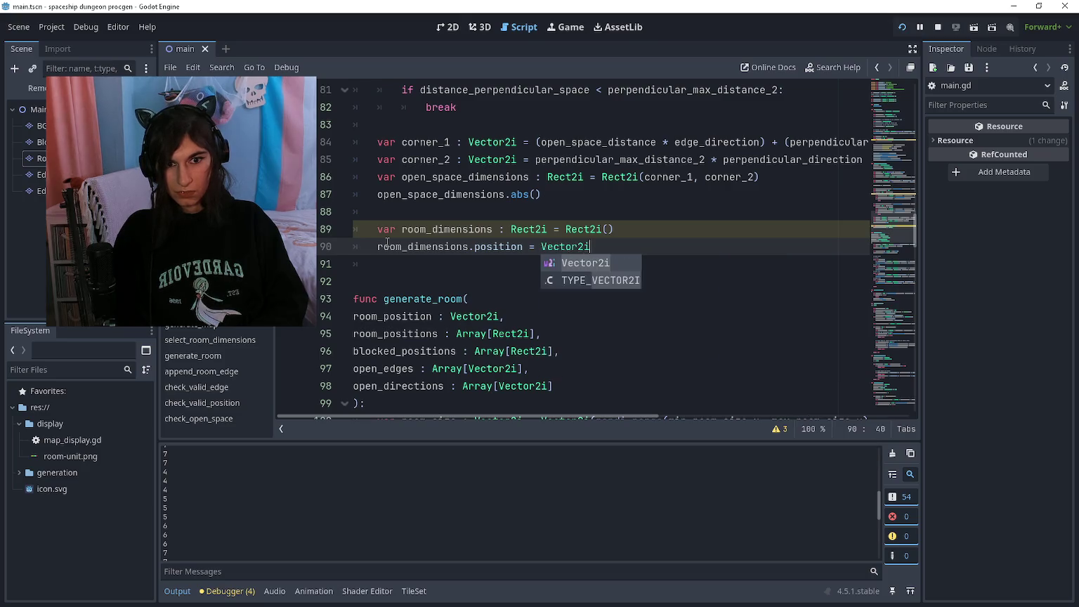
pyautogui.write('(open_space_dimen')
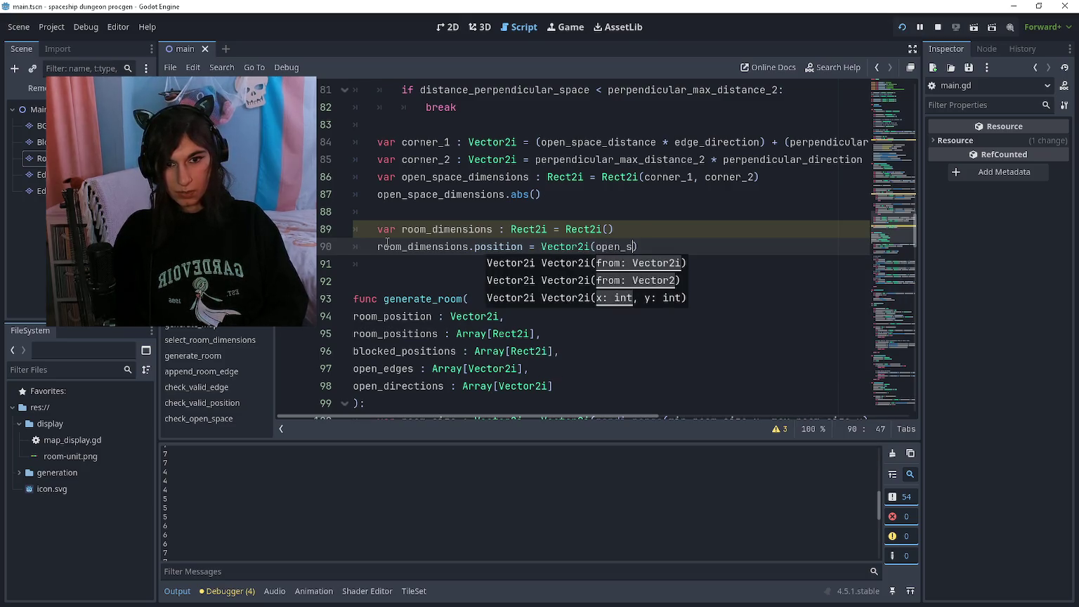
pyautogui.write('sions')
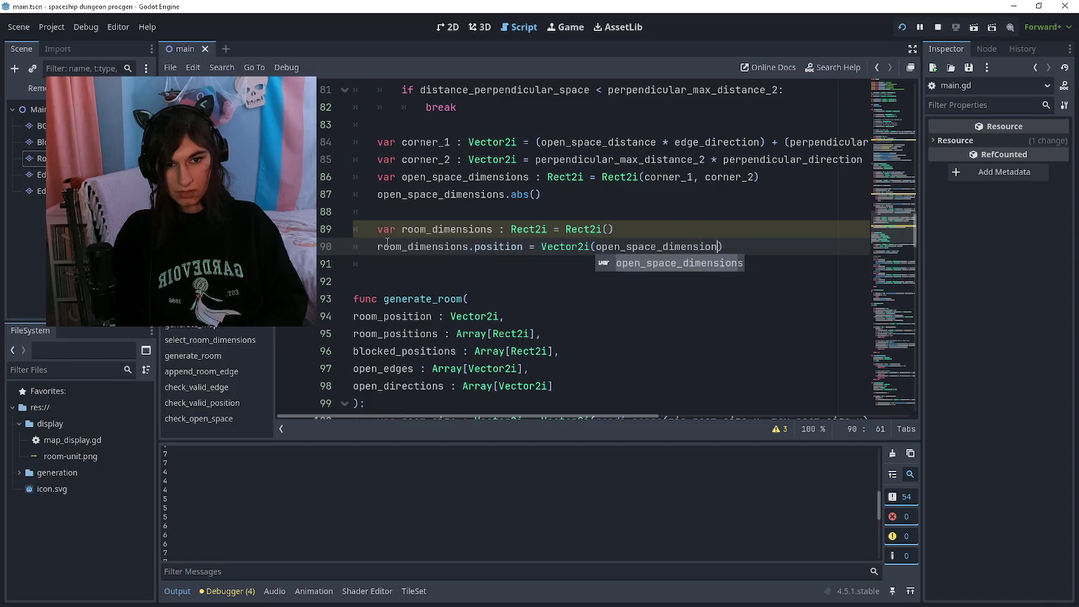
pyautogui.write('.position.')
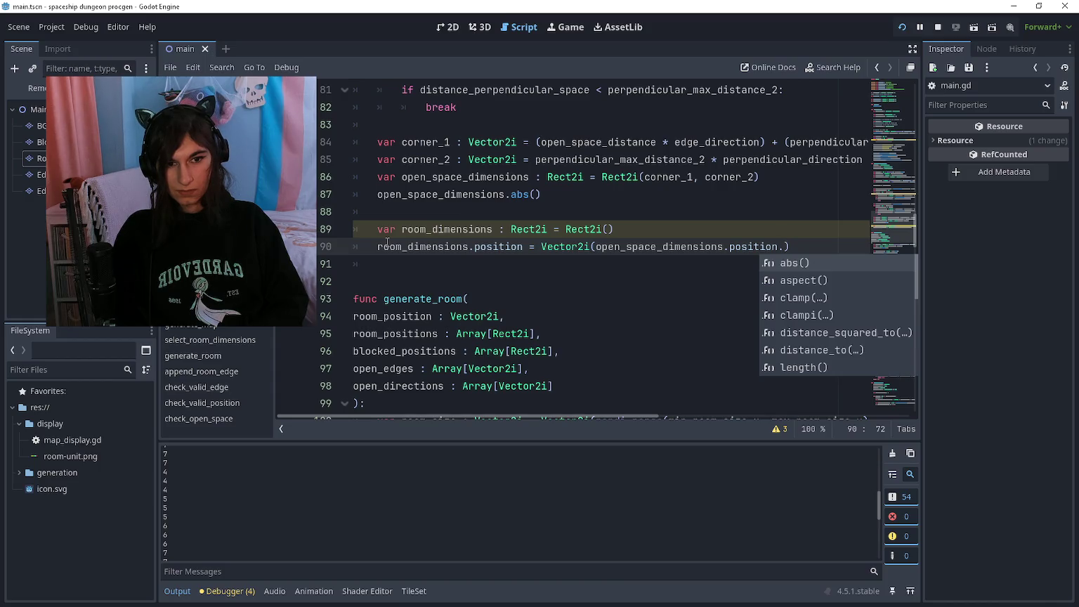
pyautogui.write('x')
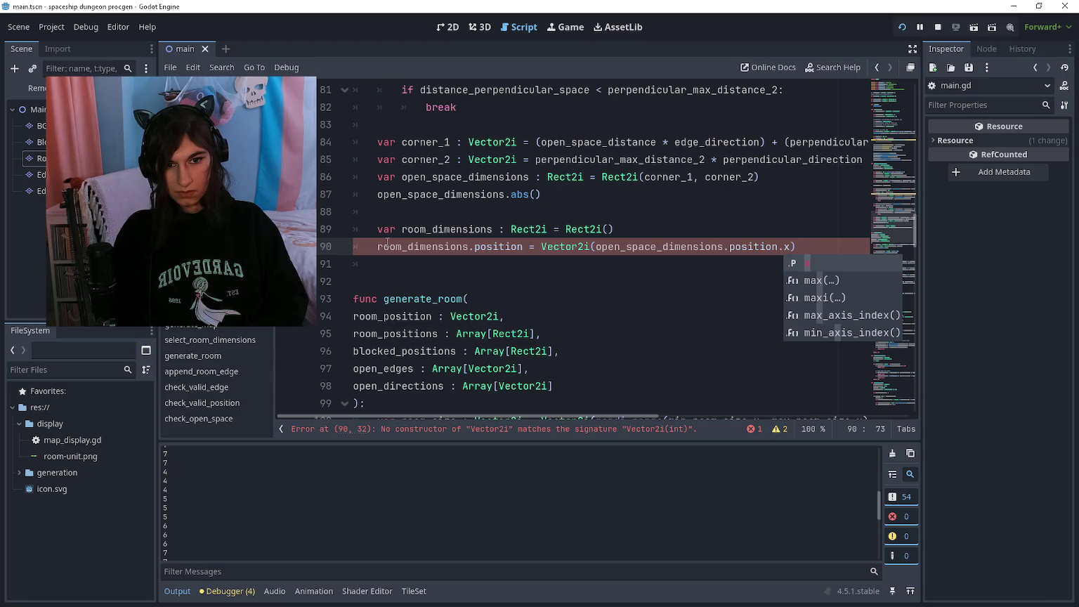
pyautogui.press('Left')
pyautogui.press('Left')
pyautogui.press('Left')
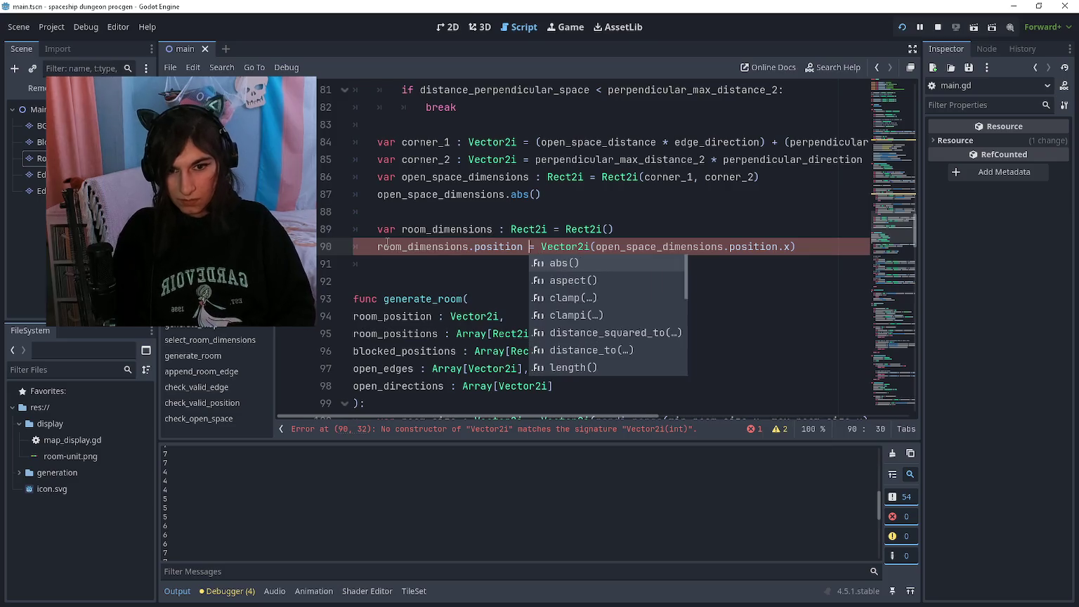
pyautogui.press('Escape')
pyautogui.press('Left')
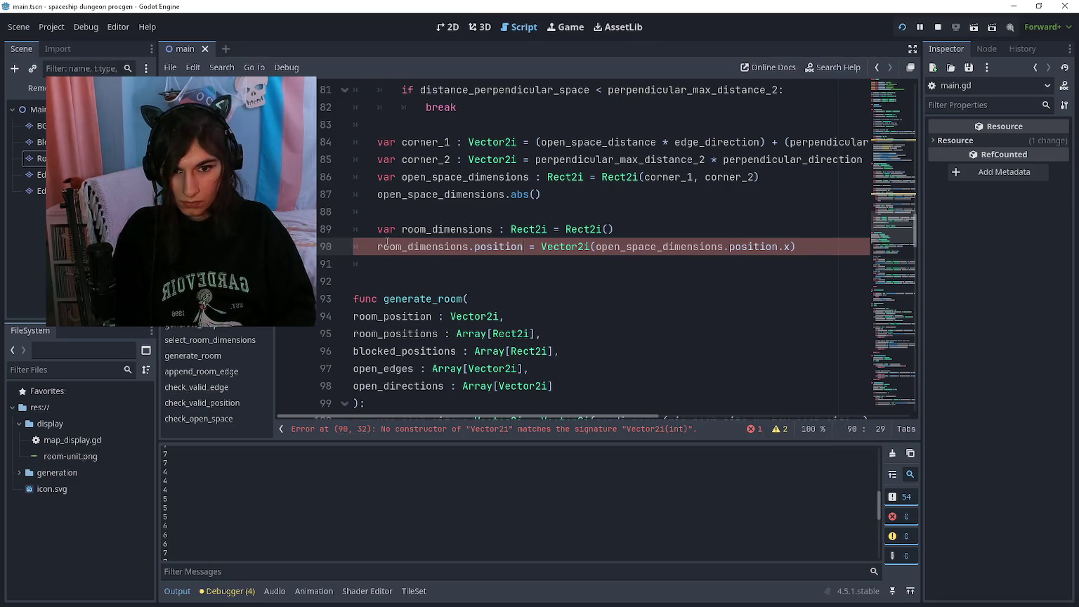
# Drop the Vector2i constructor so line 90 assigns room_dimensions.position.x directly
pyautogui.write(',')
pyautogui.press('BackSpace')
pyautogui.write('.x')
pyautogui.press('Right')
pyautogui.press('Right')
pyautogui.press('Right')
pyautogui.press('BackSpace')
pyautogui.press('BackSpace')
pyautogui.press('BackSpace')
pyautogui.press('Delete')
# Wrap the value in randi_range(open_space_dimensions.position.x, ) with the second argument pending
pyautogui.press('End')
pyautogui.hotkey('ctrl', 'Left')
pyautogui.hotkey('ctrl', 'Left')
pyautogui.hotkey('ctrl', 'Left')
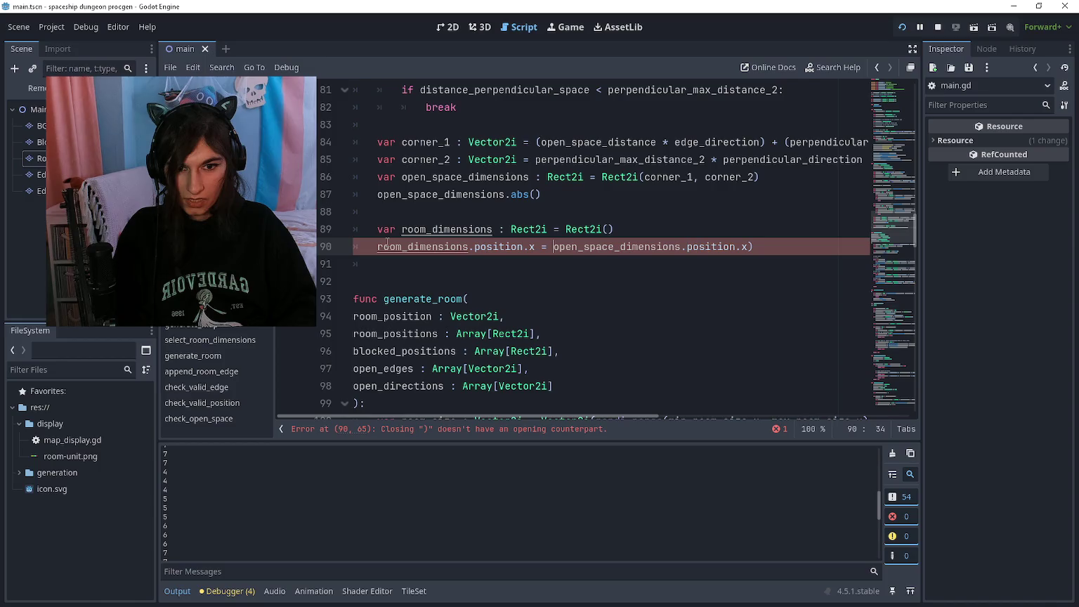
pyautogui.write('rand_')
pyautogui.press('BackSpace')
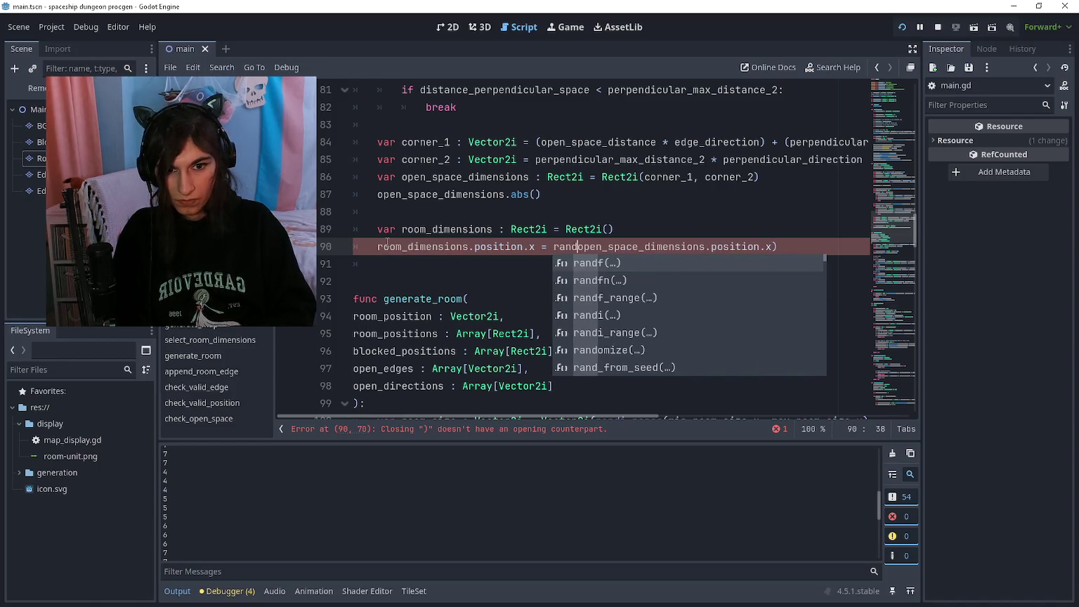
pyautogui.write('i_range(')
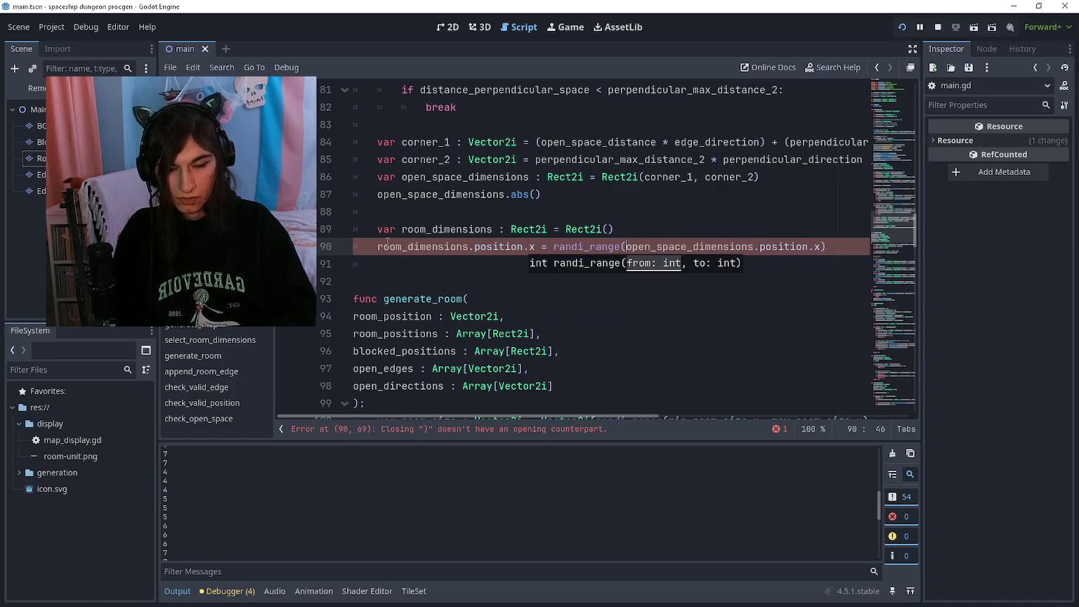
pyautogui.press('End')
pyautogui.press('Left')
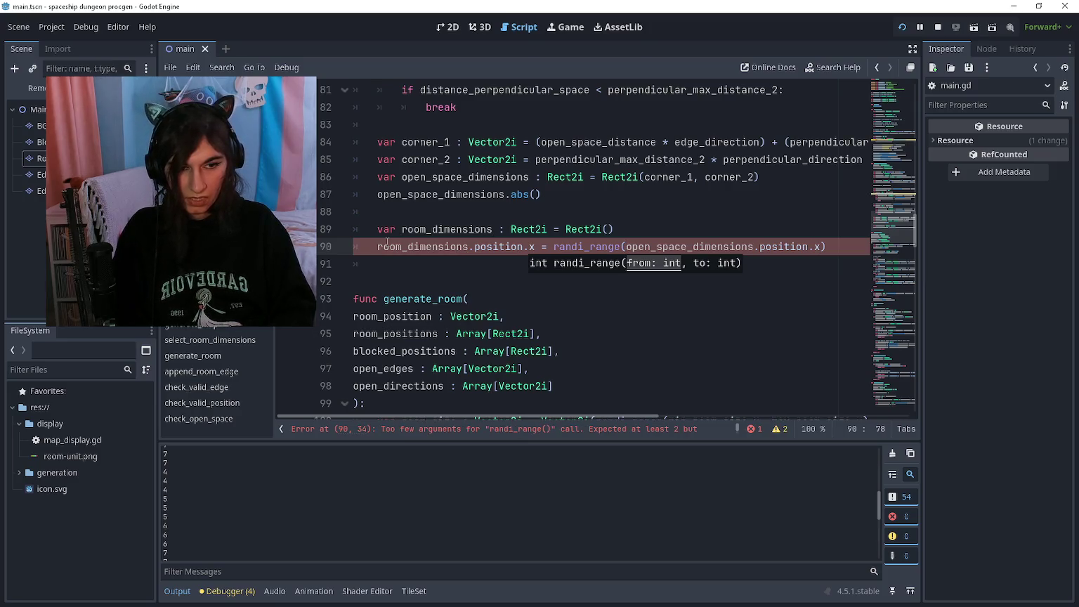
pyautogui.write(',')
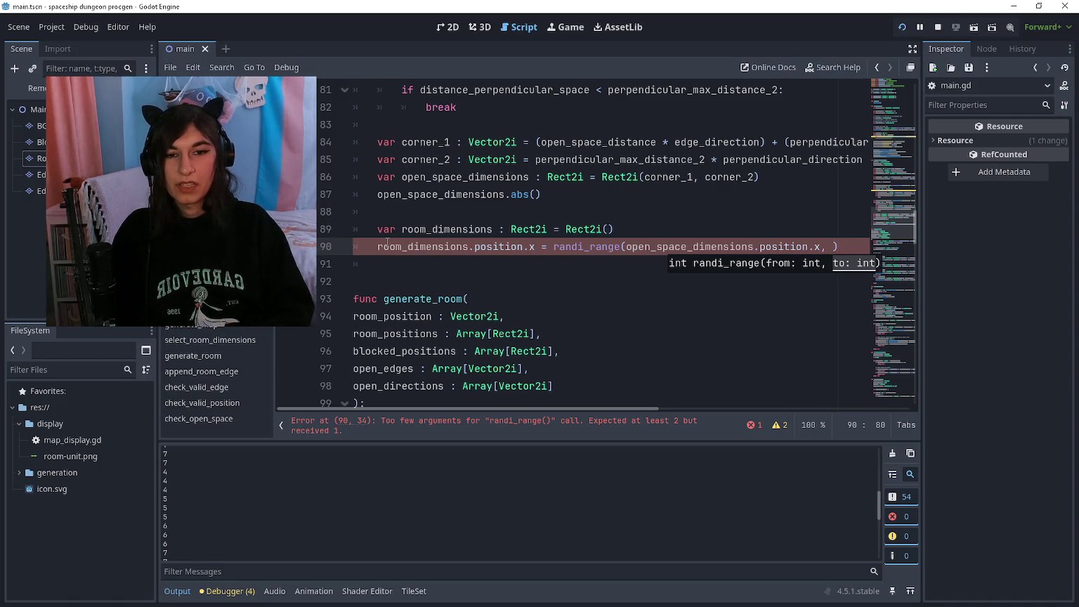
# Change the assigned property from room_dimensions.position.x to room_dimensions.size.x
pyautogui.press('Home')
pyautogui.hotkey('ctrl', 'Right')
pyautogui.hotkey('ctrl', 'Right')
pyautogui.hotkey('ctrl', 'shift', 'Right')
pyautogui.write('size')
pyautogui.hotkey('ctrl', 'Right')
pyautogui.hotkey('ctrl', 'Right')
pyautogui.hotkey('ctrl', 'Right')
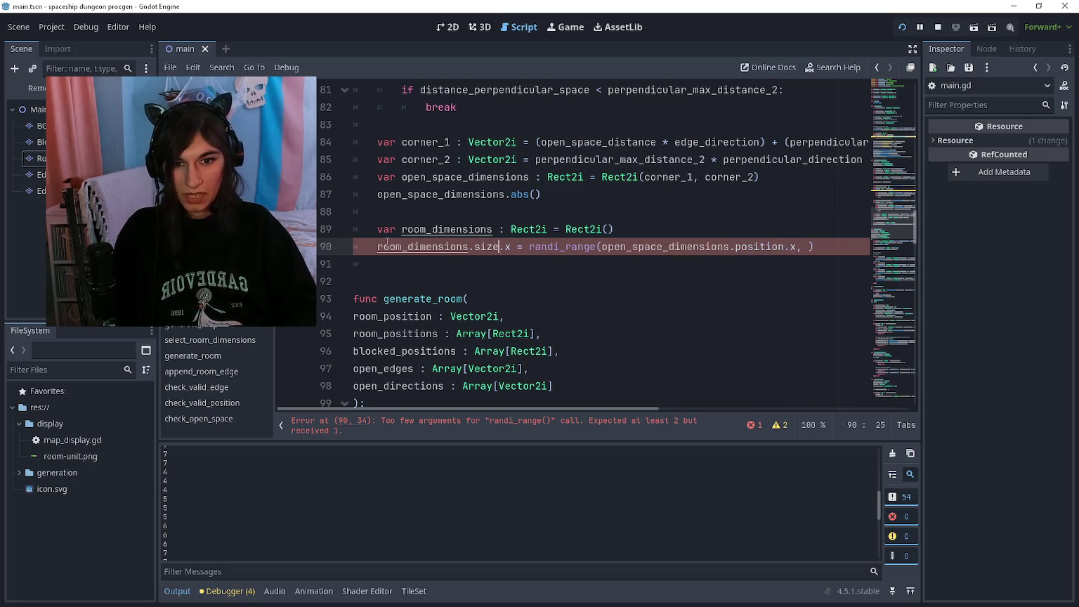
pyautogui.hotkey('ctrl', 'Right')
pyautogui.hotkey('ctrl', 'Right')
pyautogui.hotkey('ctrl', 'Right')
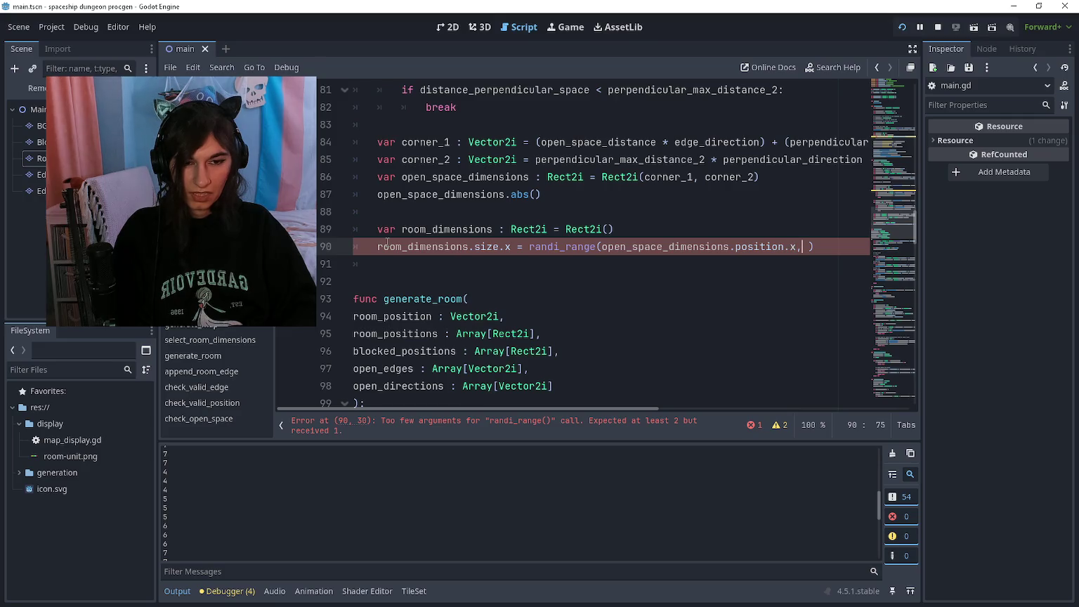
pyautogui.press('Left')
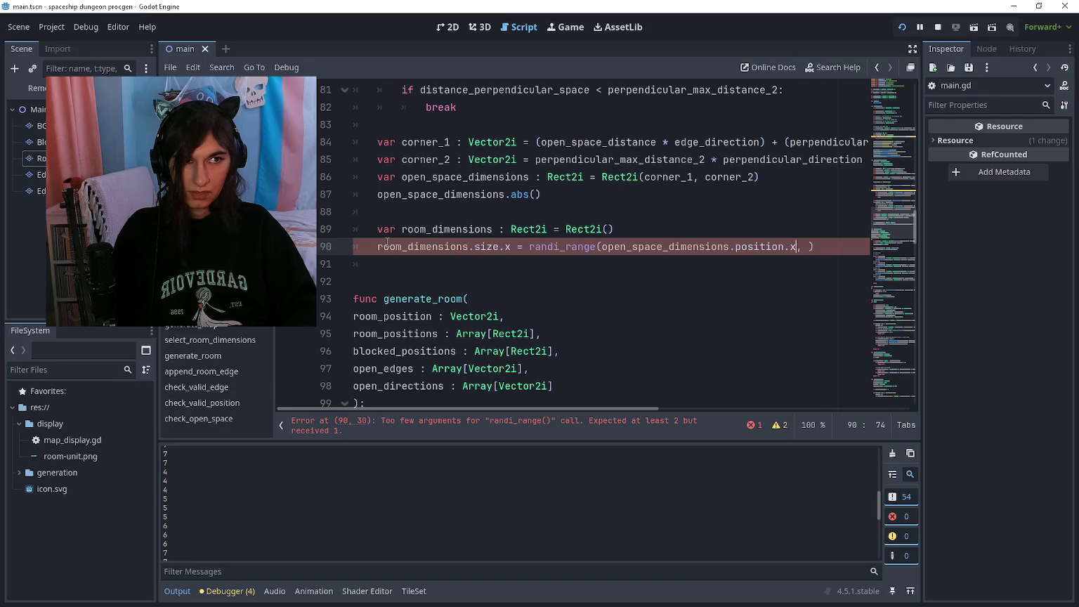
pyautogui.press('Right')
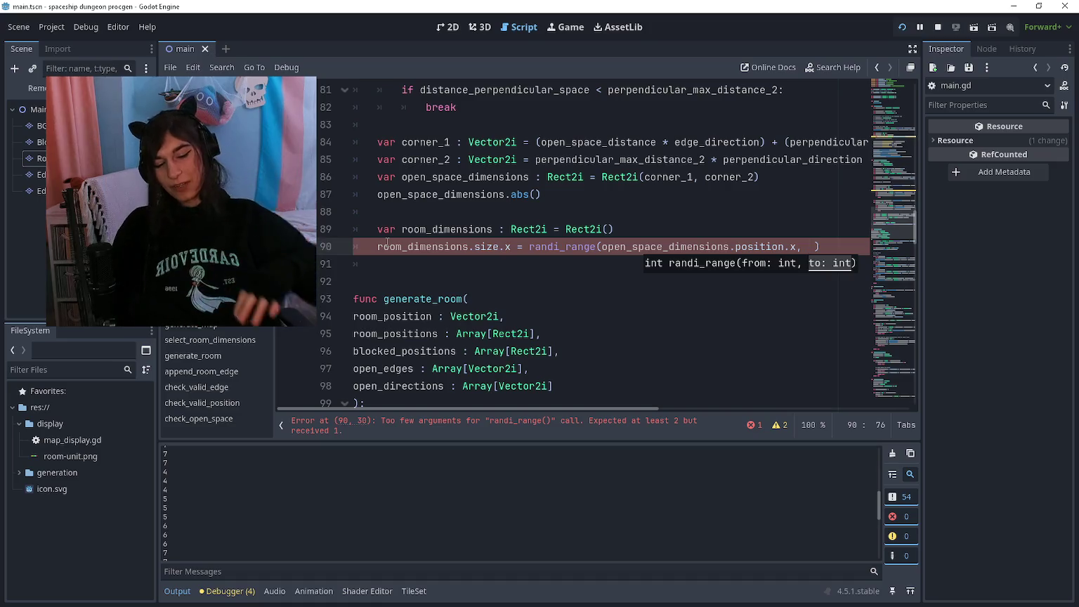
# Comment out the unfinished size.x line and check the tile-grid room sketch in Paint
pyautogui.hotkey('ctrl', 'k')
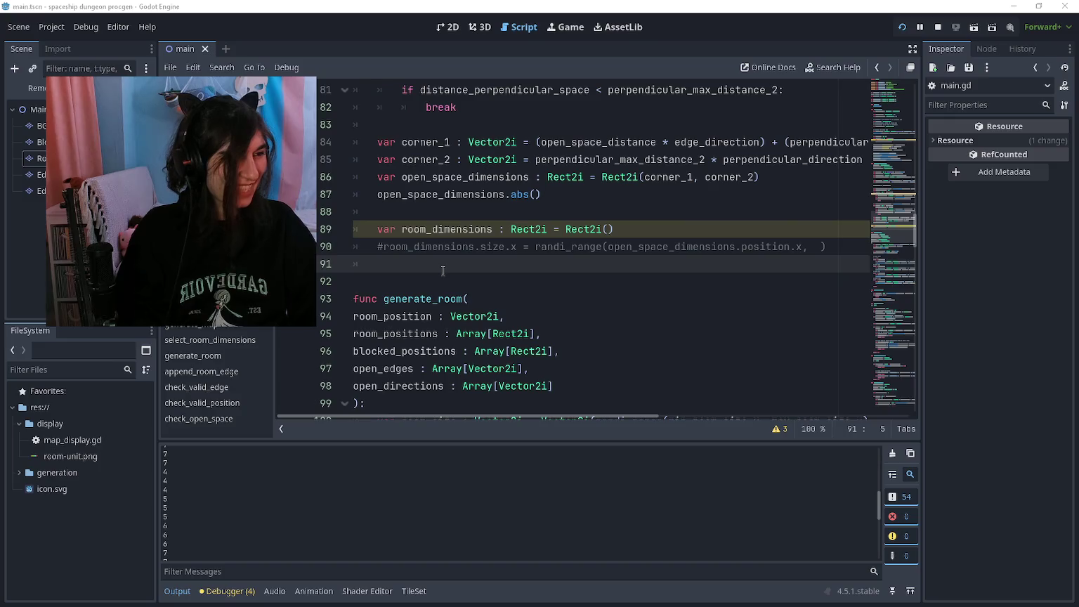
pyautogui.hotkey('alt', 'Tab')
pyautogui.scroll(2, 338, 253)
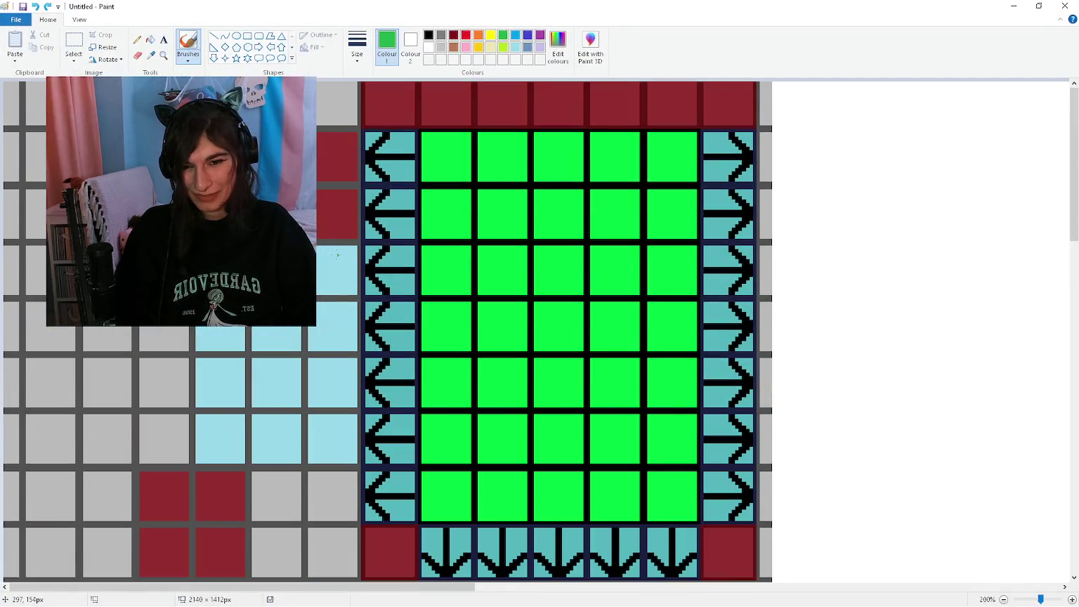
pyautogui.scroll(-2, 338, 253)
pyautogui.hotkey('alt', 'Tab')
pyautogui.scroll(1, 471, 314)
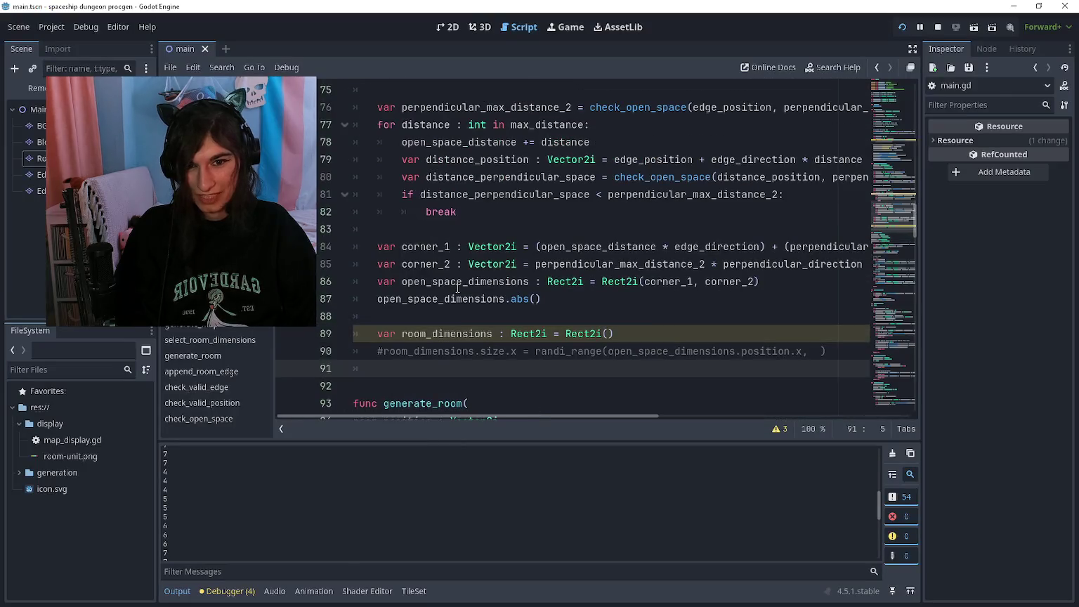
pyautogui.click(470, 315)
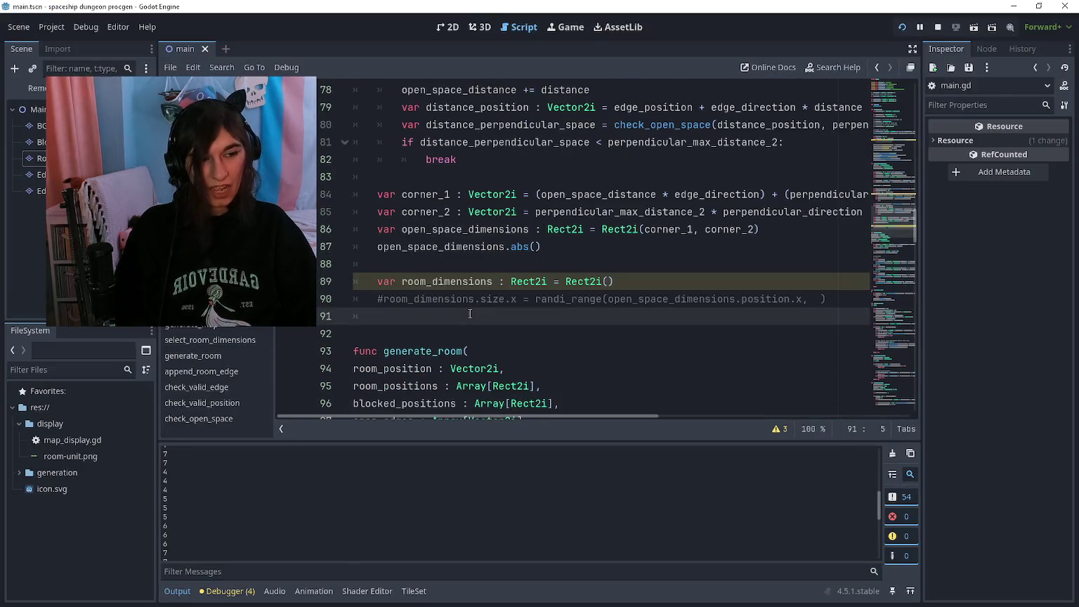